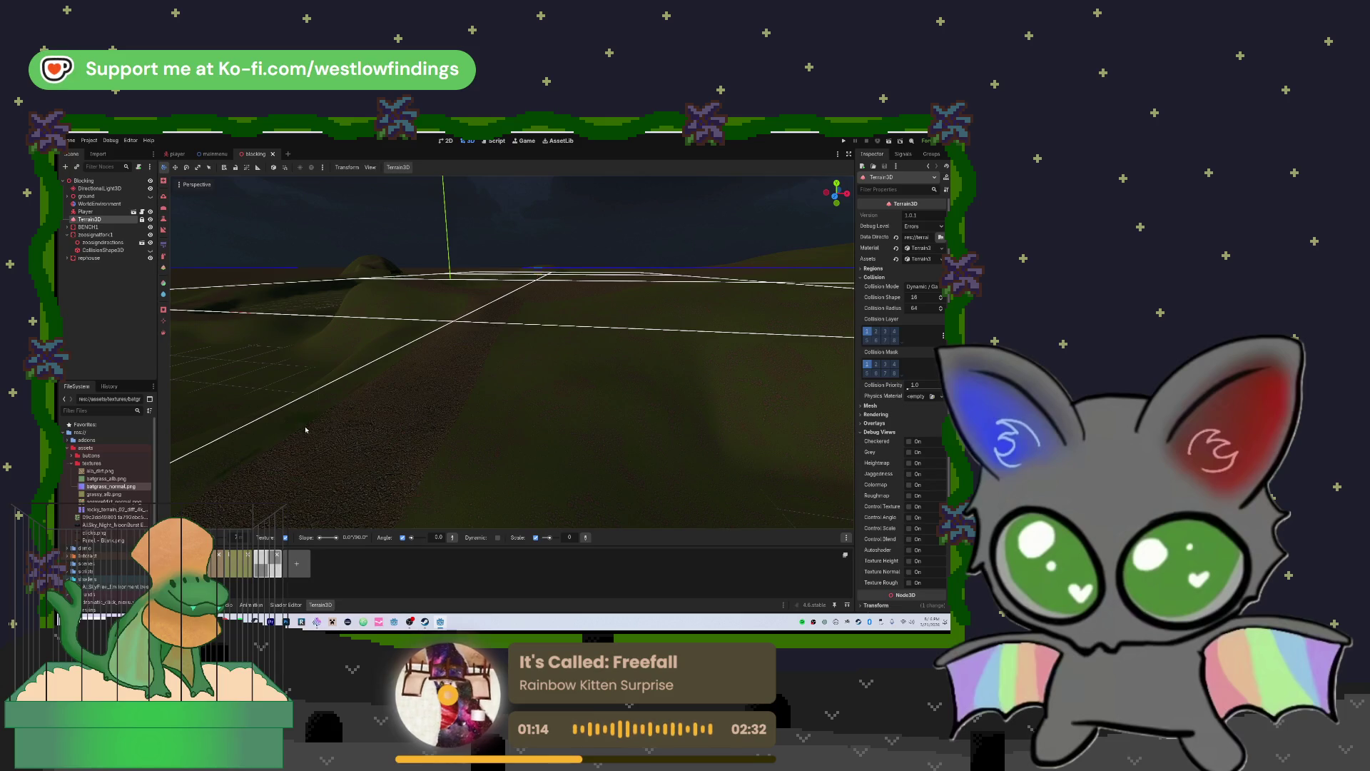
Open the batgrass terrain texture asset and drag batgrass_normal.png into its Normal Texture slot
mouse_move(107, 478)
left_mouse_down()
mouse_move(472, 466)
mouse_move(907, 351)
mouse_move(917, 253)
mouse_move(736, 365)
mouse_move(311, 495)
mouse_move(161, 397)
mouse_move(94, 484)
left_mouse_up()
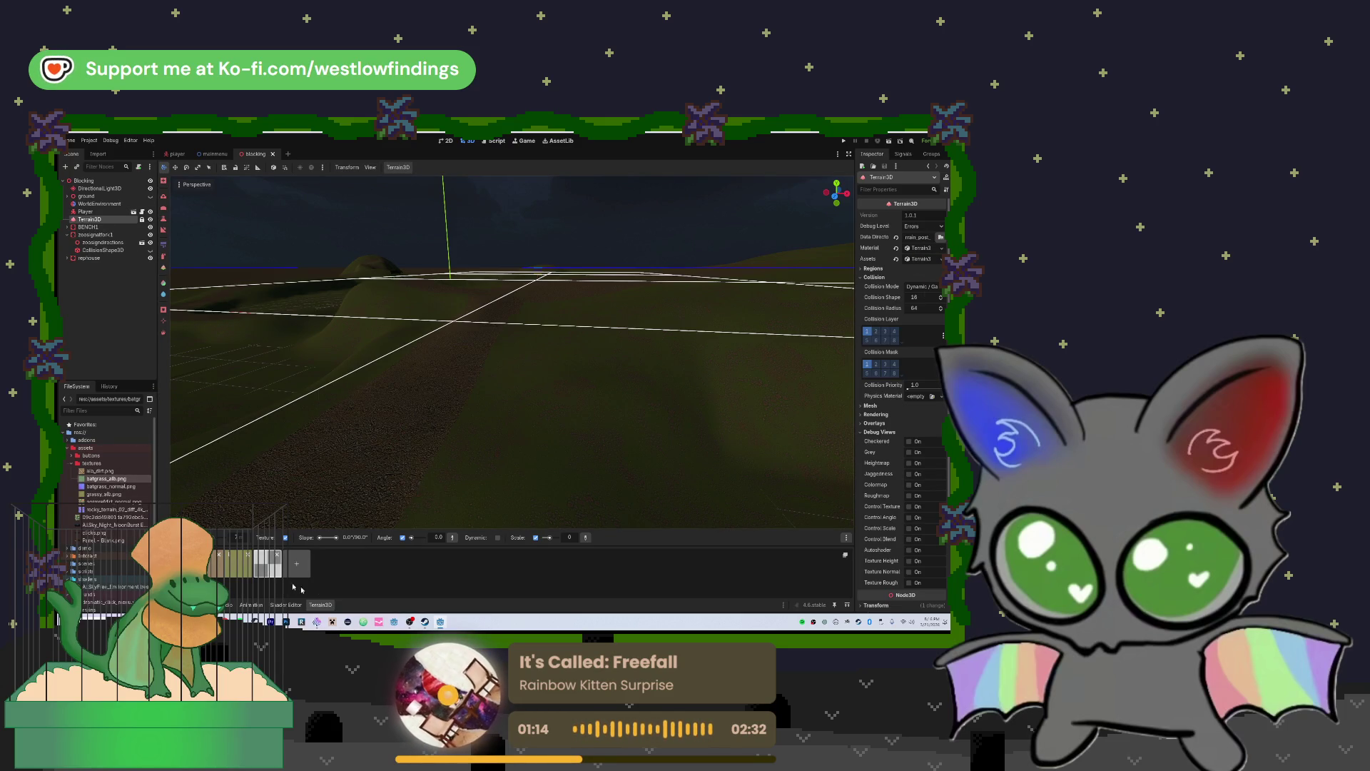
left_click(268, 563)
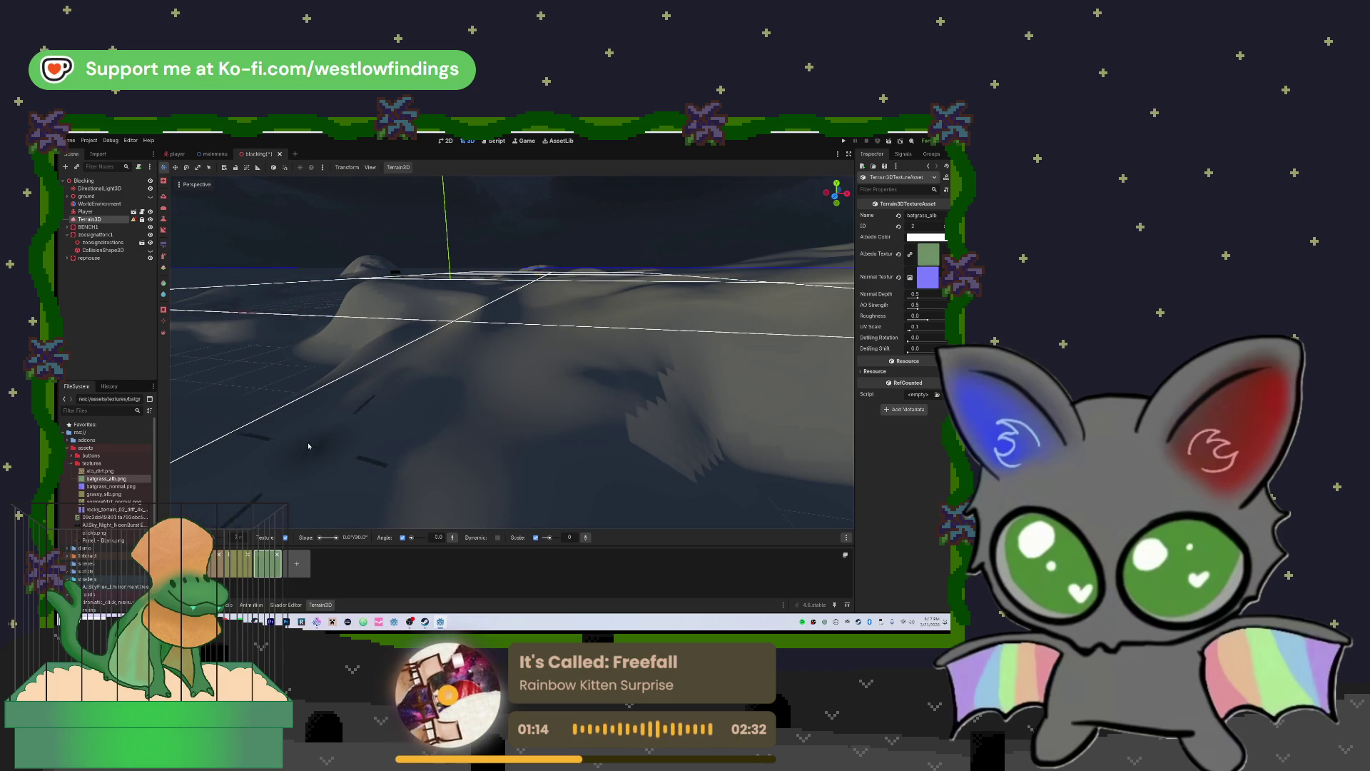
left_click(98, 487)
left_click_drag(98, 488, 929, 279)
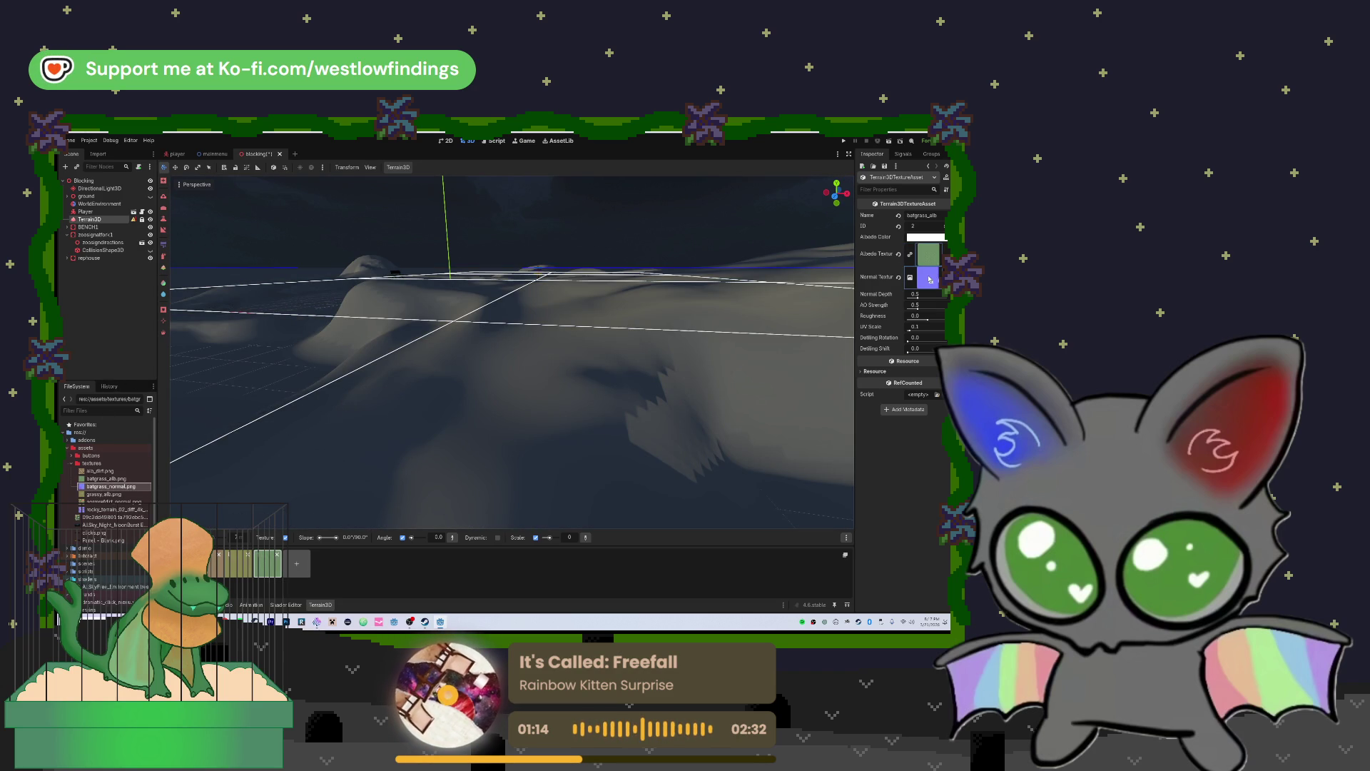
Reselect batgrass_normal.png in the project files and clear the batgrass asset's albedo texture
right_click(107, 478)
key("Escape")
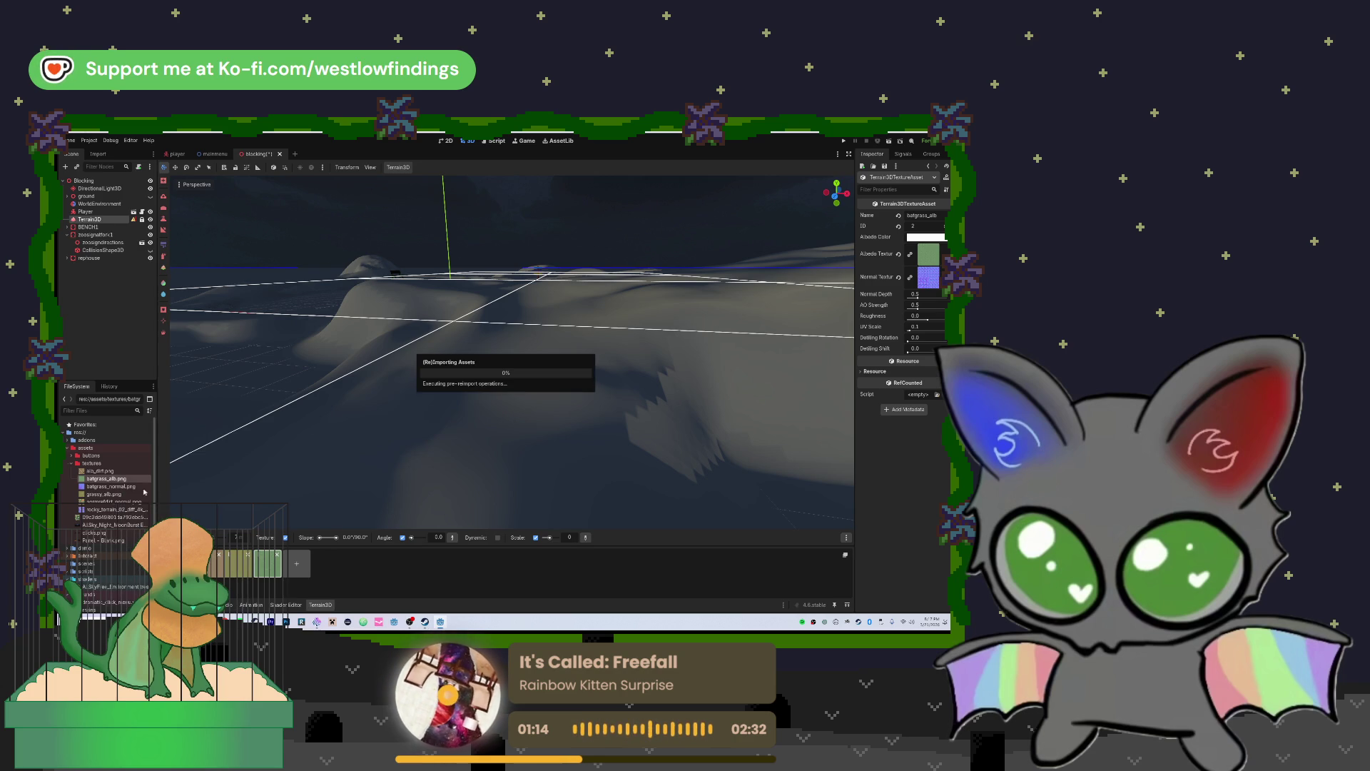
left_click(124, 488)
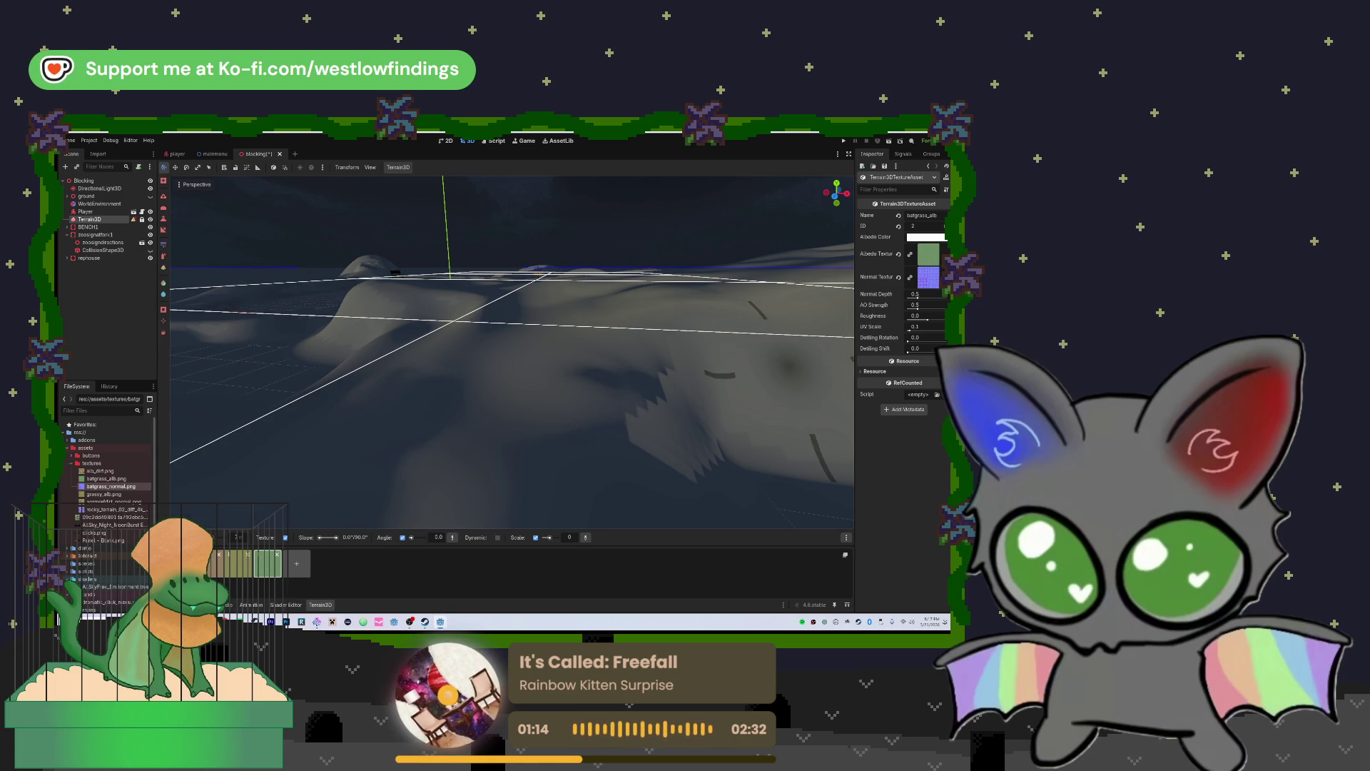
left_click(898, 254)
Undo clearing the albedo texture, then open the textures folder in the system file browser
key("ctrl+z")
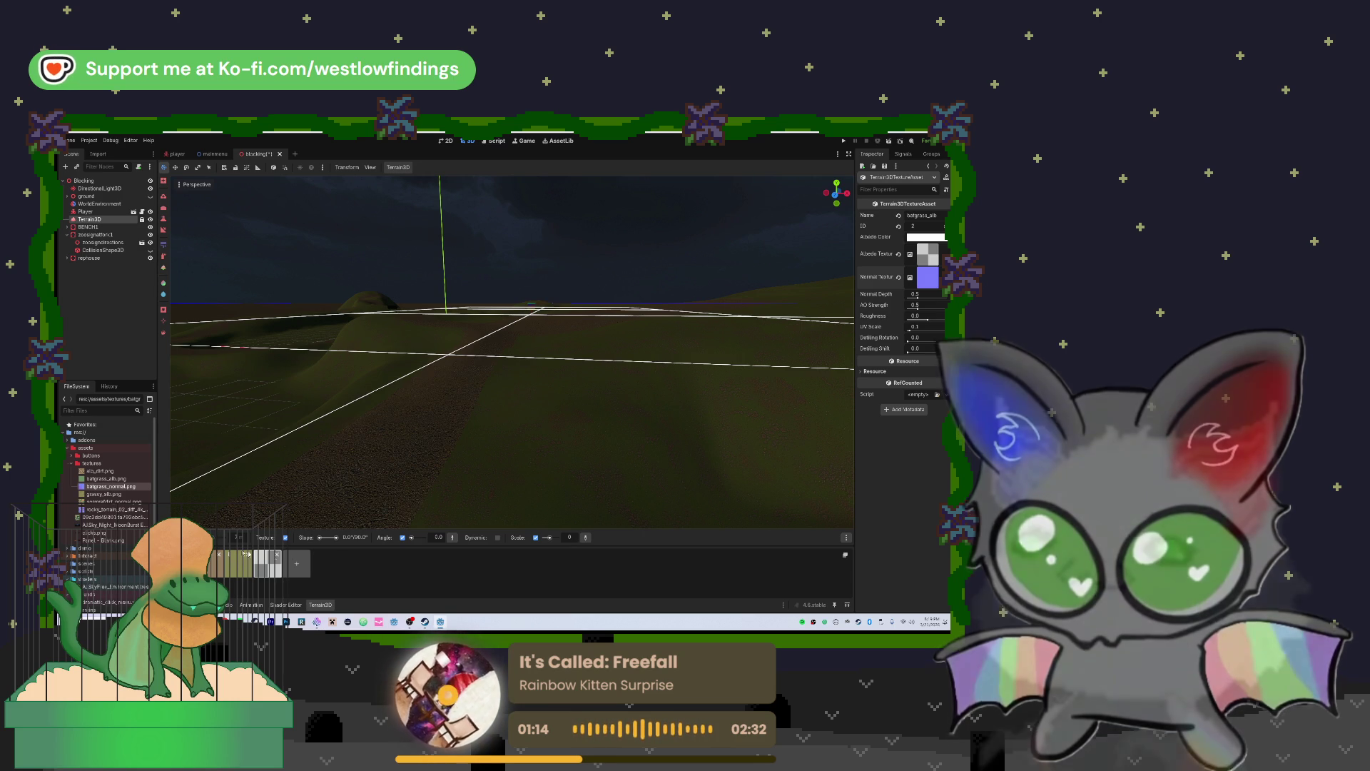
double_click(232, 558)
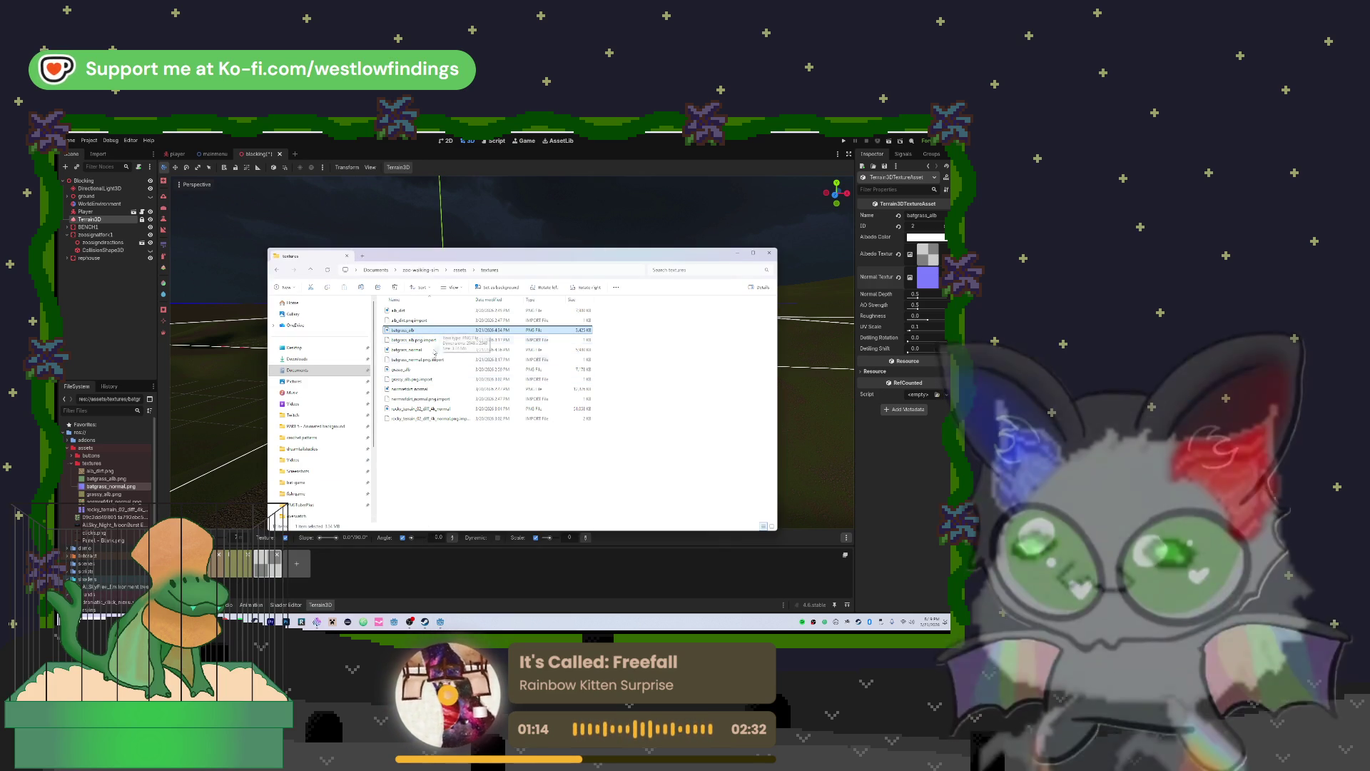
Go to the Downloads folder and select the two batgrass images there
left_click(296, 370)
left_click(297, 358)
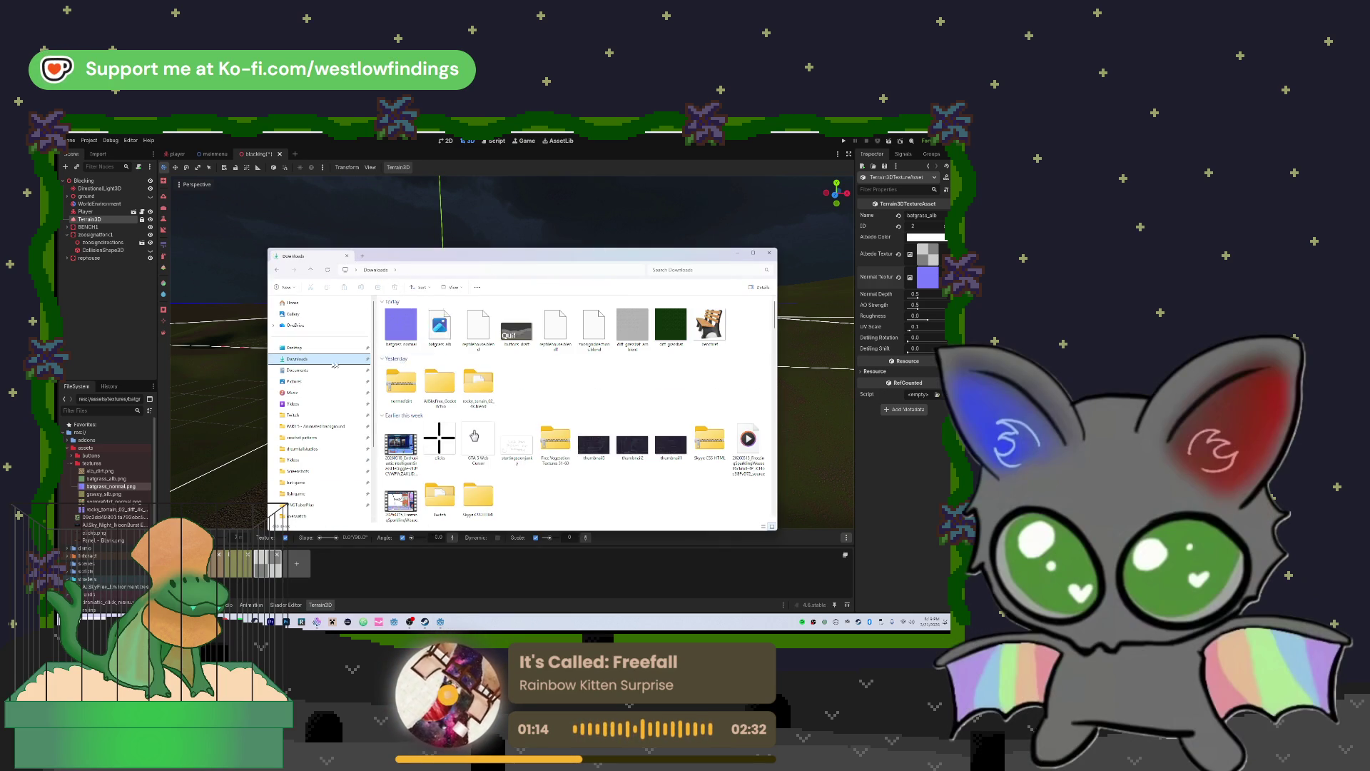
left_click_drag(381, 321, 437, 325)
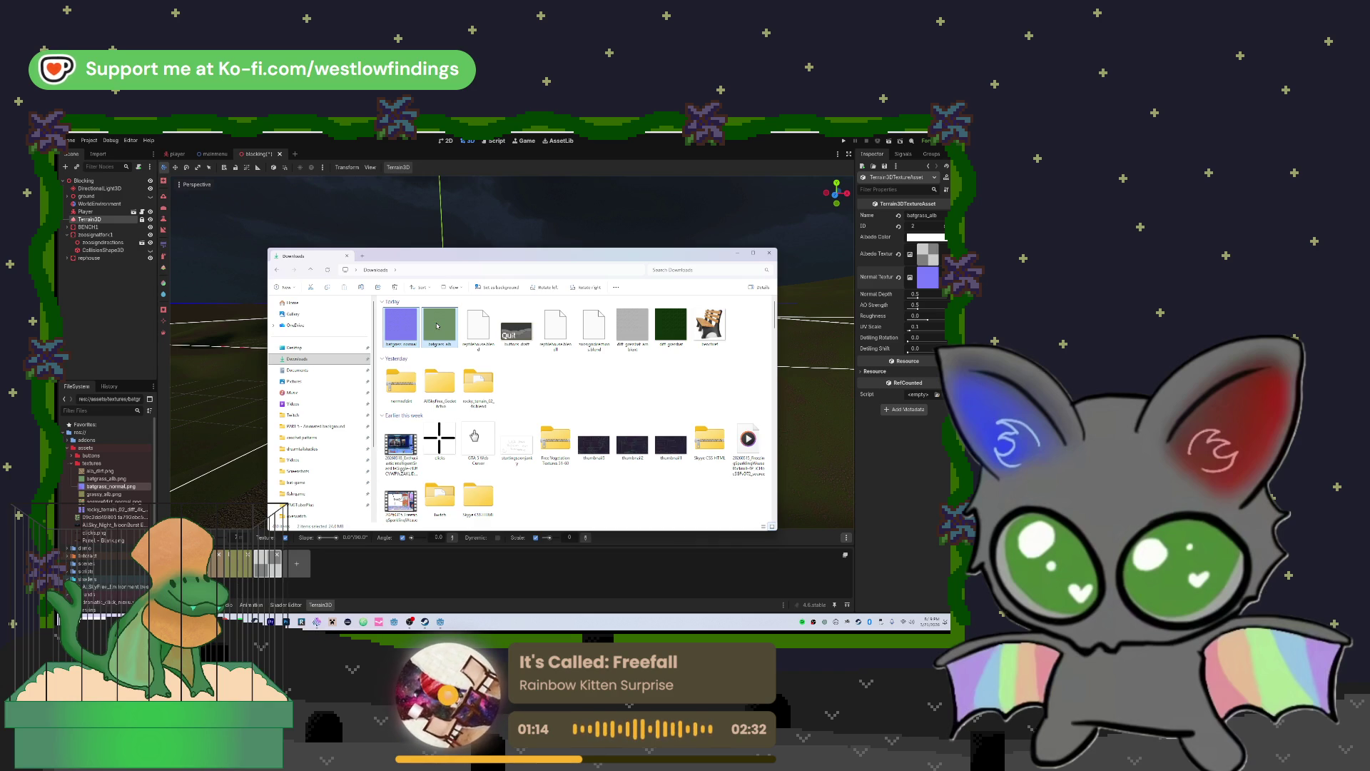
right_click(437, 325)
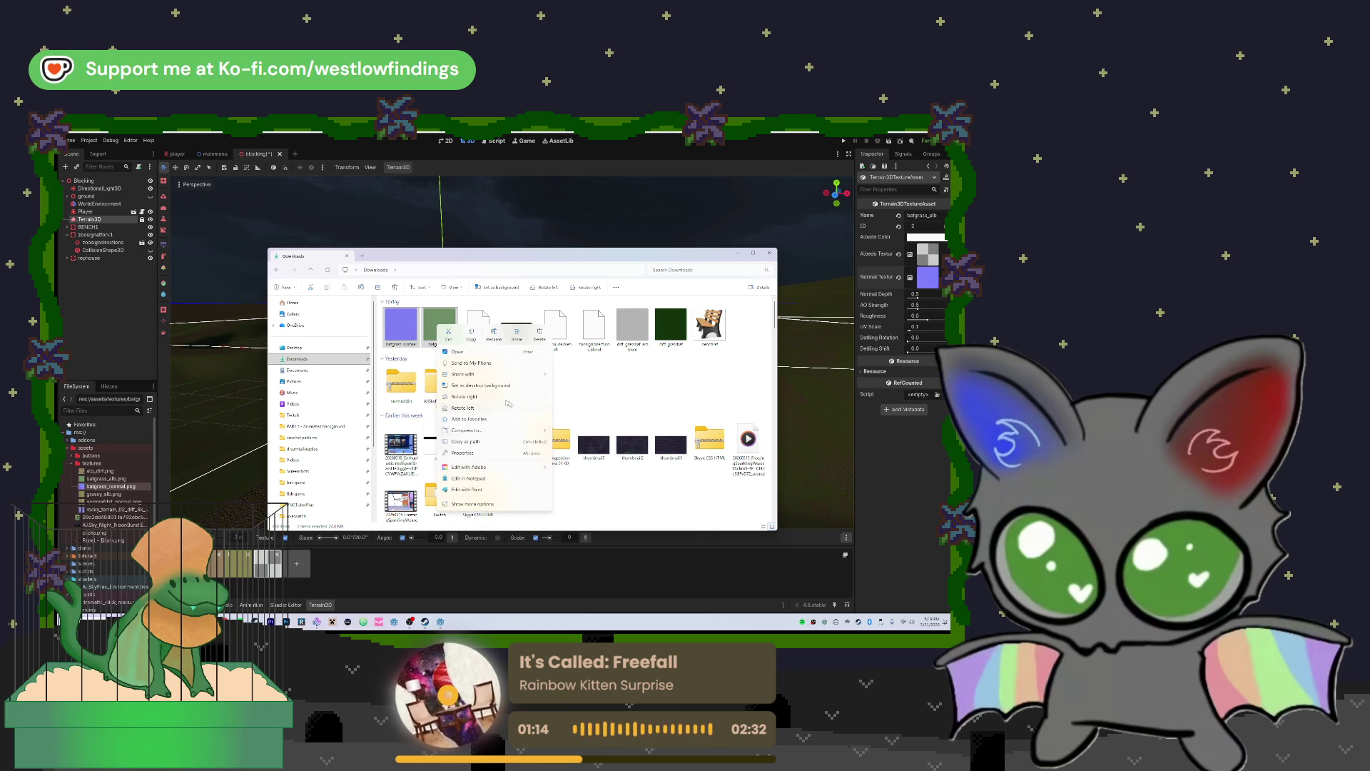
left_click(638, 389)
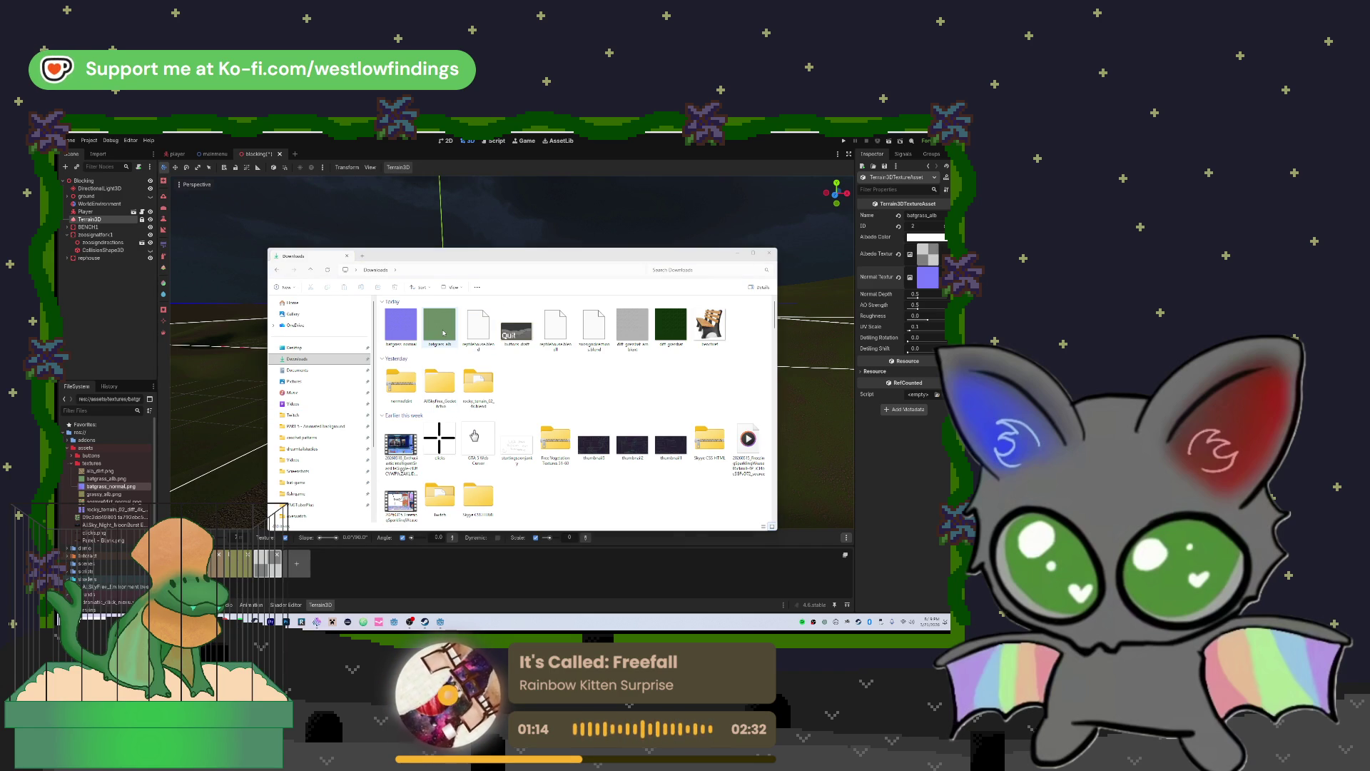
Check batgrass_alb's properties, then copy both batgrass images into Godot's textures folder
left_click(433, 330)
right_click(433, 330)
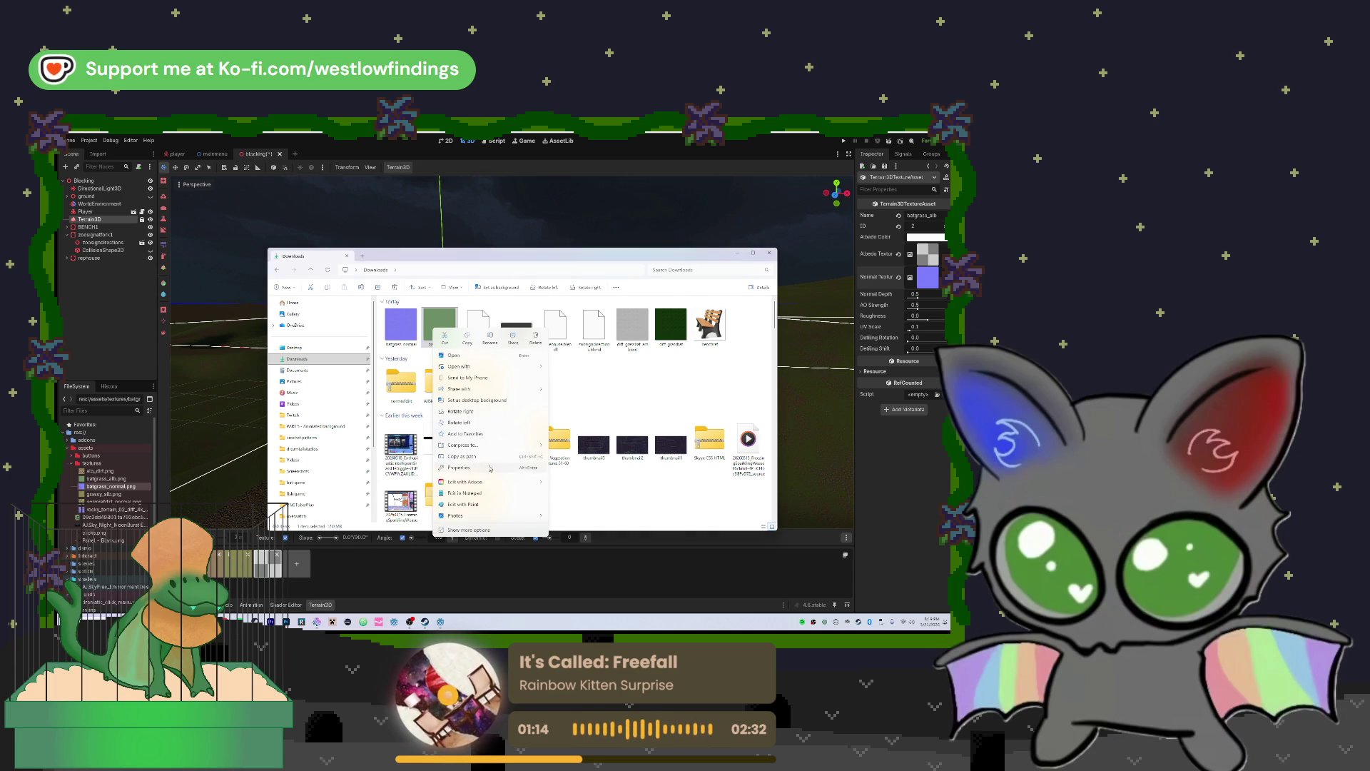
left_click(459, 468)
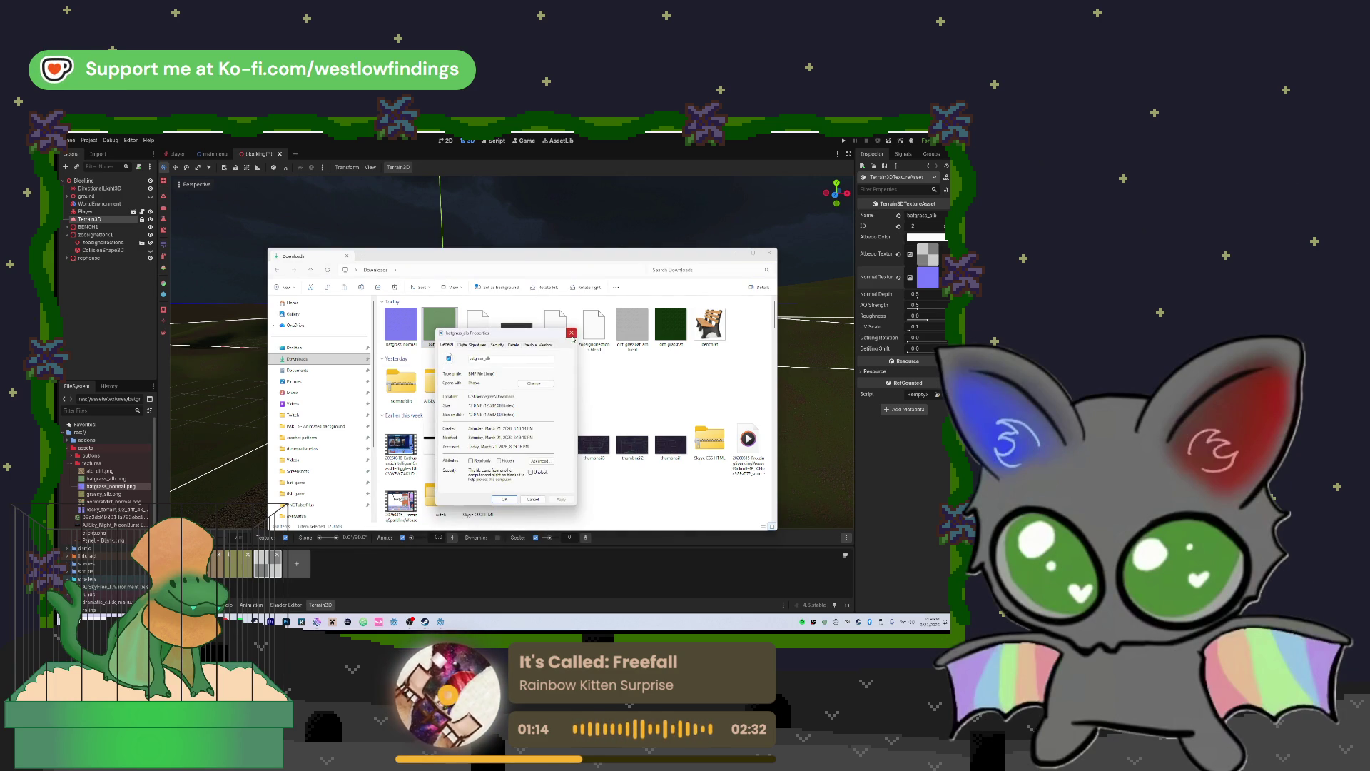
left_click(572, 334)
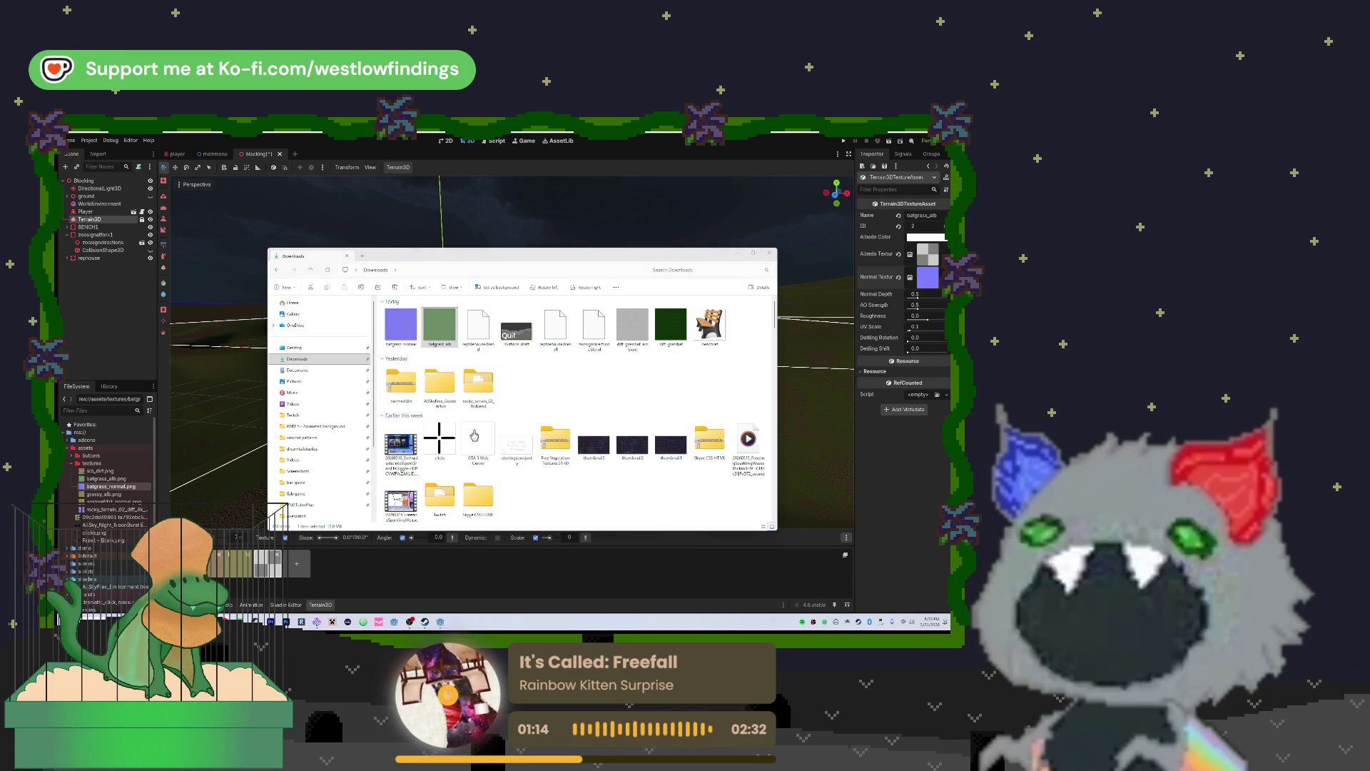
left_click(439, 327, "ctrl")
mouse_move(440, 325)
left_mouse_down()
mouse_move(321, 407)
mouse_move(182, 422)
mouse_move(98, 465)
left_mouse_up()
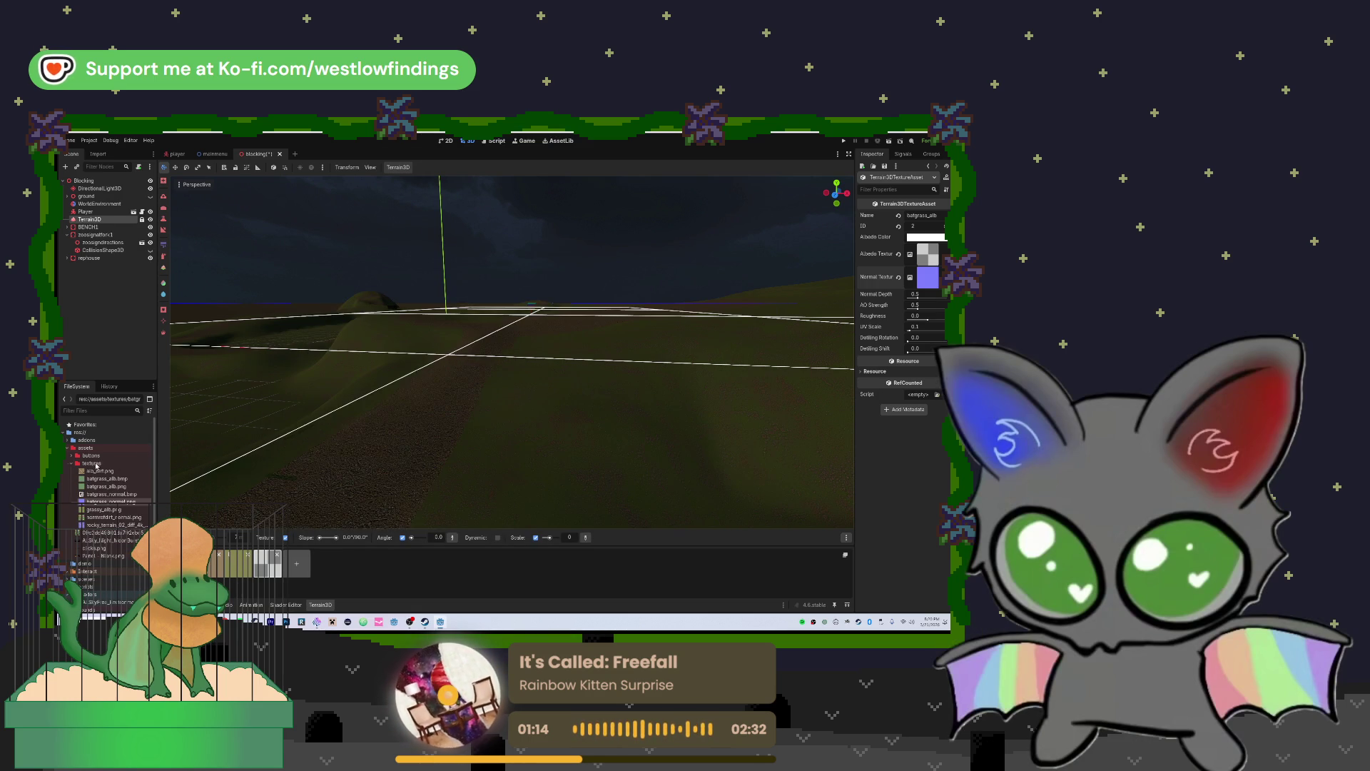
Assign batgrass_alb.bmp as albedo and batgrass_normal.bmp as normal on the texture asset
left_click(93, 480)
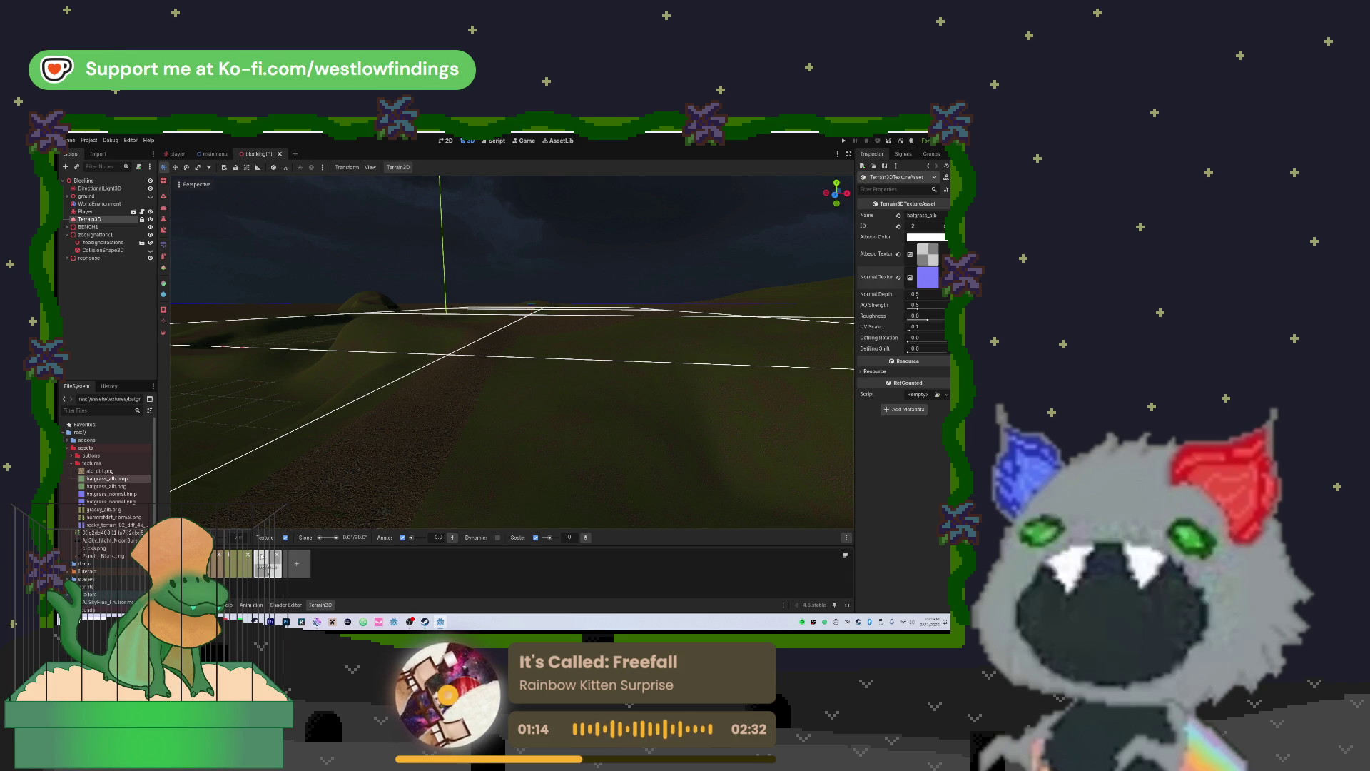
mouse_move(97, 480)
left_mouse_down()
mouse_move(443, 498)
mouse_move(820, 342)
mouse_move(922, 255)
left_mouse_up()
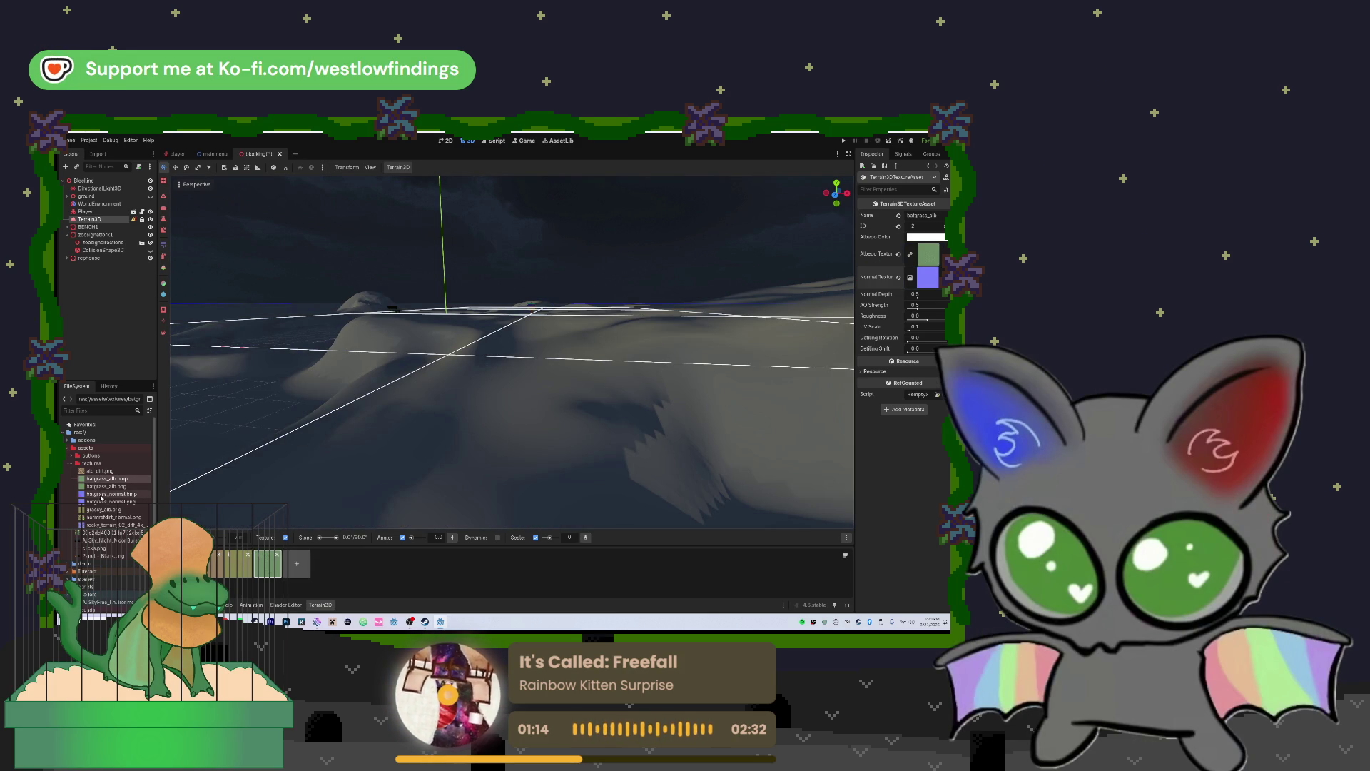
mouse_move(96, 494)
left_mouse_down()
mouse_move(764, 426)
mouse_move(926, 277)
left_mouse_up()
left_click_drag(565, 369, 565, 370)
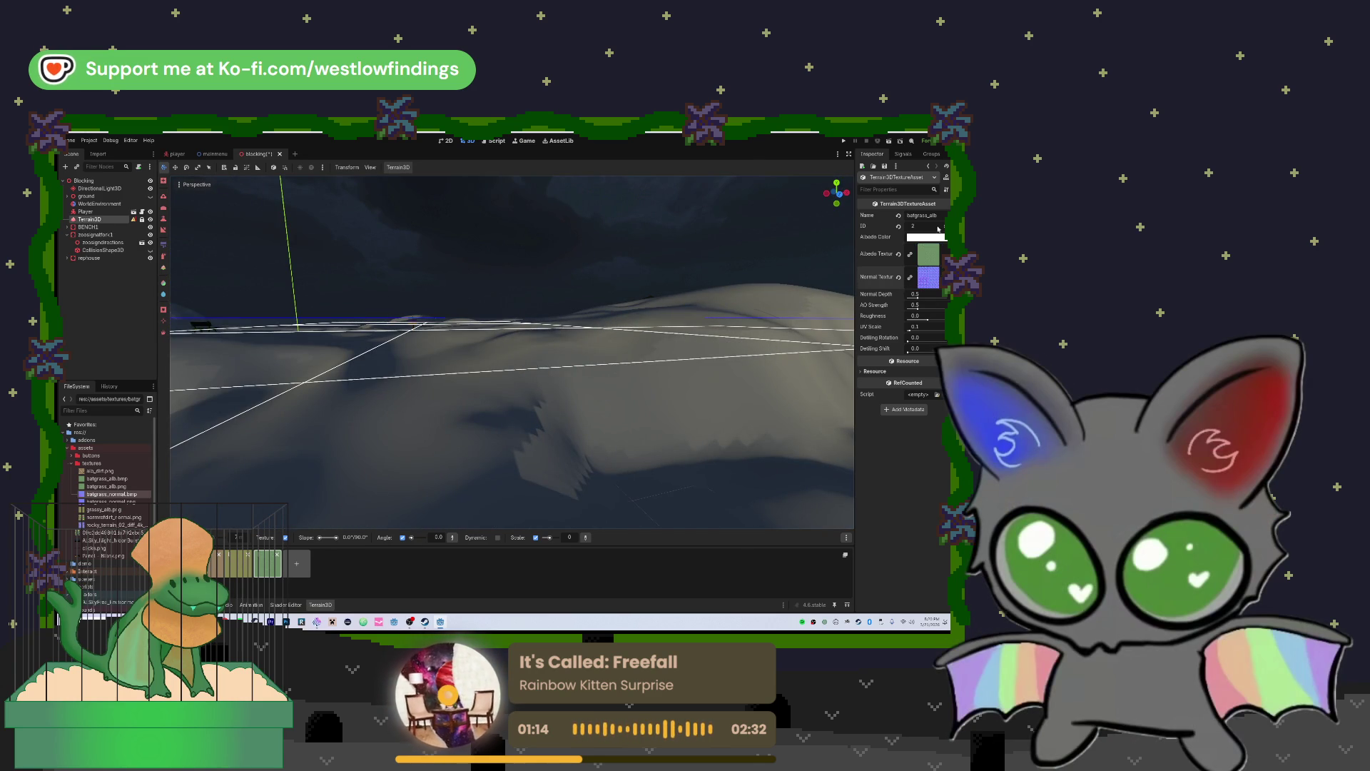
Delete the batgrass texture tile from the Terrain3D texture list, confirming the removal
left_click(210, 564)
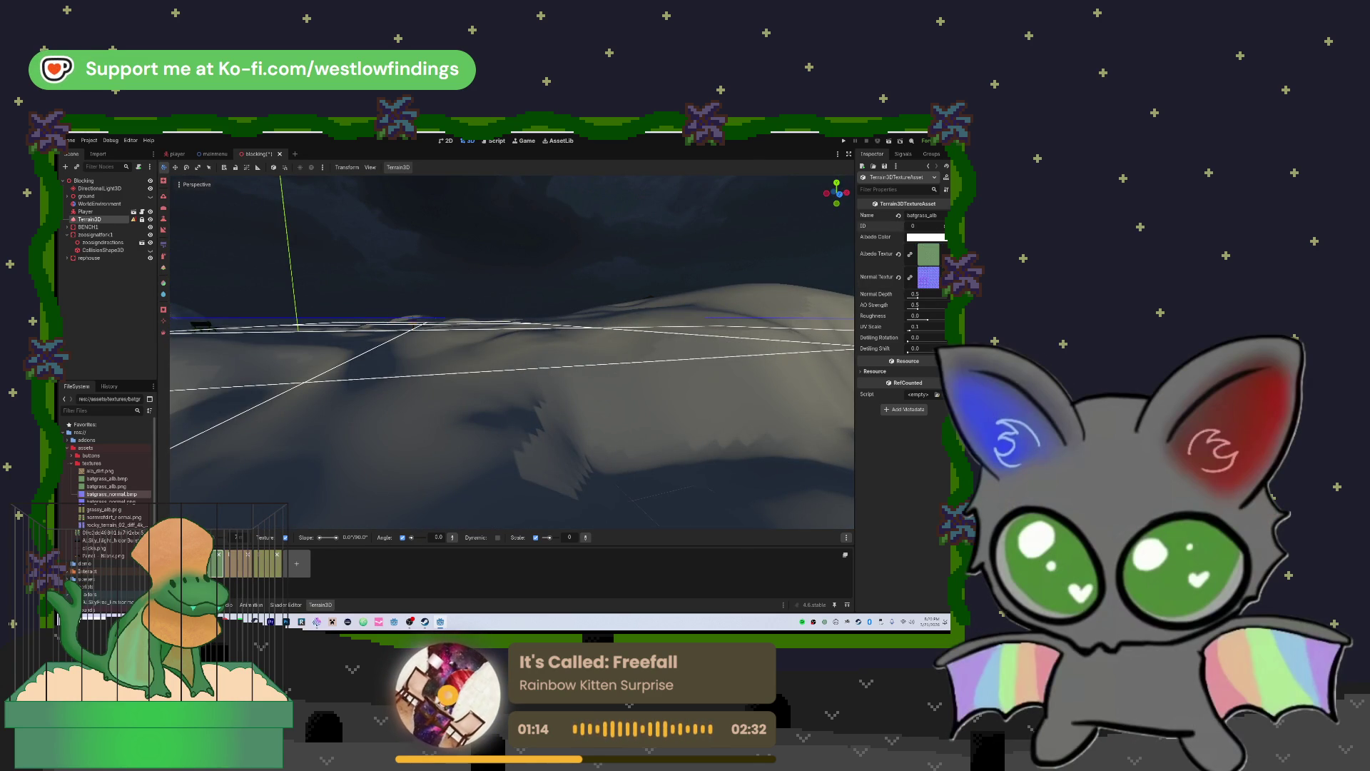
left_click(267, 564)
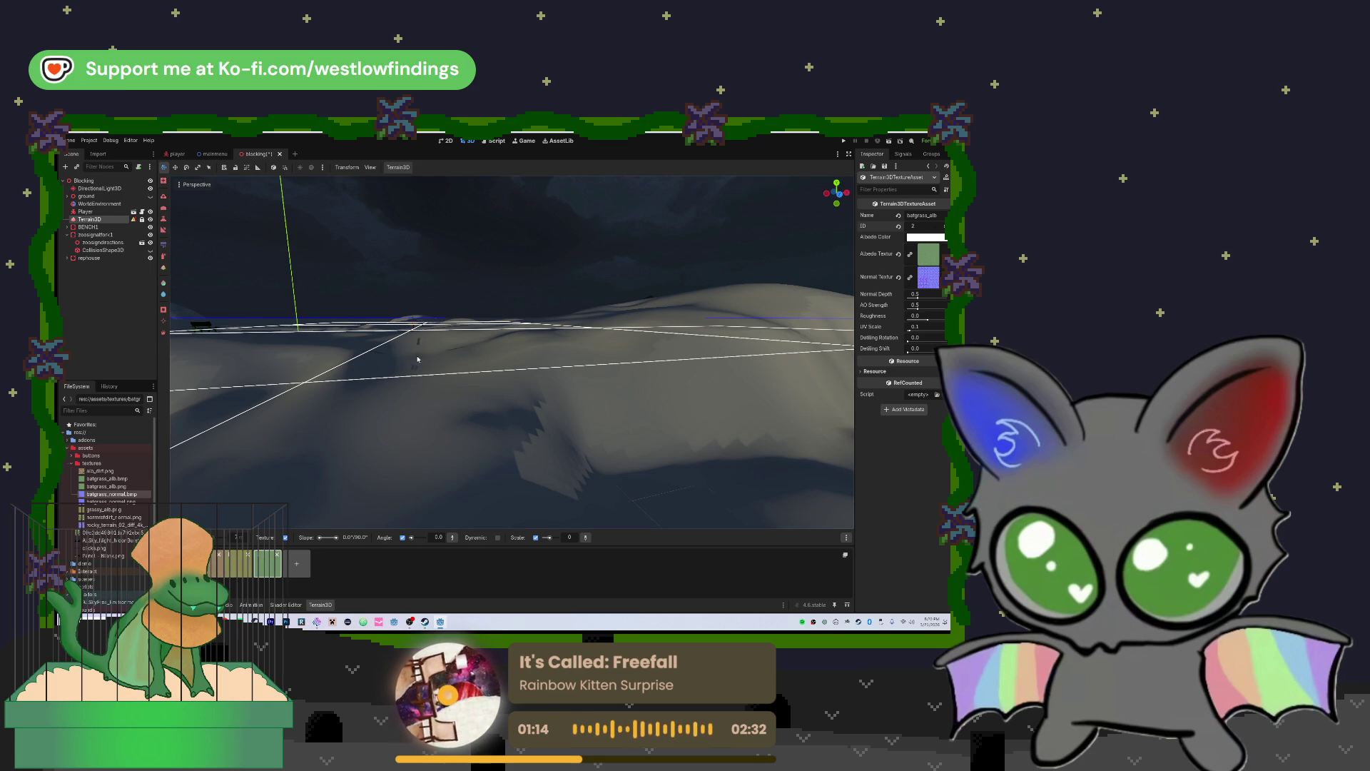
left_click(273, 556)
left_click(477, 384)
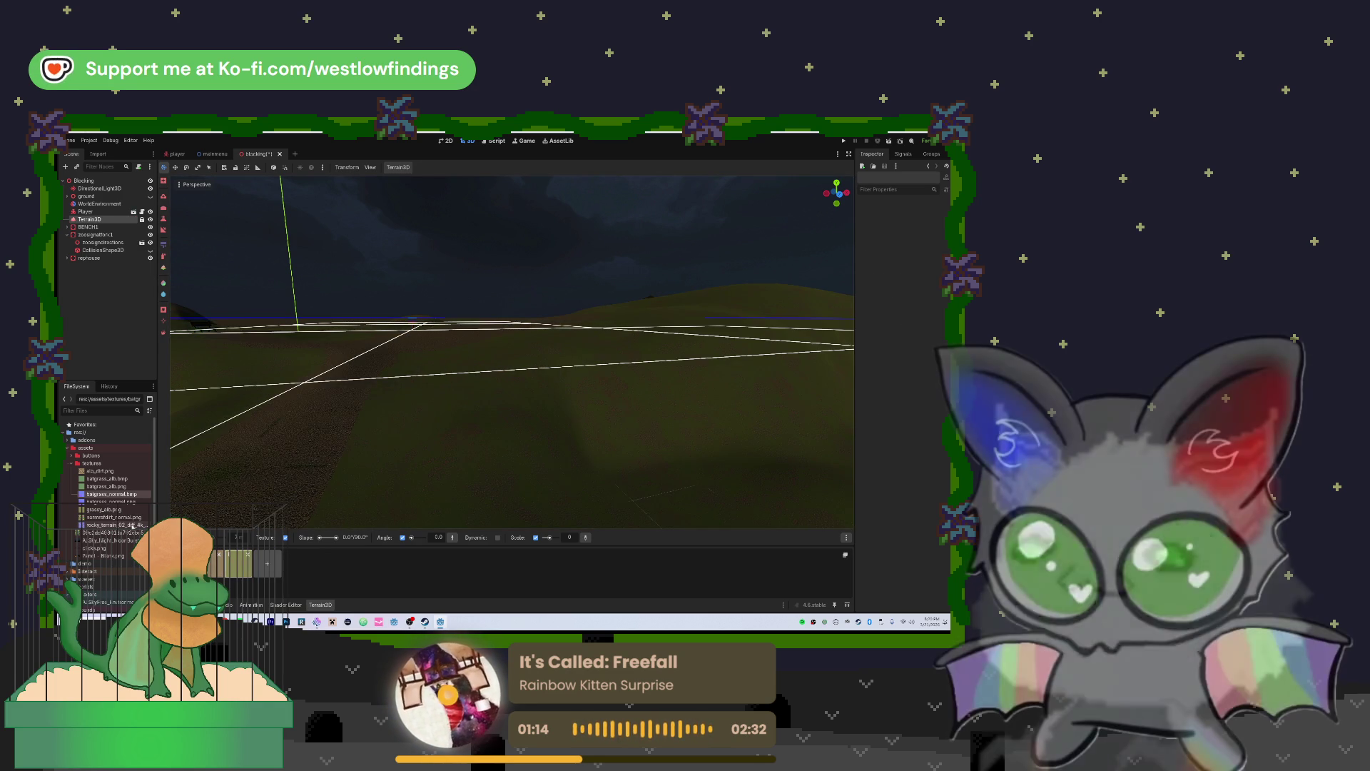
Delete the batgrass albedo image from the Downloads folder
key("alt+Tab")
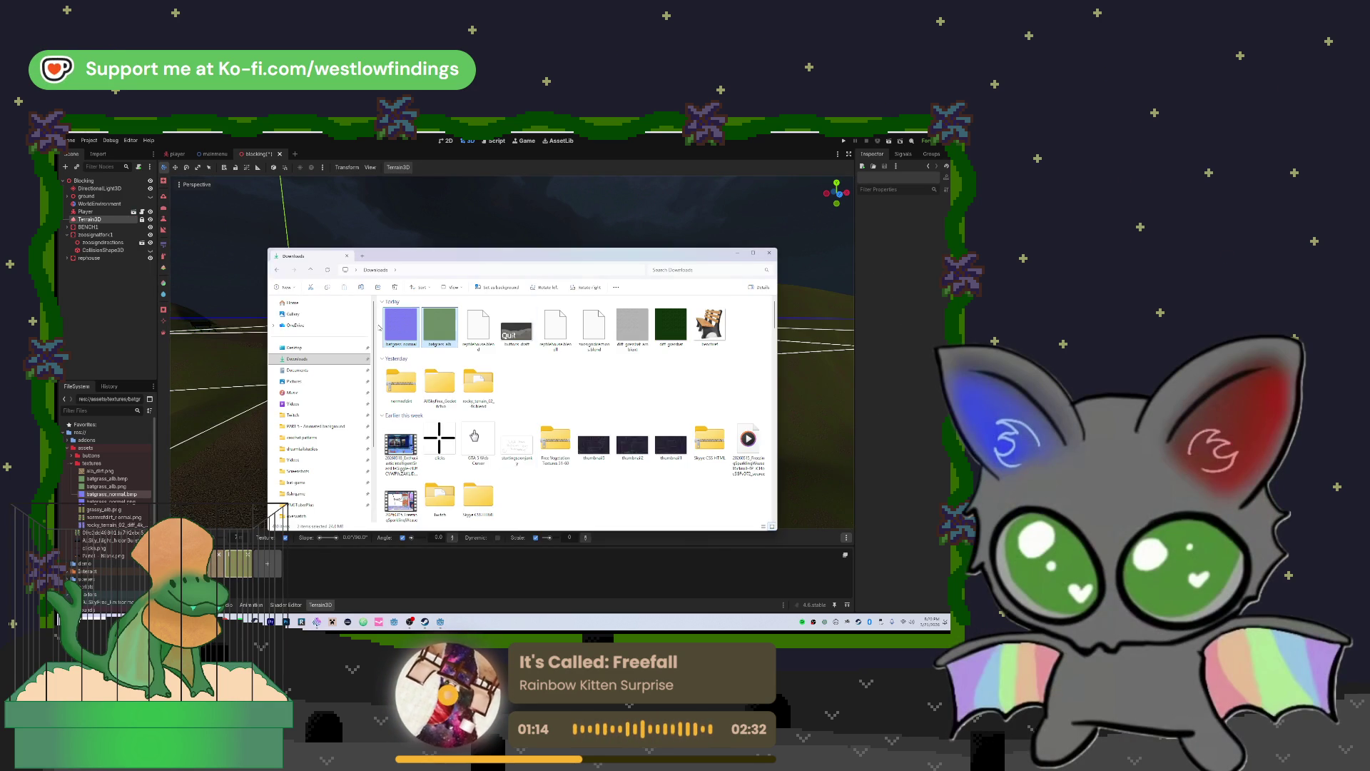
left_click(437, 328)
key("Delete")
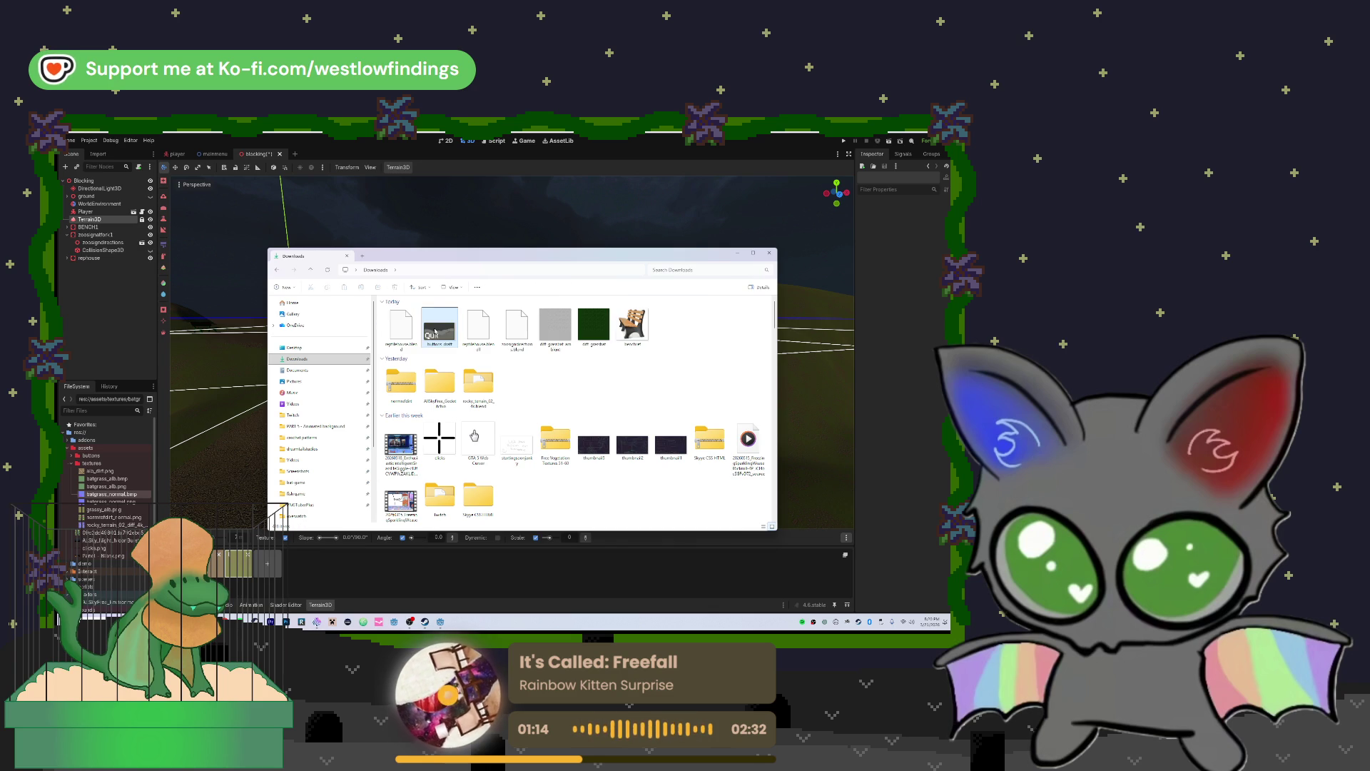
Delete the batgrass texture files from zoo-walking-sim > assets > textures
left_click(314, 370)
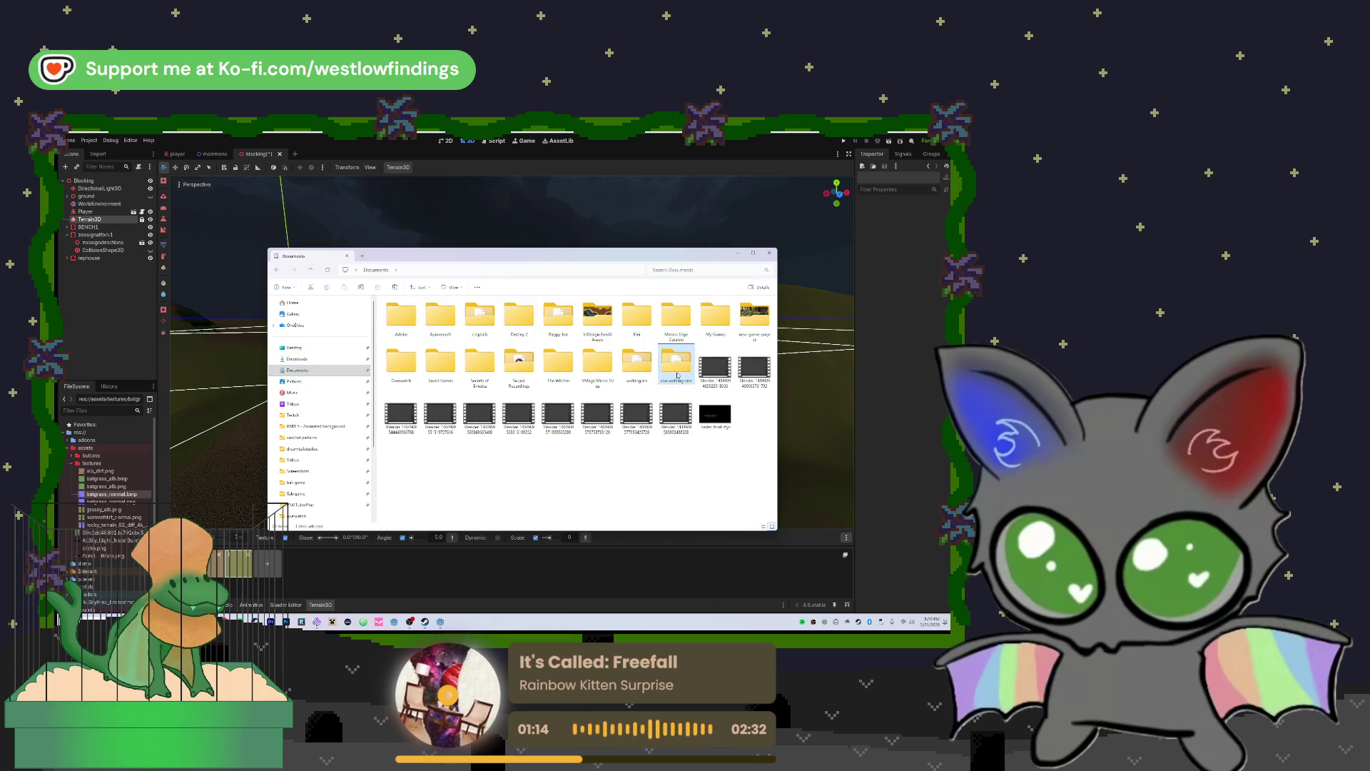
double_click(675, 365)
double_click(403, 330)
double_click(421, 320)
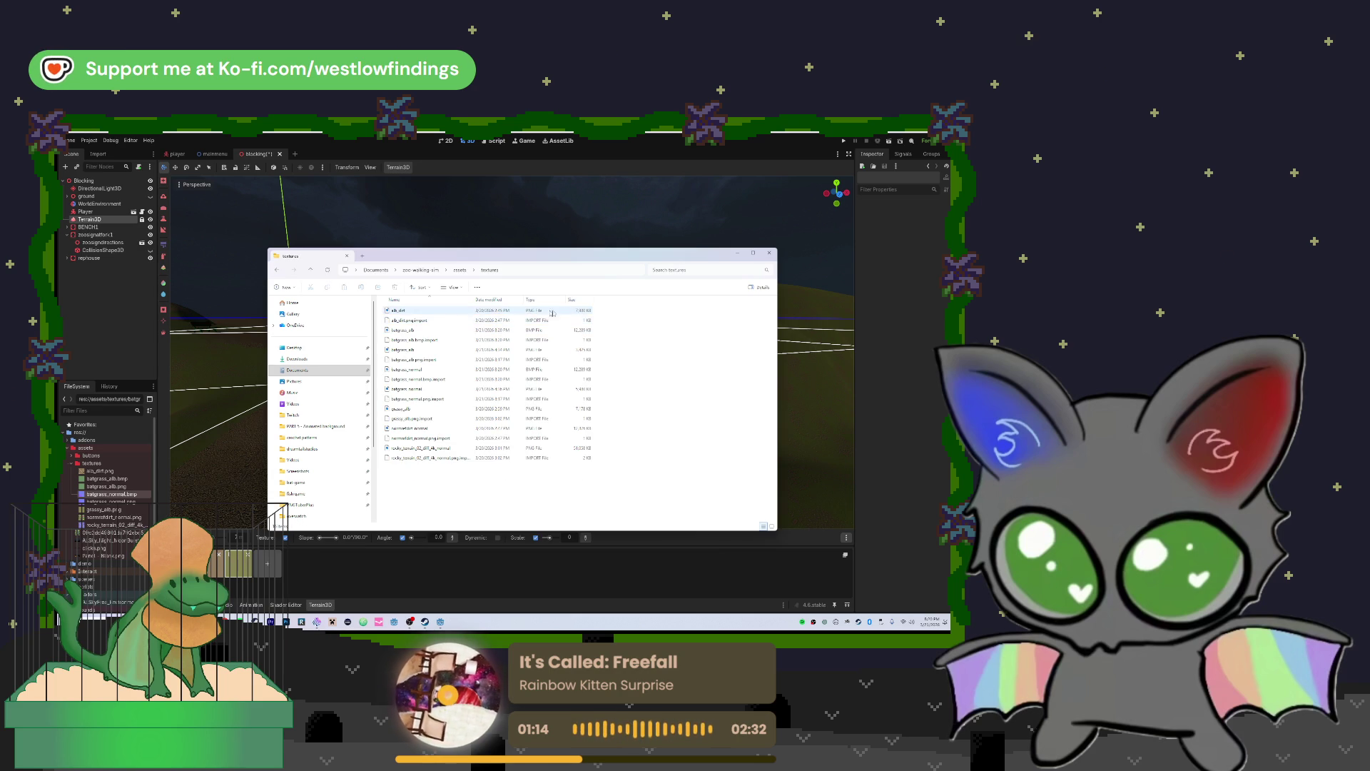
mouse_move(608, 308)
left_mouse_down()
mouse_move(439, 322)
mouse_move(606, 318)
mouse_move(606, 333)
mouse_move(450, 364)
mouse_move(448, 406)
mouse_move(459, 394)
left_mouse_up()
key("Delete")
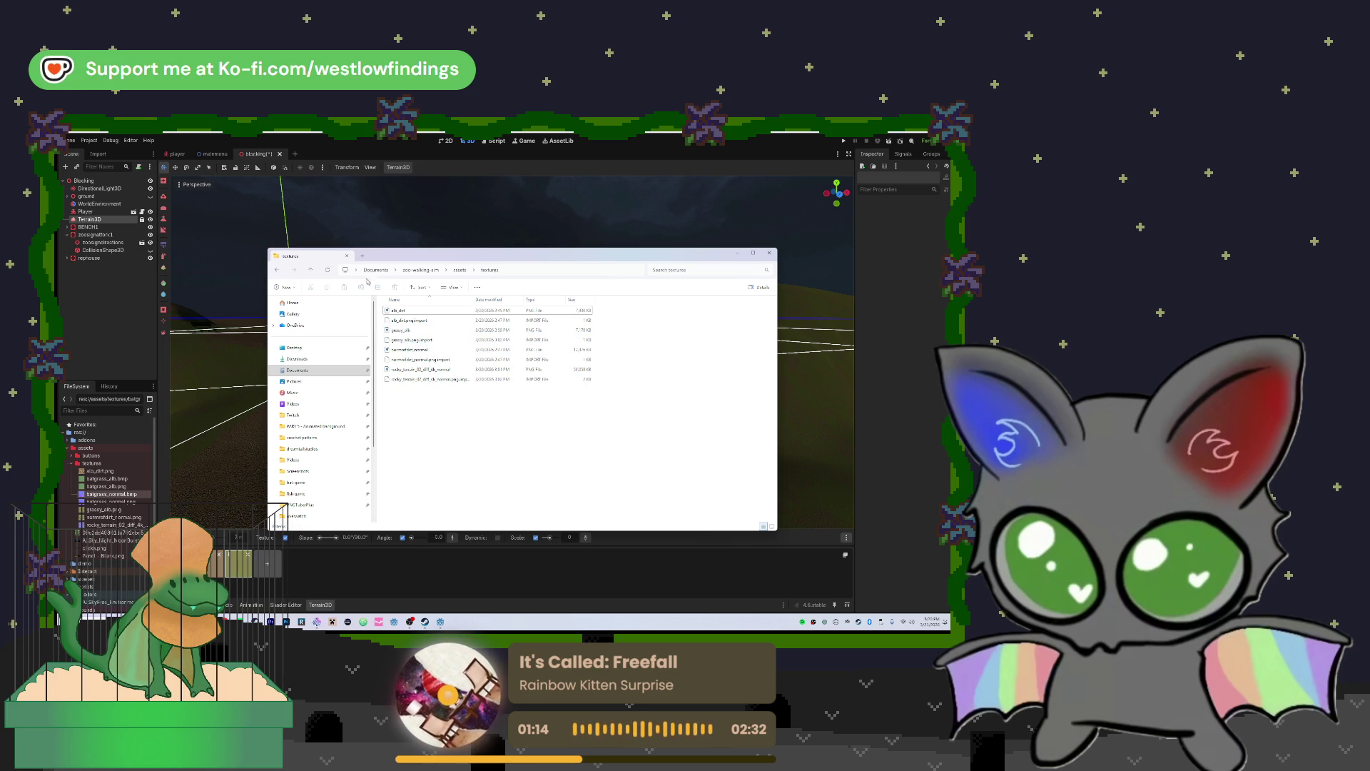
Switch the textures folder to medium icons and close the window
right_click(431, 424)
mouse_move(439, 429)
left_click(546, 451)
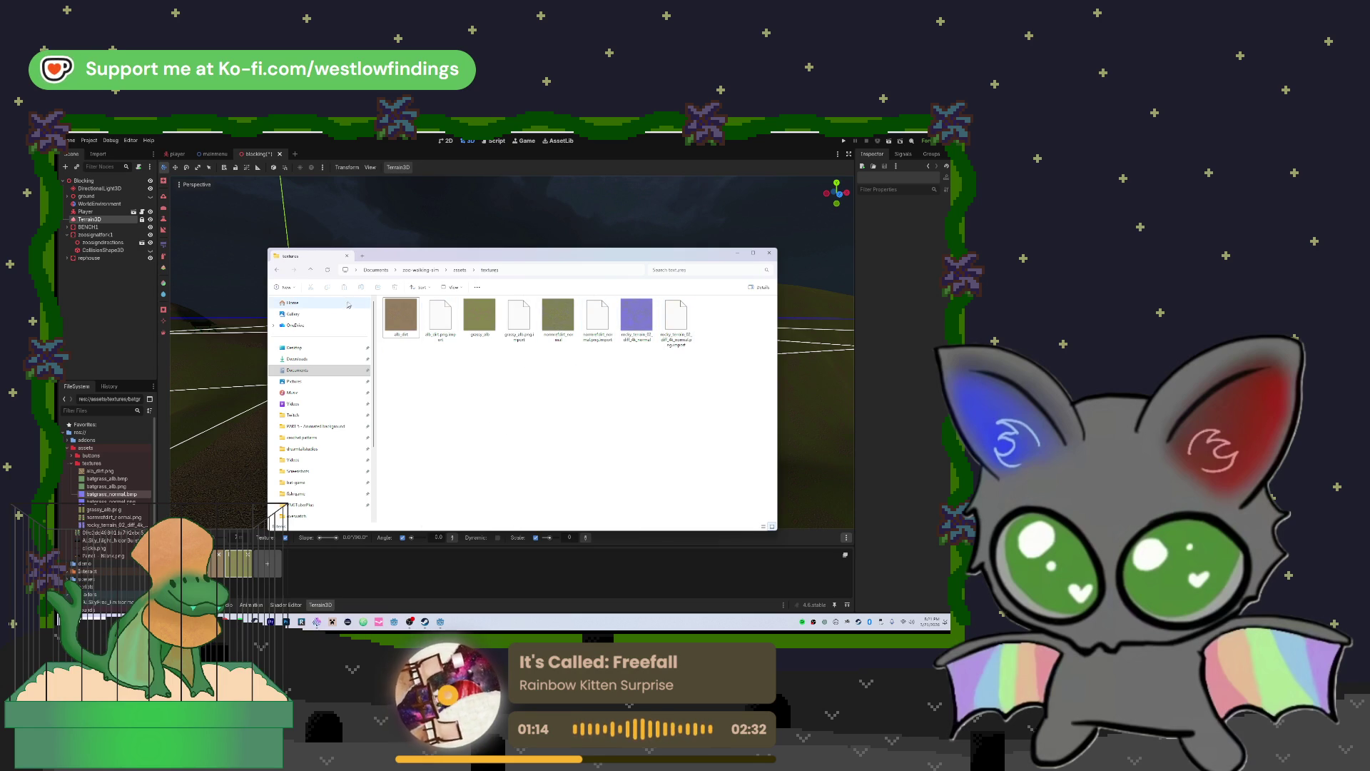
left_click(346, 256)
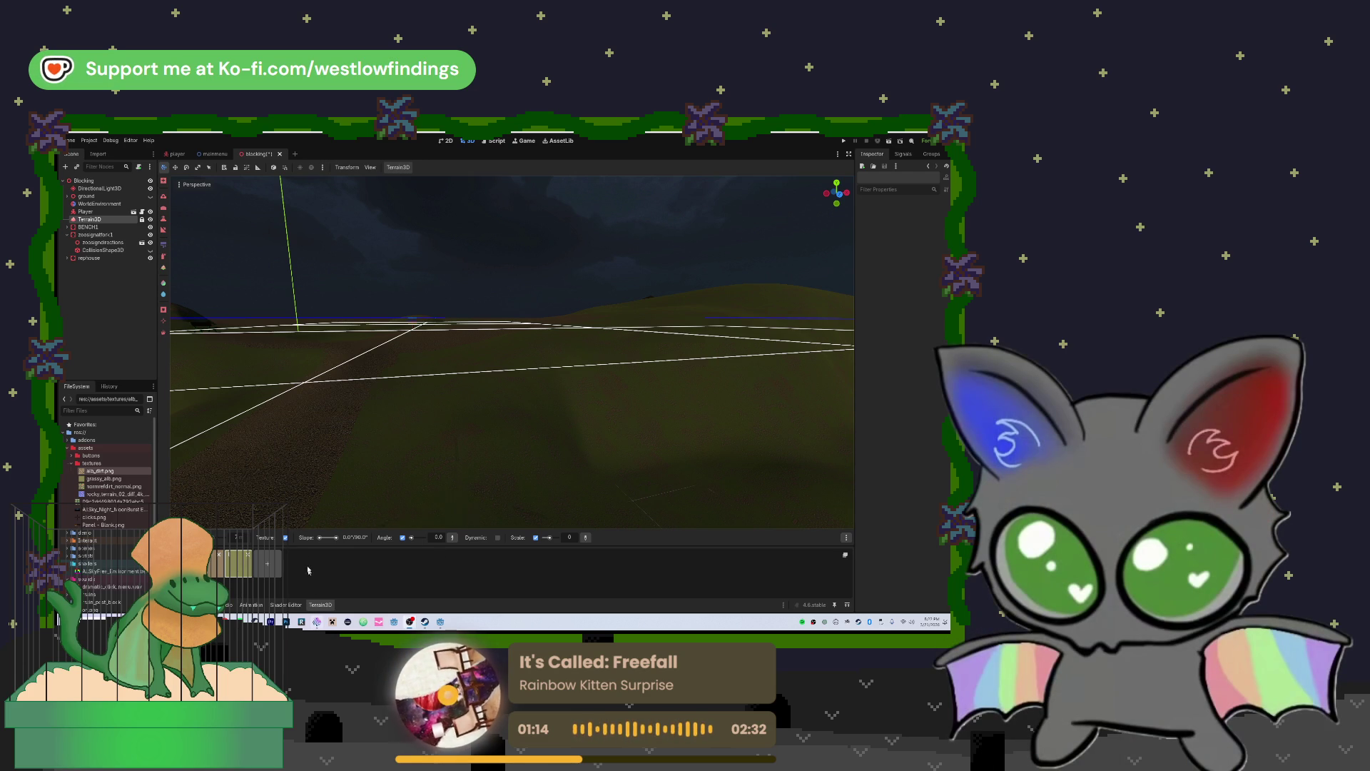
key("alt+Tab")
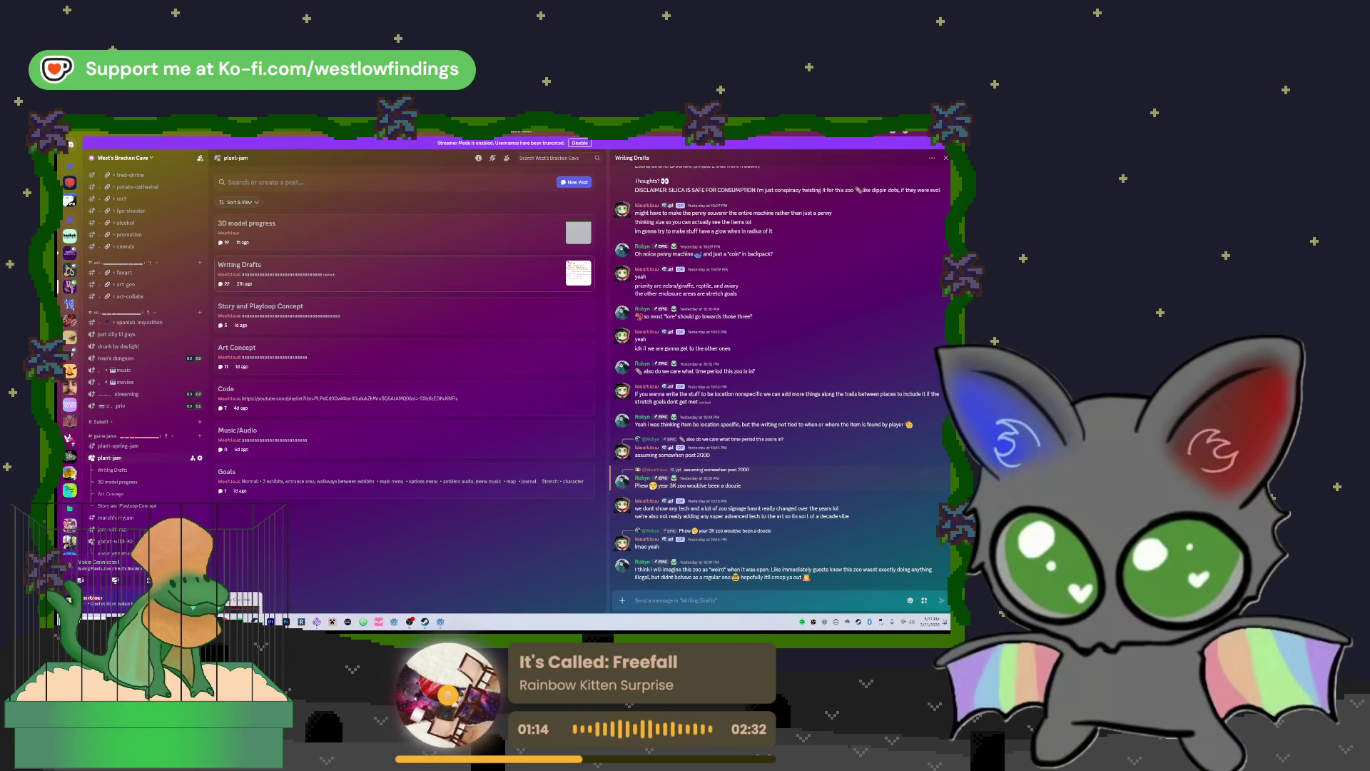
key("alt+Tab")
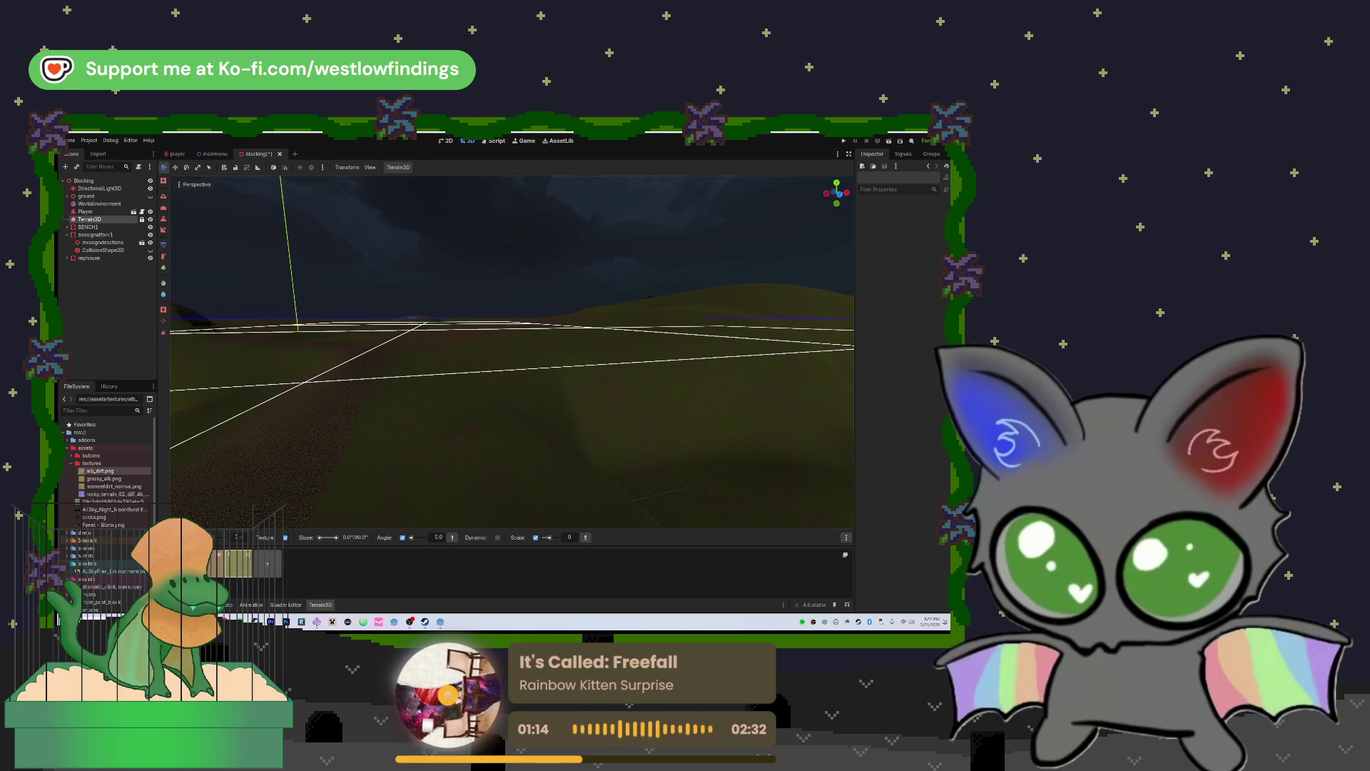
Search the Steam library for 'blender', launch Blender, and dismiss its splash screen
key("alt+Tab")
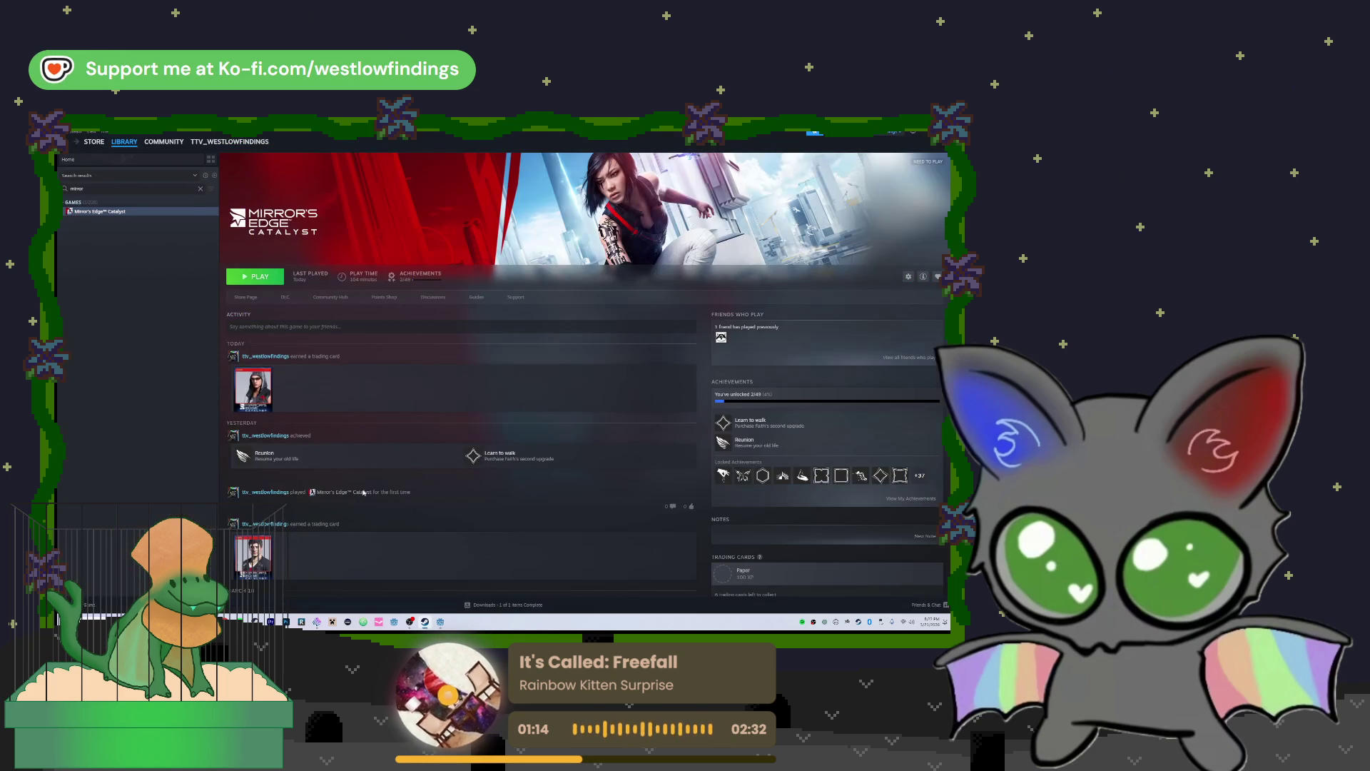
left_click(201, 188)
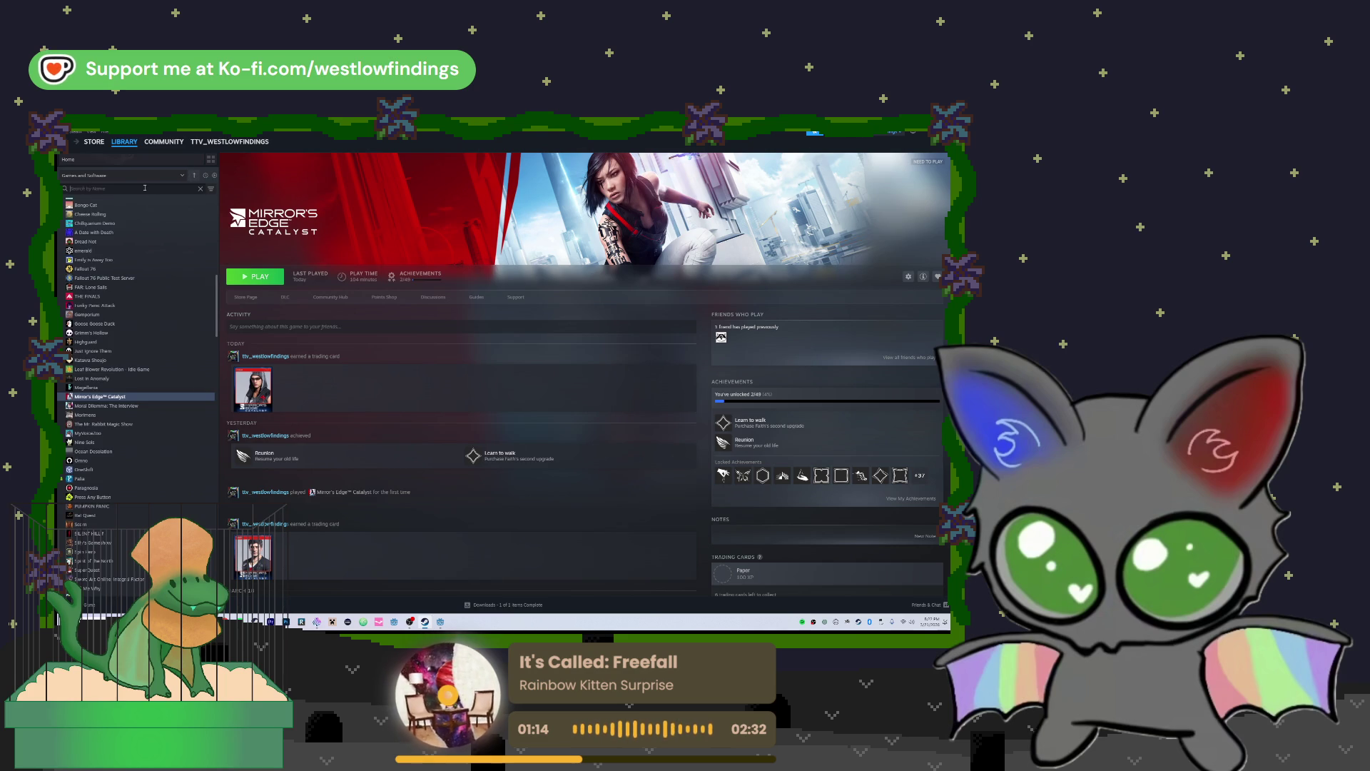
type("blender")
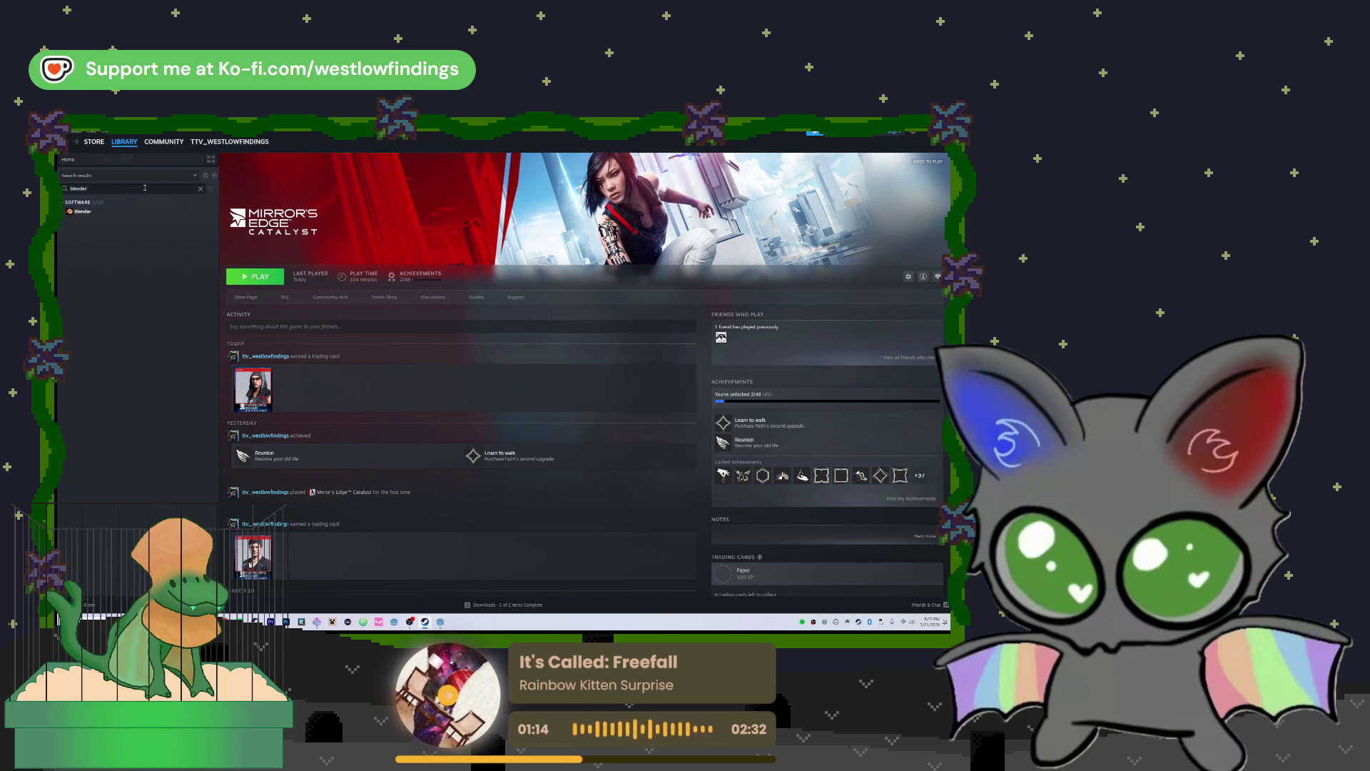
double_click(82, 211)
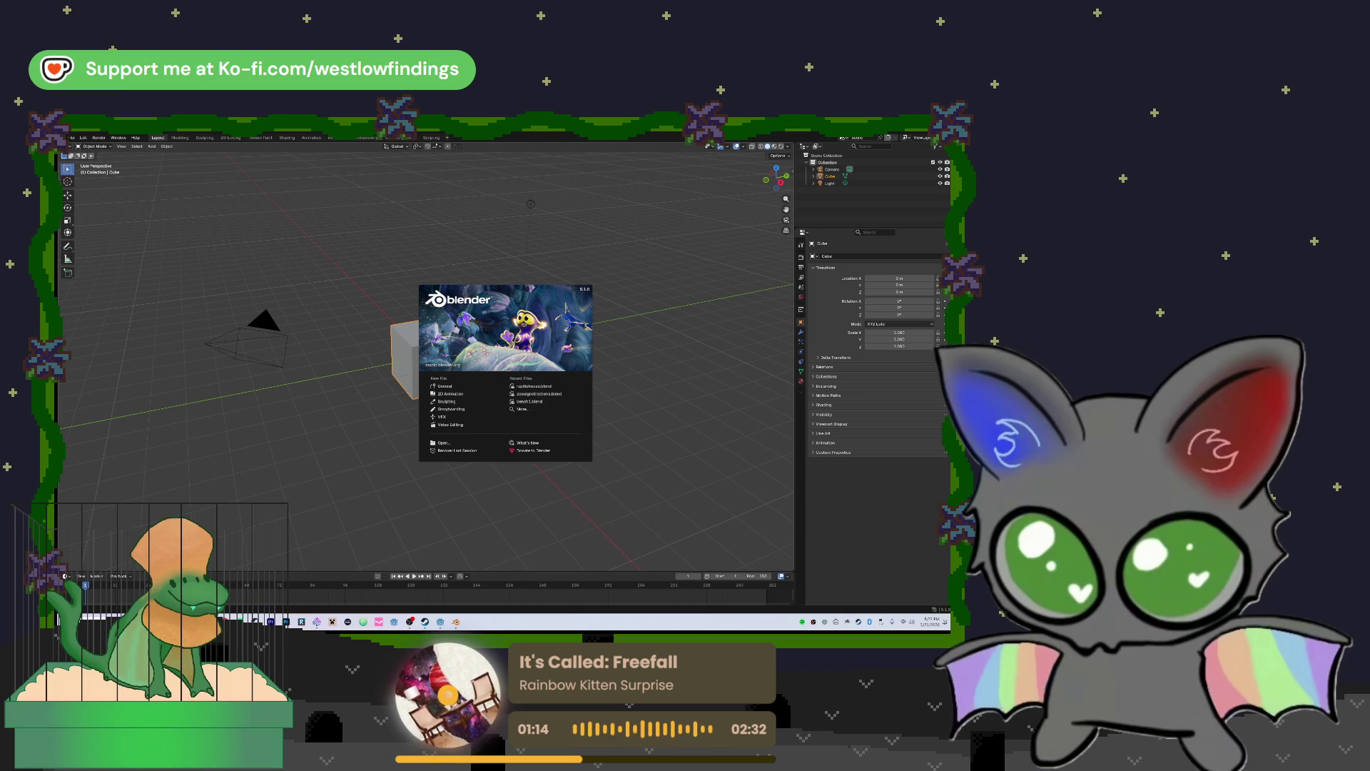
left_click(457, 389)
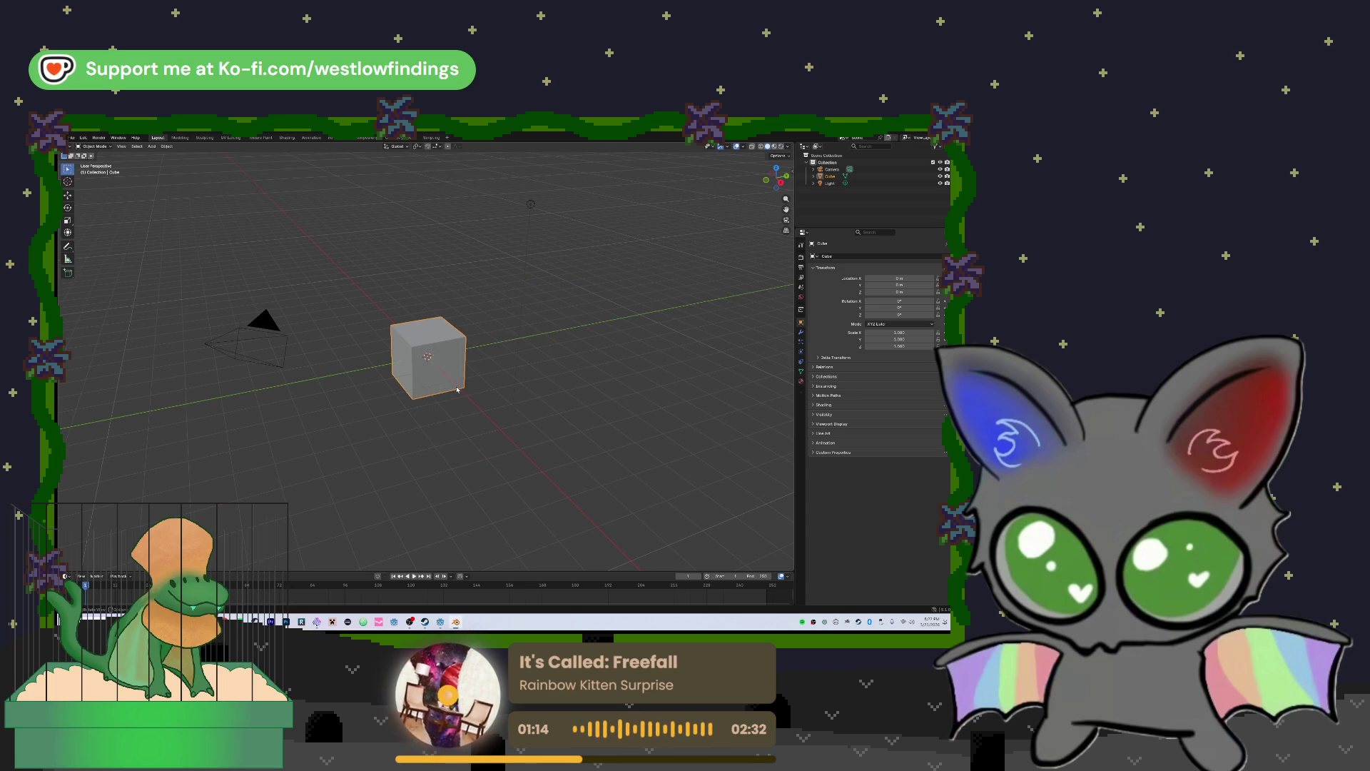
mouse_move(486, 387)
left_mouse_down()
mouse_move(506, 372)
mouse_move(542, 376)
mouse_move(293, 346)
left_mouse_up()
Delete the default camera and select the cube
left_click(218, 286)
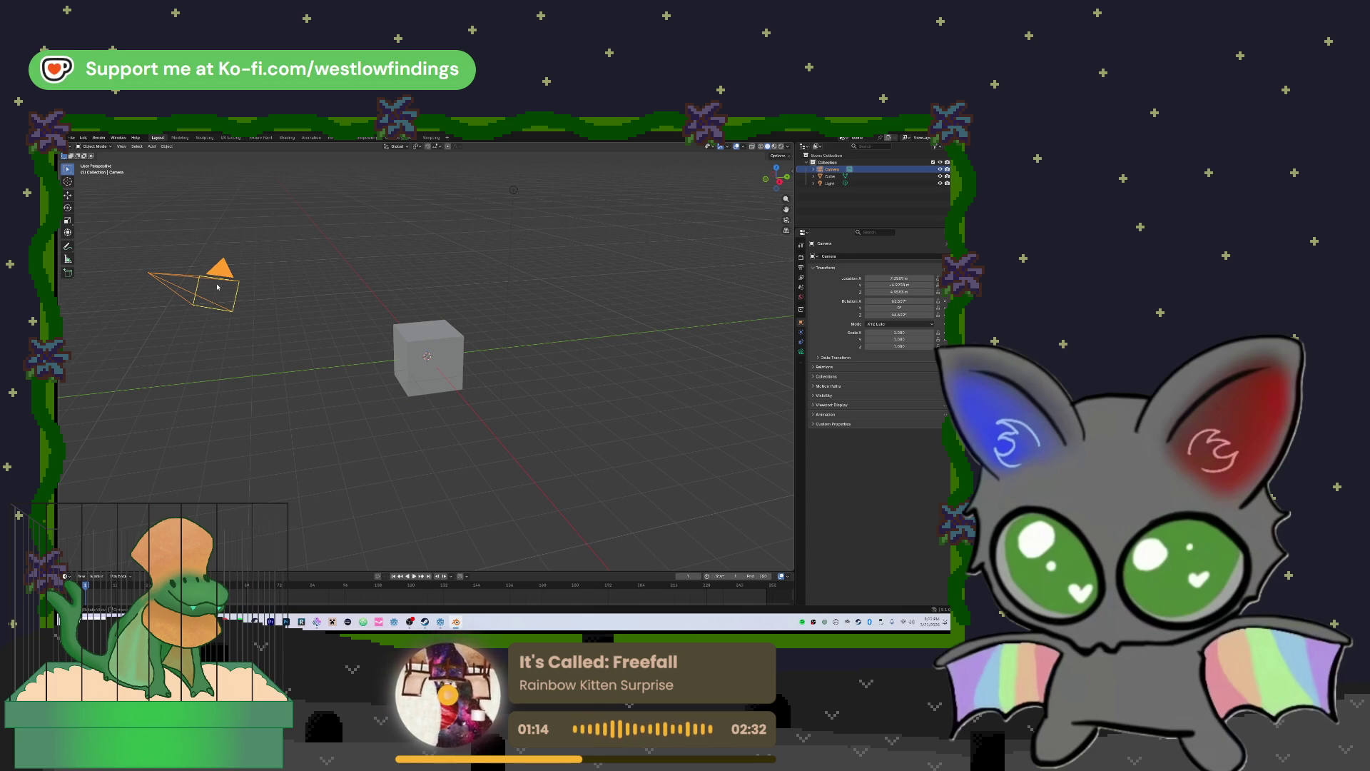
key("Delete")
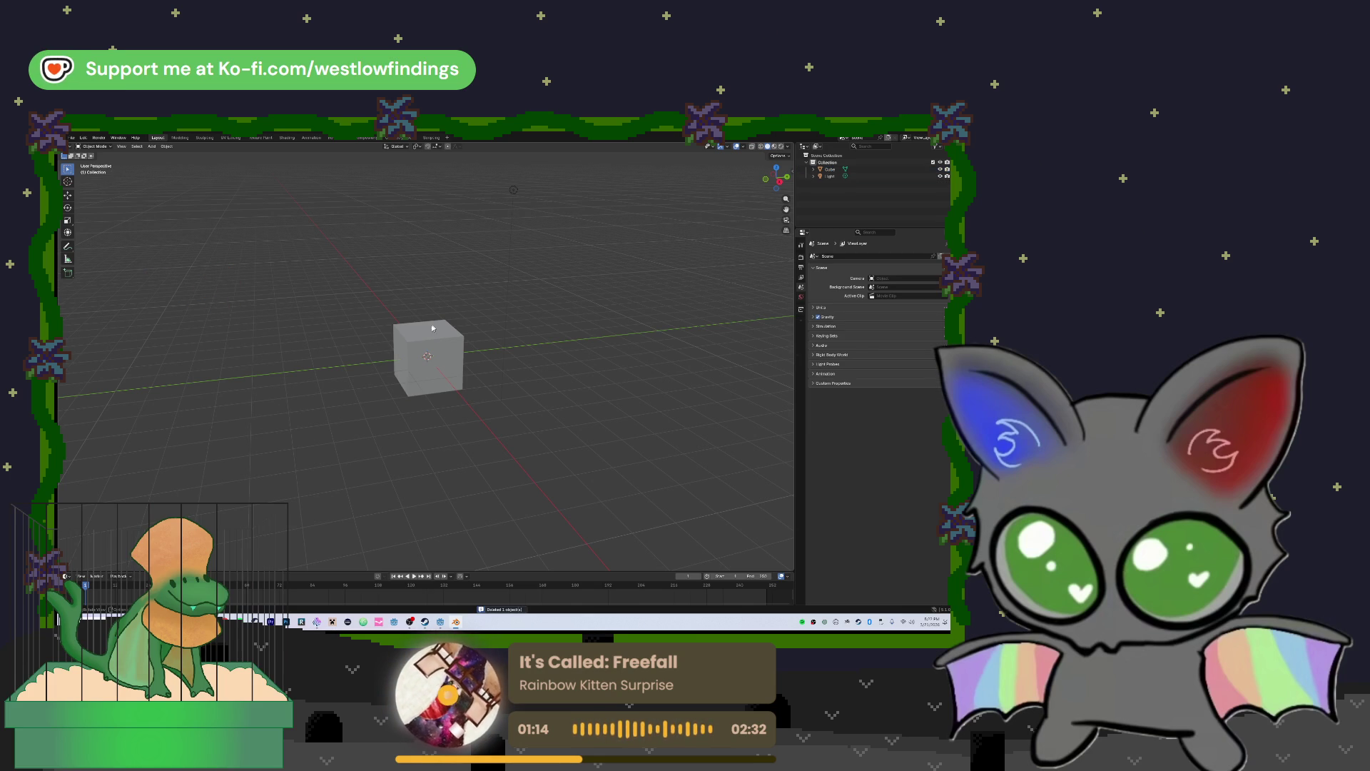
left_click(434, 326)
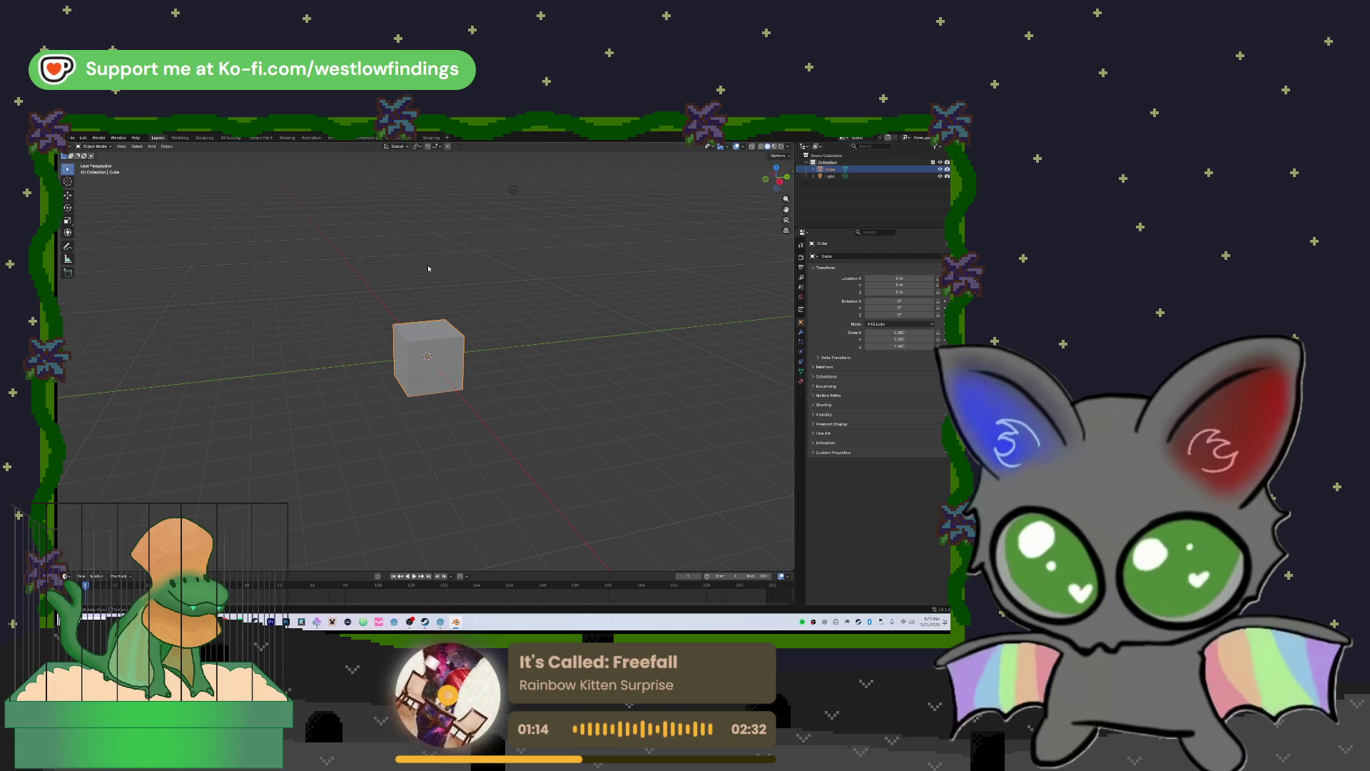
left_click_drag(500, 294, 522, 298)
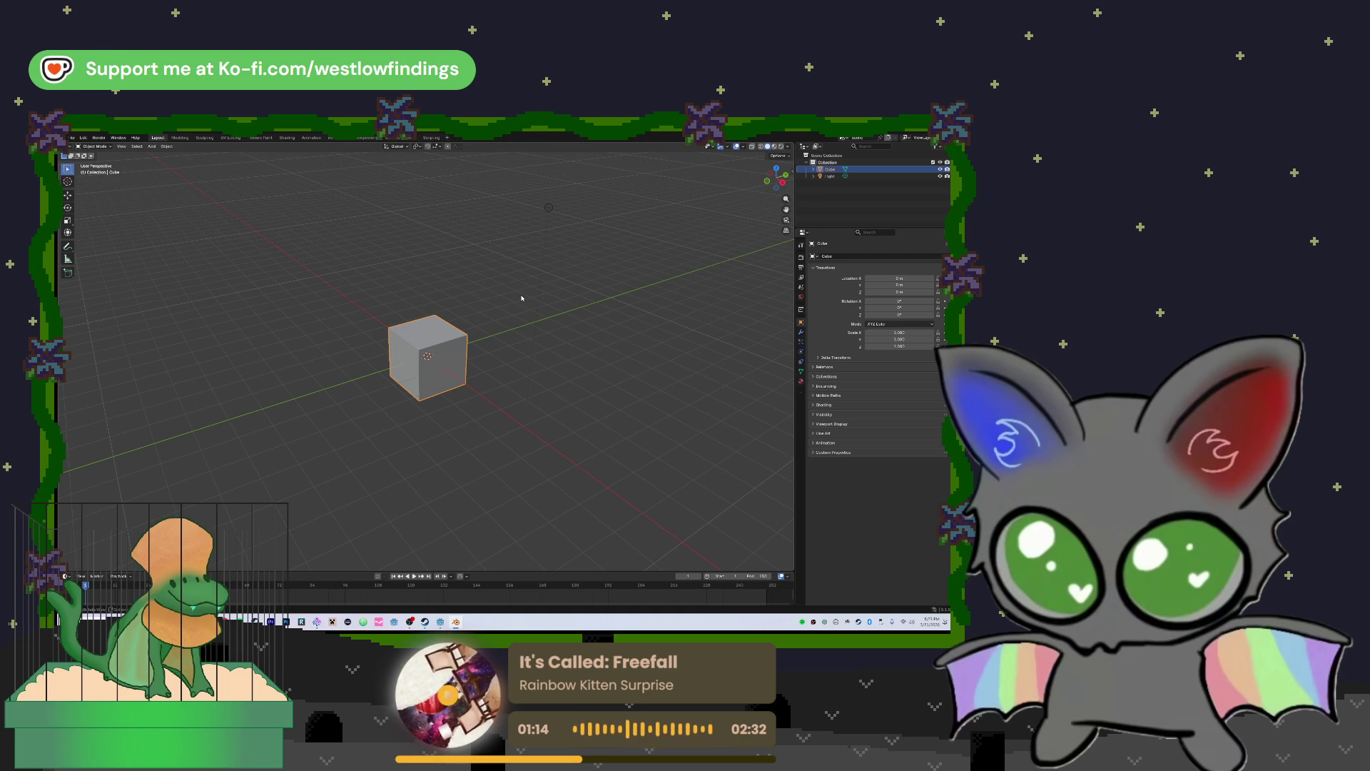
left_click_drag(520, 298, 520, 294)
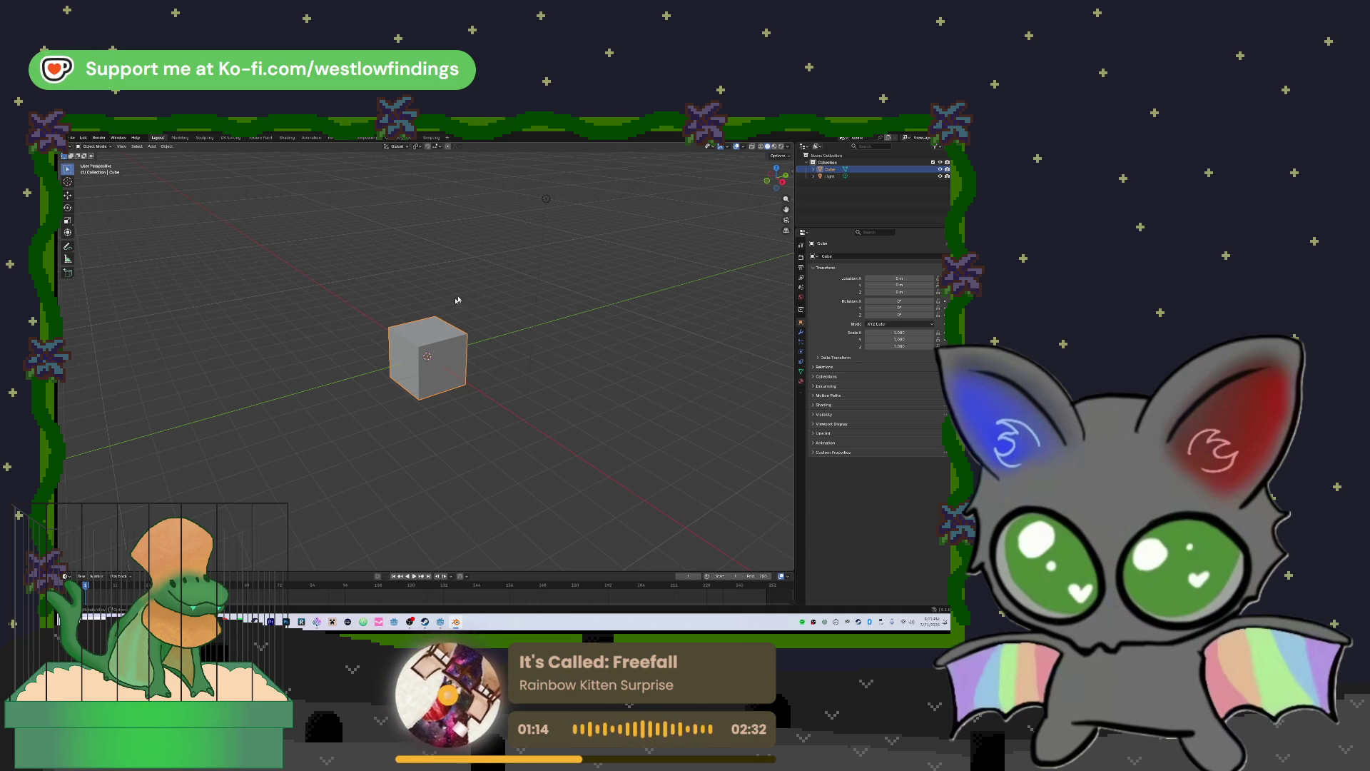
left_click_drag(502, 272, 507, 277)
Scale the cube along Z twice to flatten it into a thin slab
key("s")
key("z")
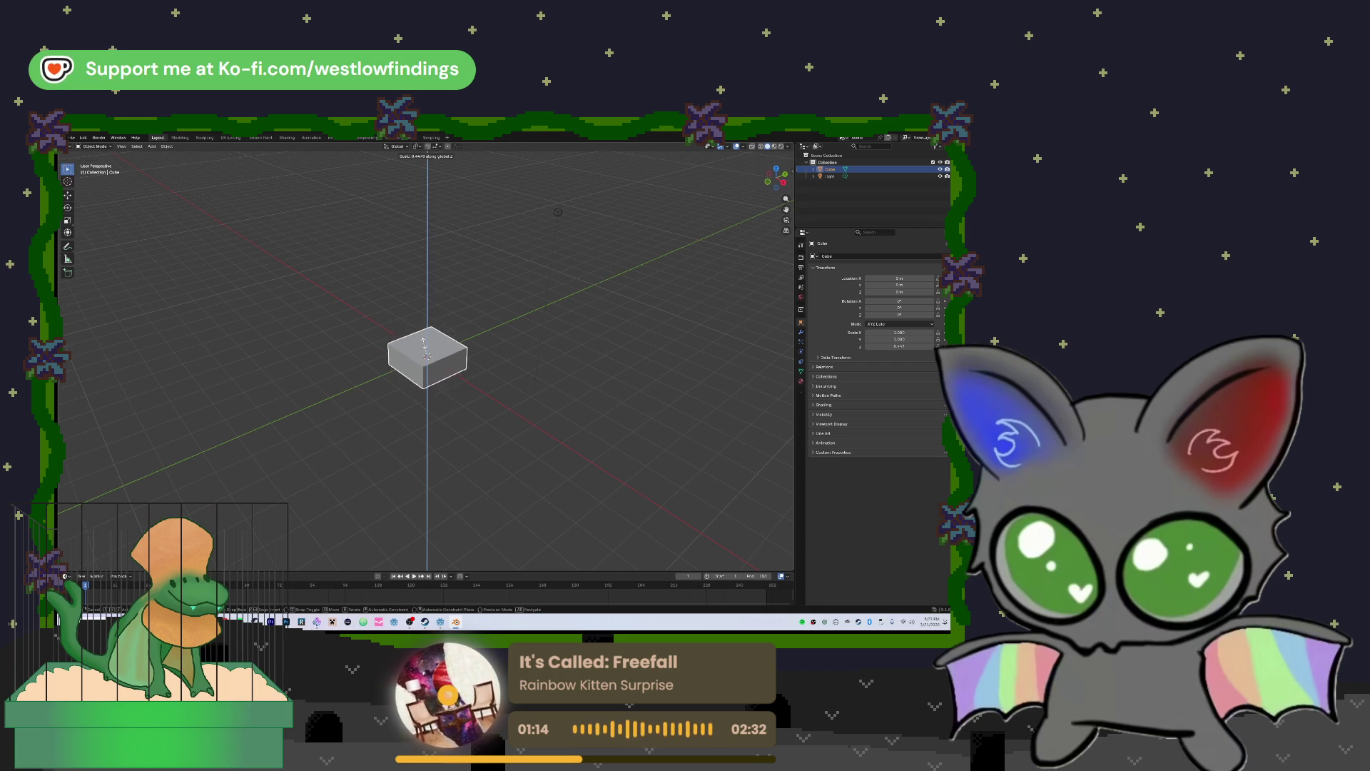
left_click(426, 357)
scroll(421, 357, "up", 7)
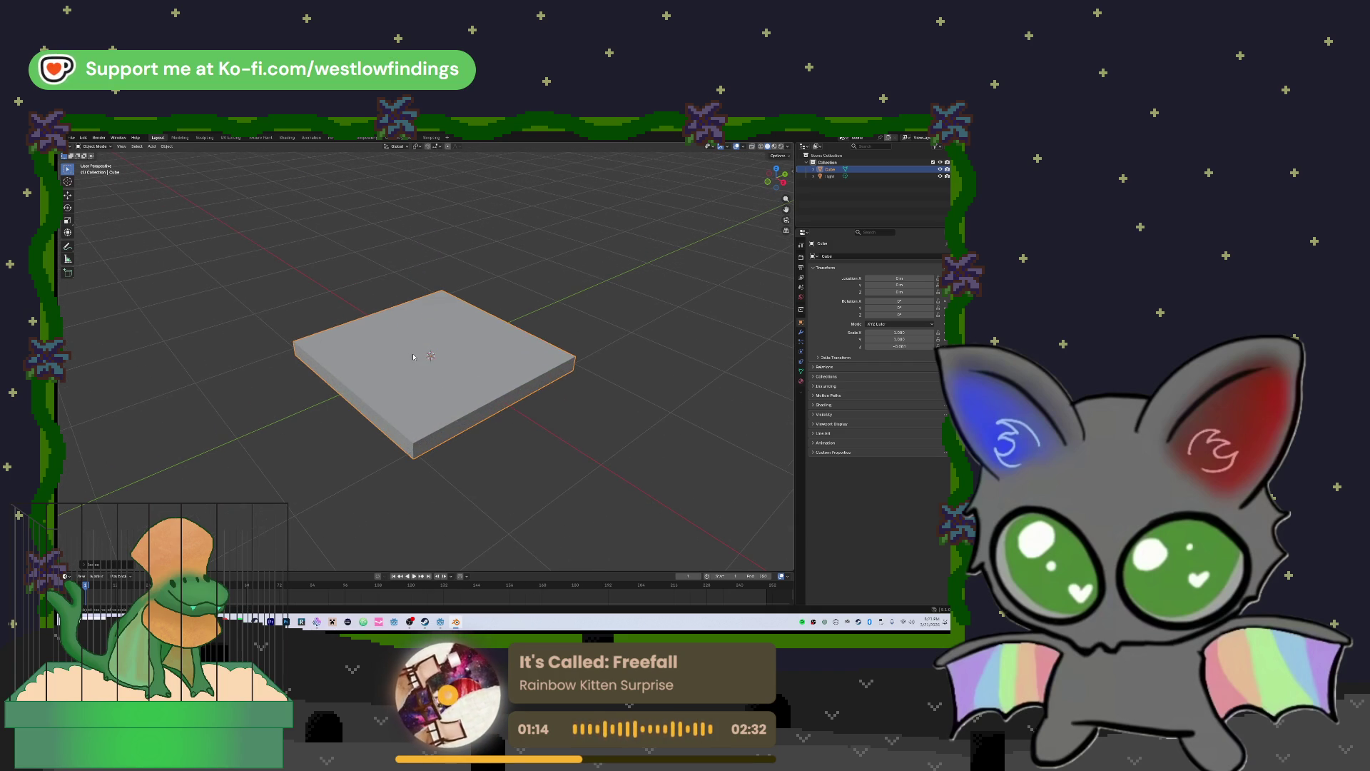
key("s")
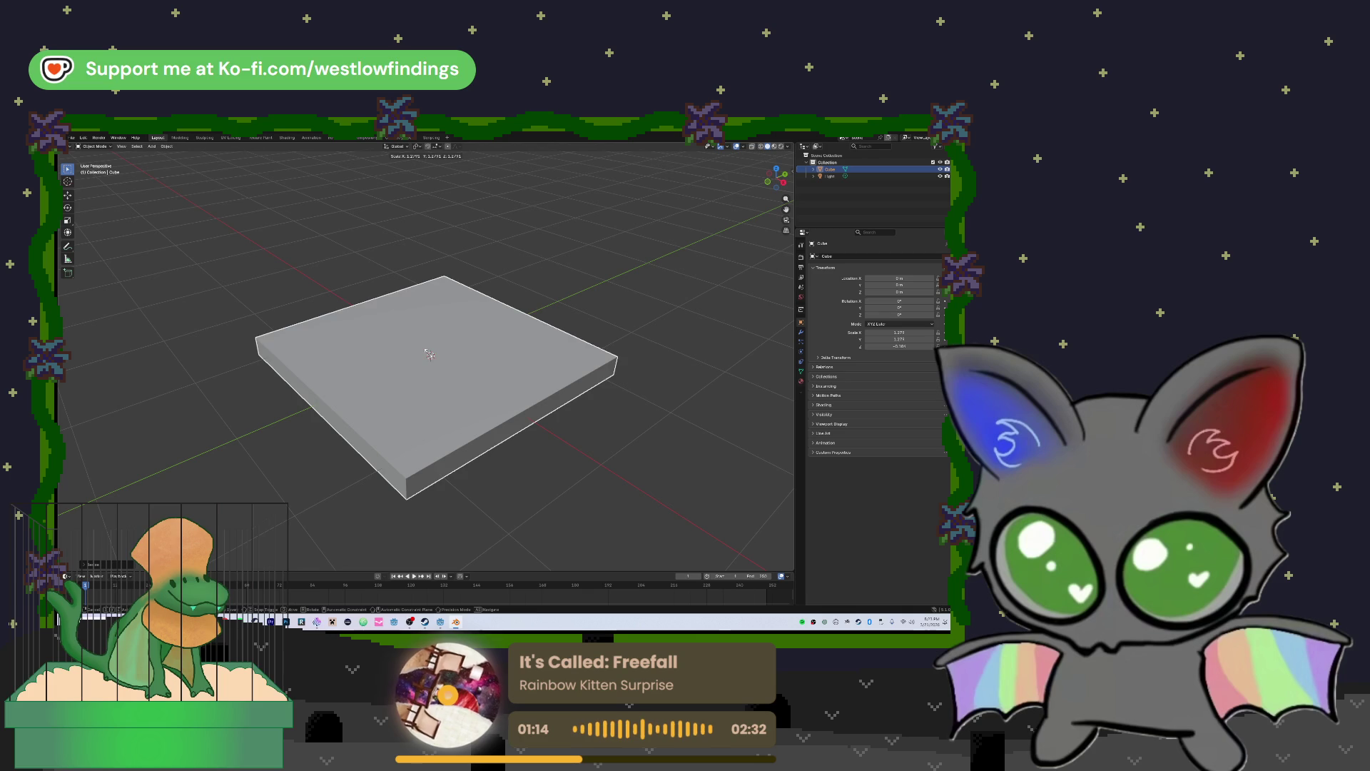
key("z")
left_click(430, 355)
Shrink the slab uniformly to about 0.397 scale and switch to Edit Mode
mouse_move(489, 374)
left_mouse_down()
mouse_move(488, 321)
mouse_move(477, 376)
left_mouse_up()
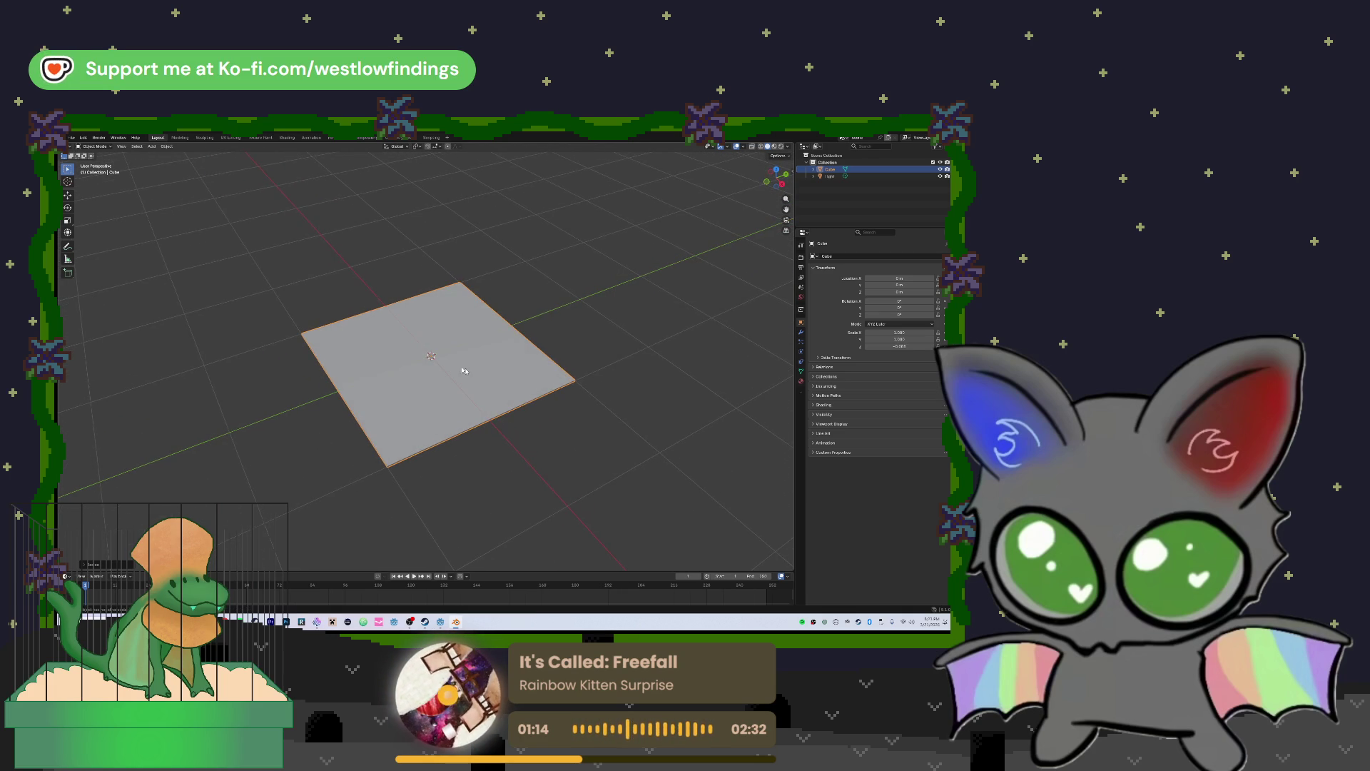
key("s")
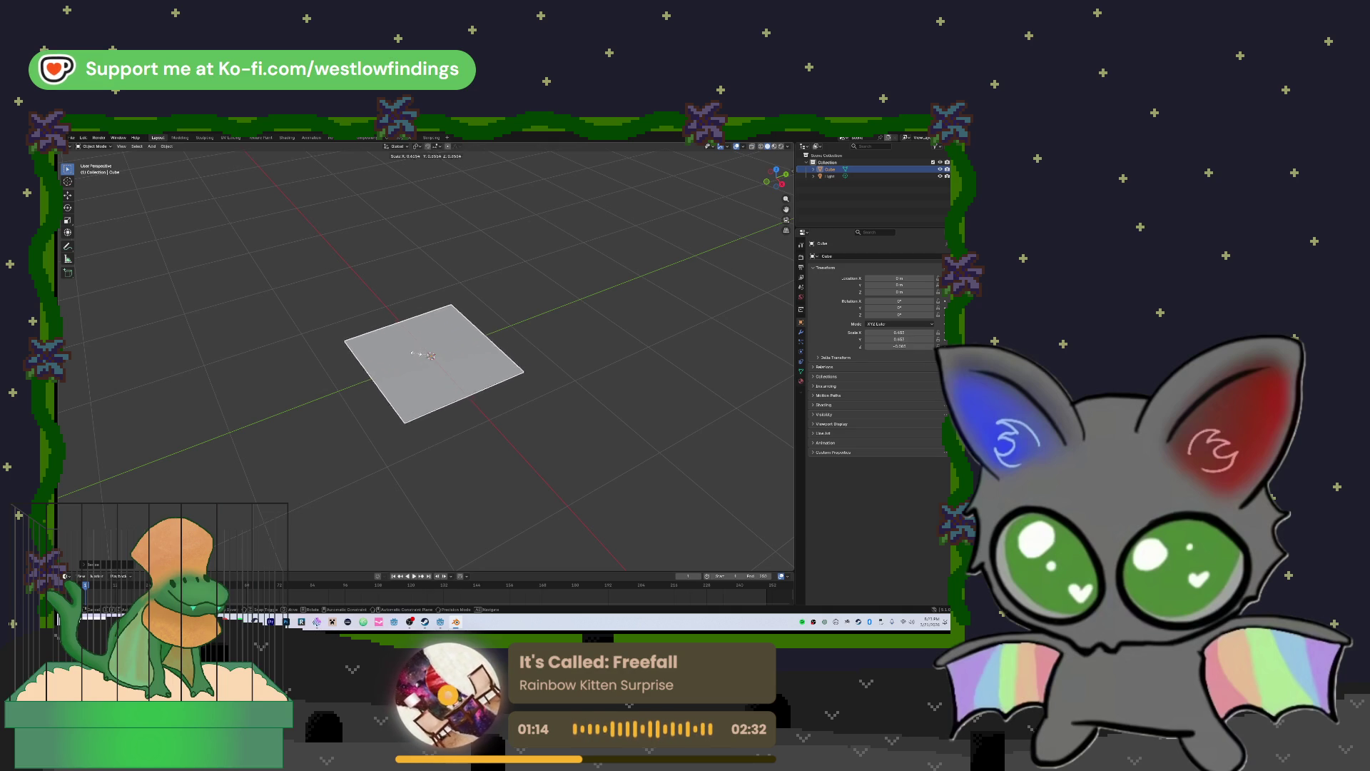
left_click(425, 357)
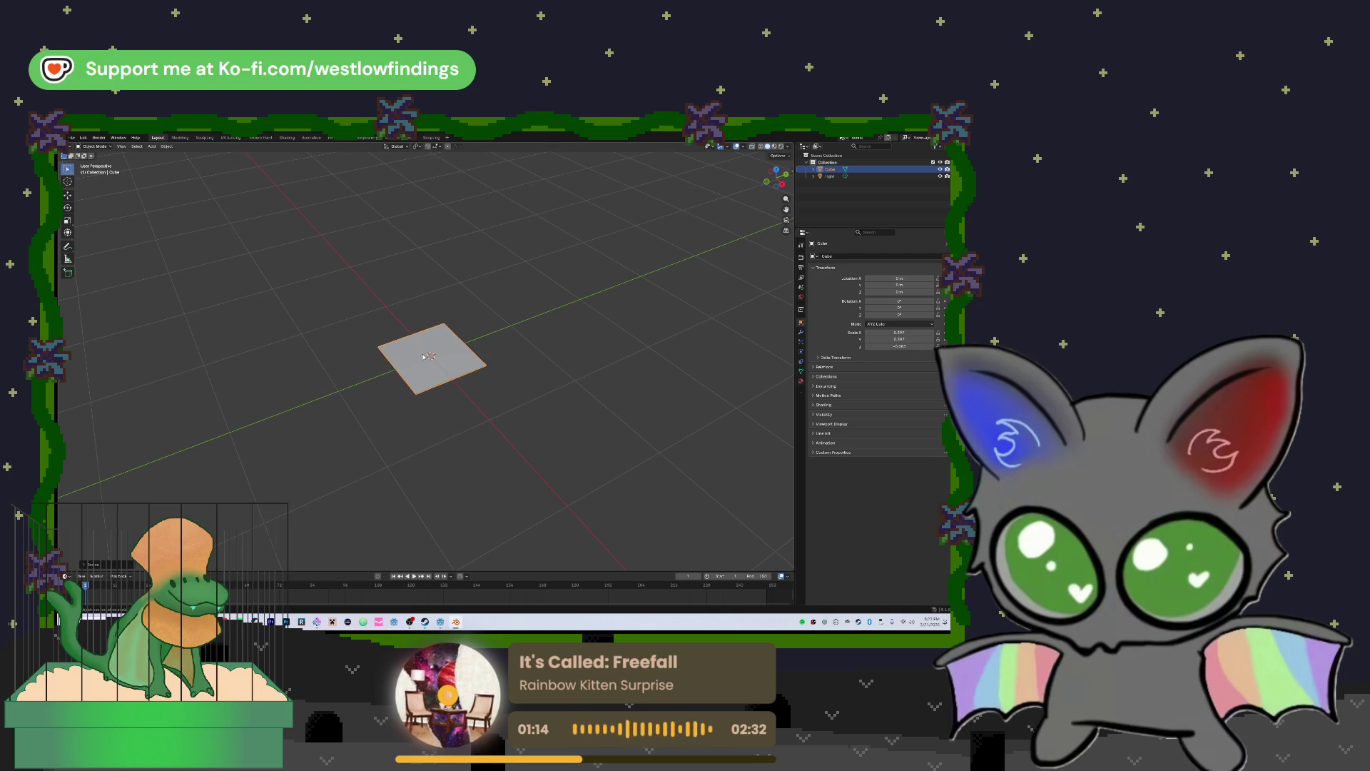
mouse_move(421, 355)
left_mouse_down()
mouse_move(483, 311)
mouse_move(422, 315)
mouse_move(422, 366)
left_mouse_up()
scroll(416, 359, "up", 3)
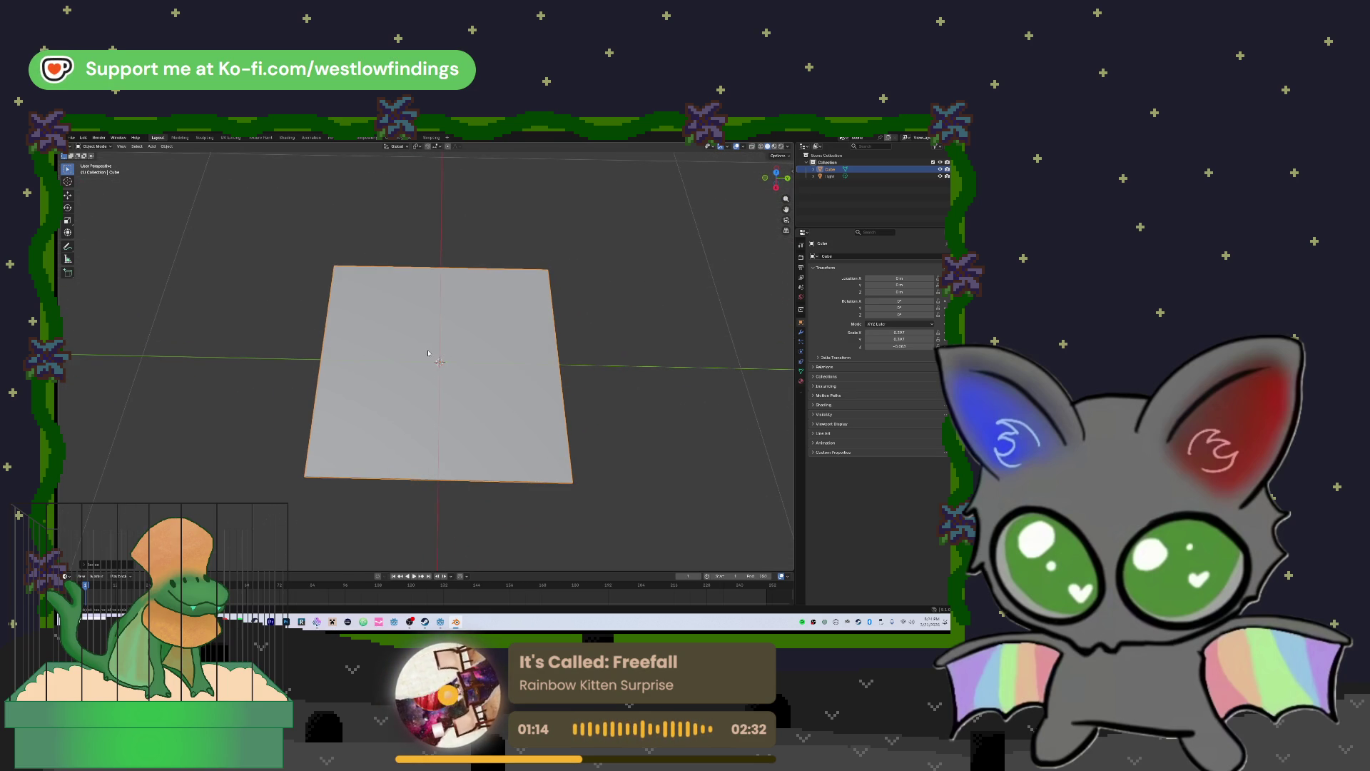
key("Tab")
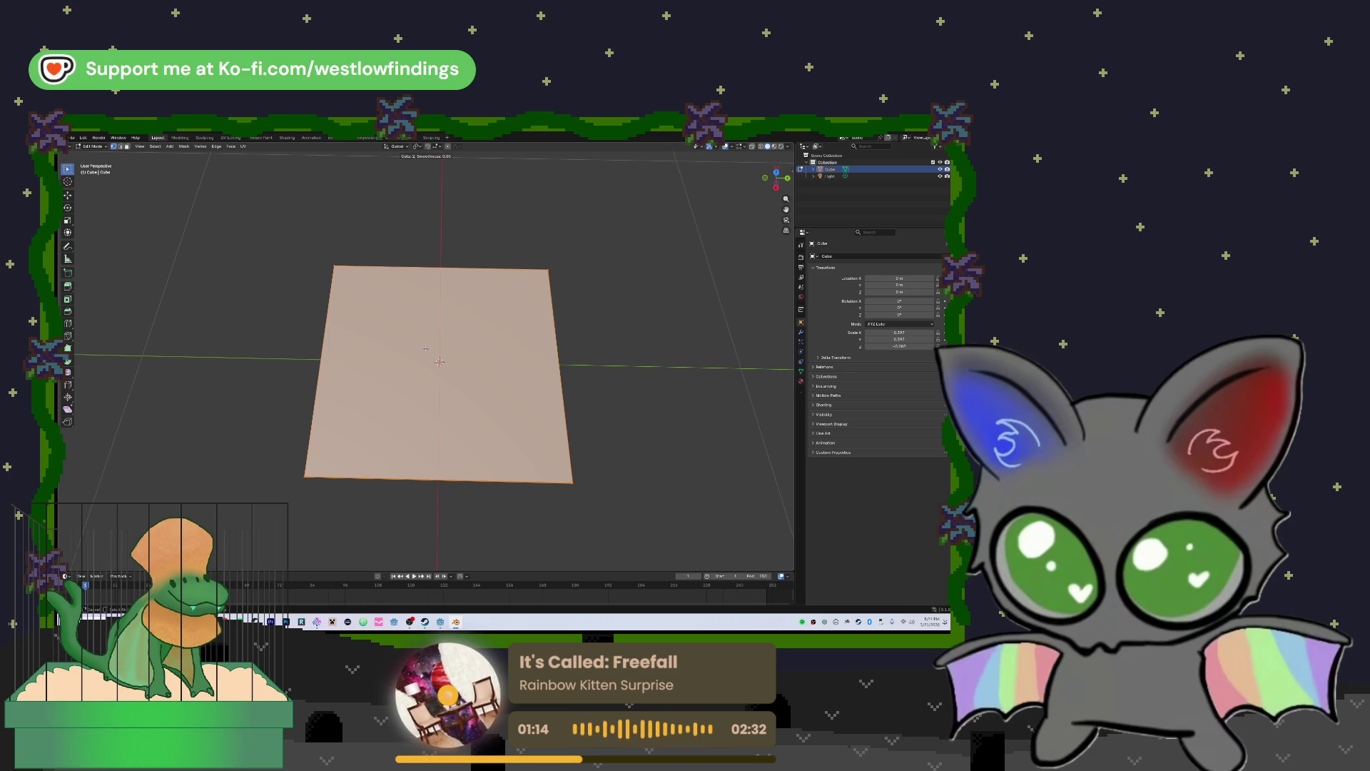
Add a Ctrl+R loop cut with 2 cuts, splitting the plane into three equal strips
right_click(382, 346)
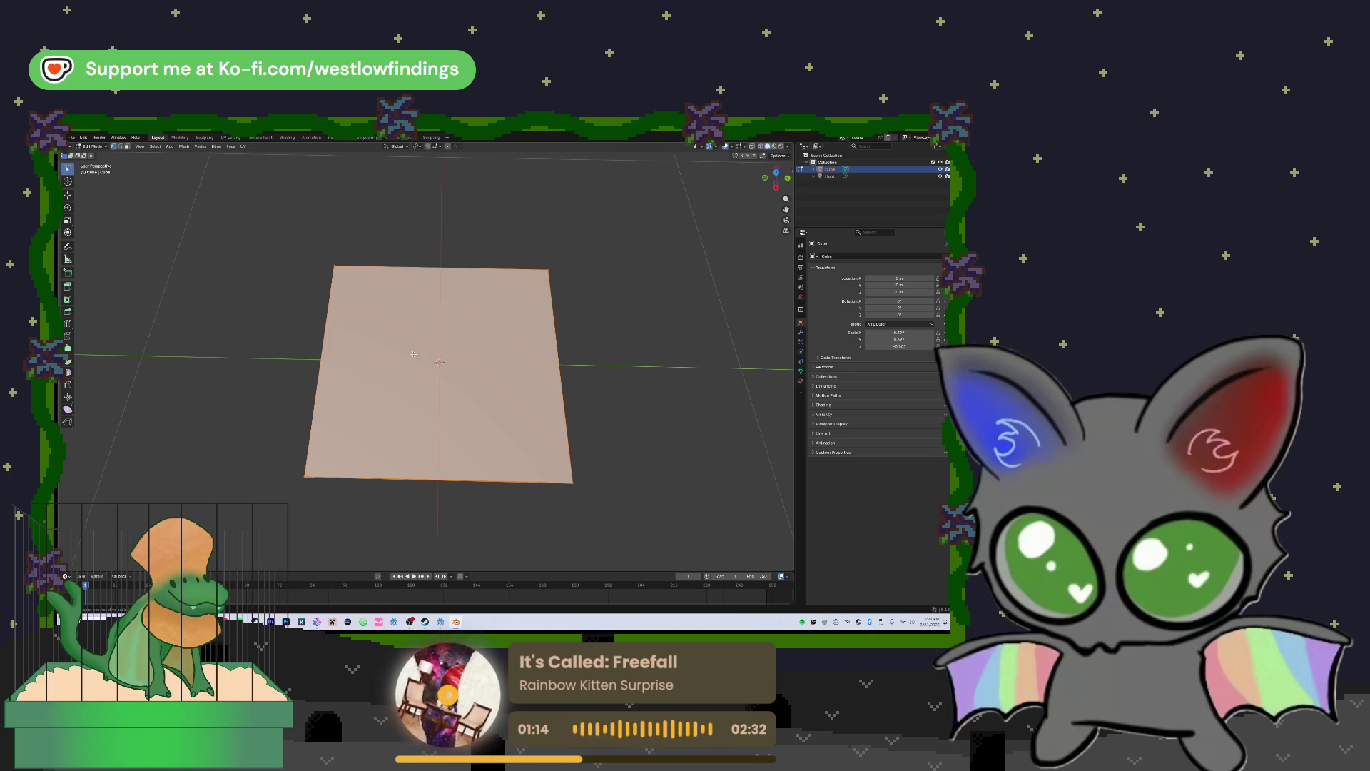
left_click_drag(372, 338, 200, 213)
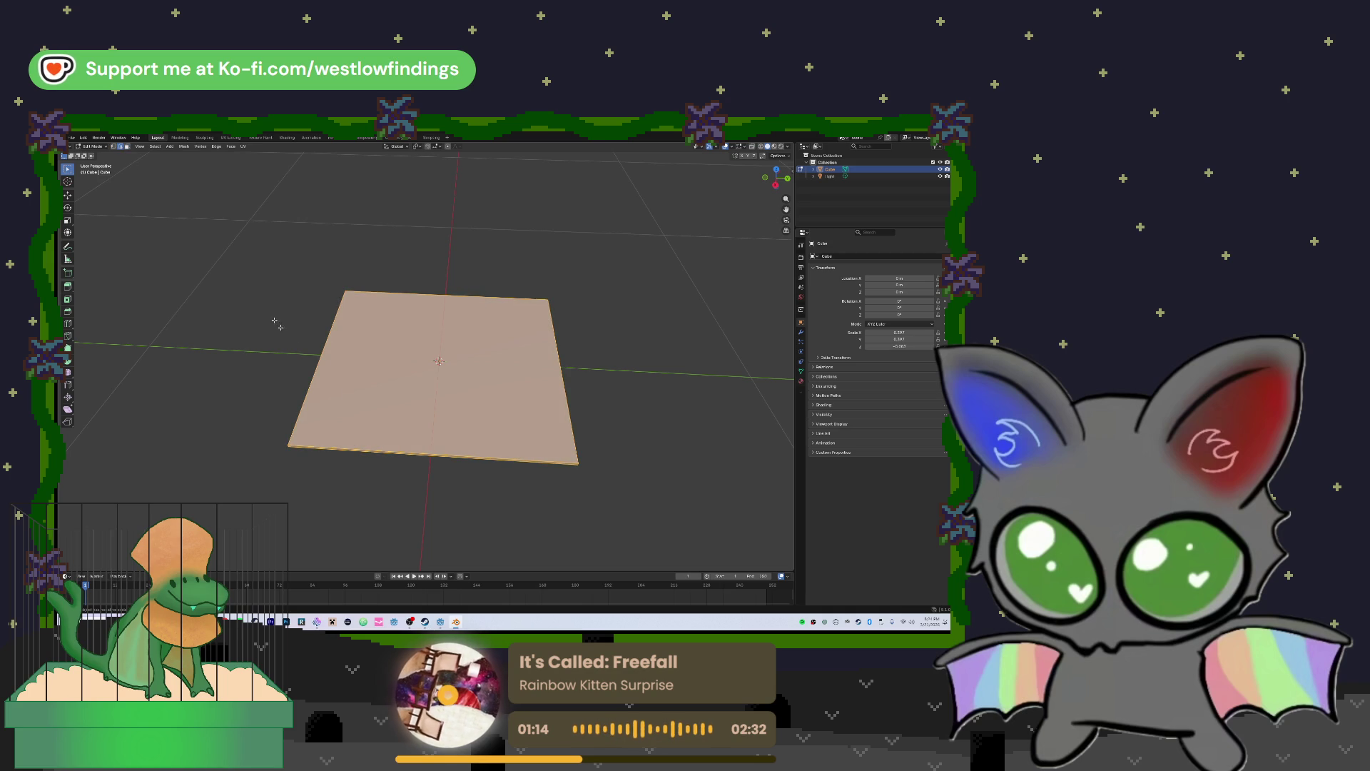
left_click_drag(378, 335, 376, 372)
scroll(376, 372, "up", 3)
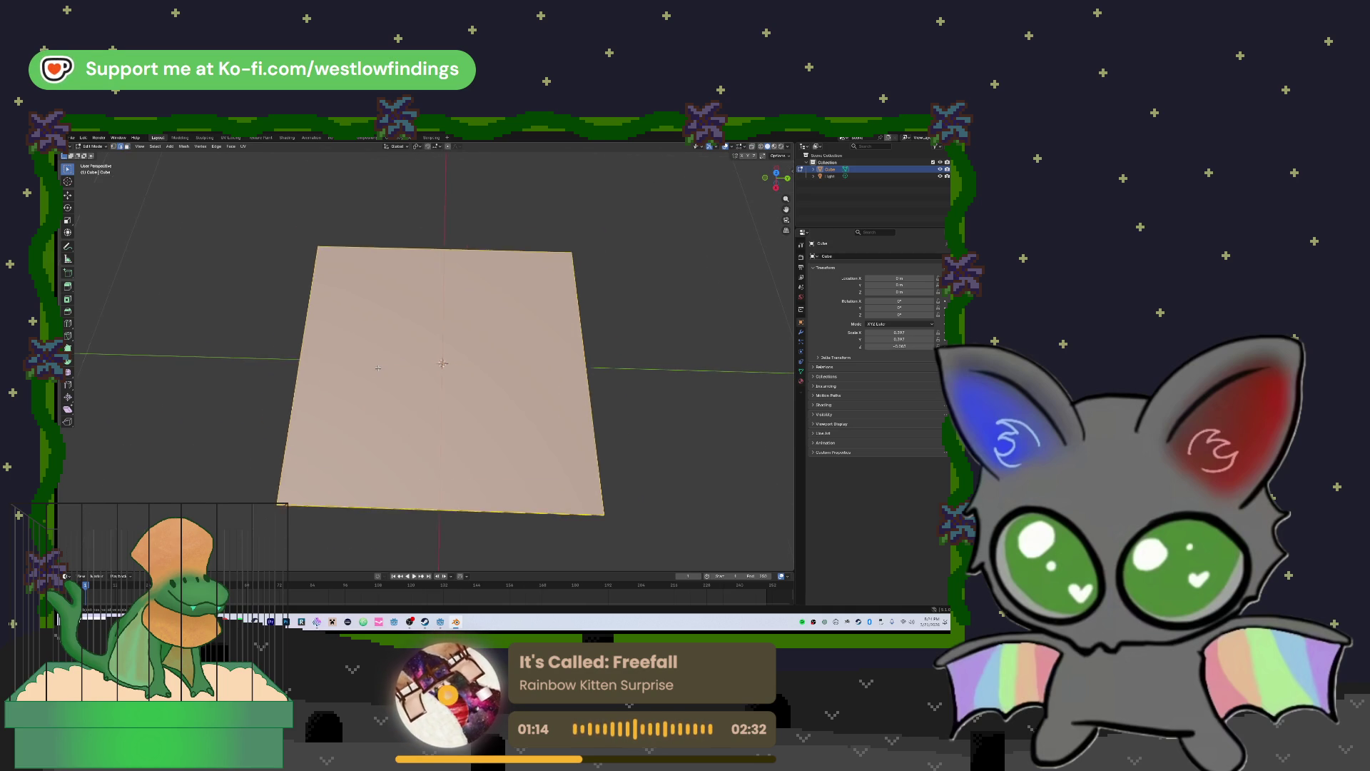
scroll(378, 369, "down", 5)
key("ctrl+r")
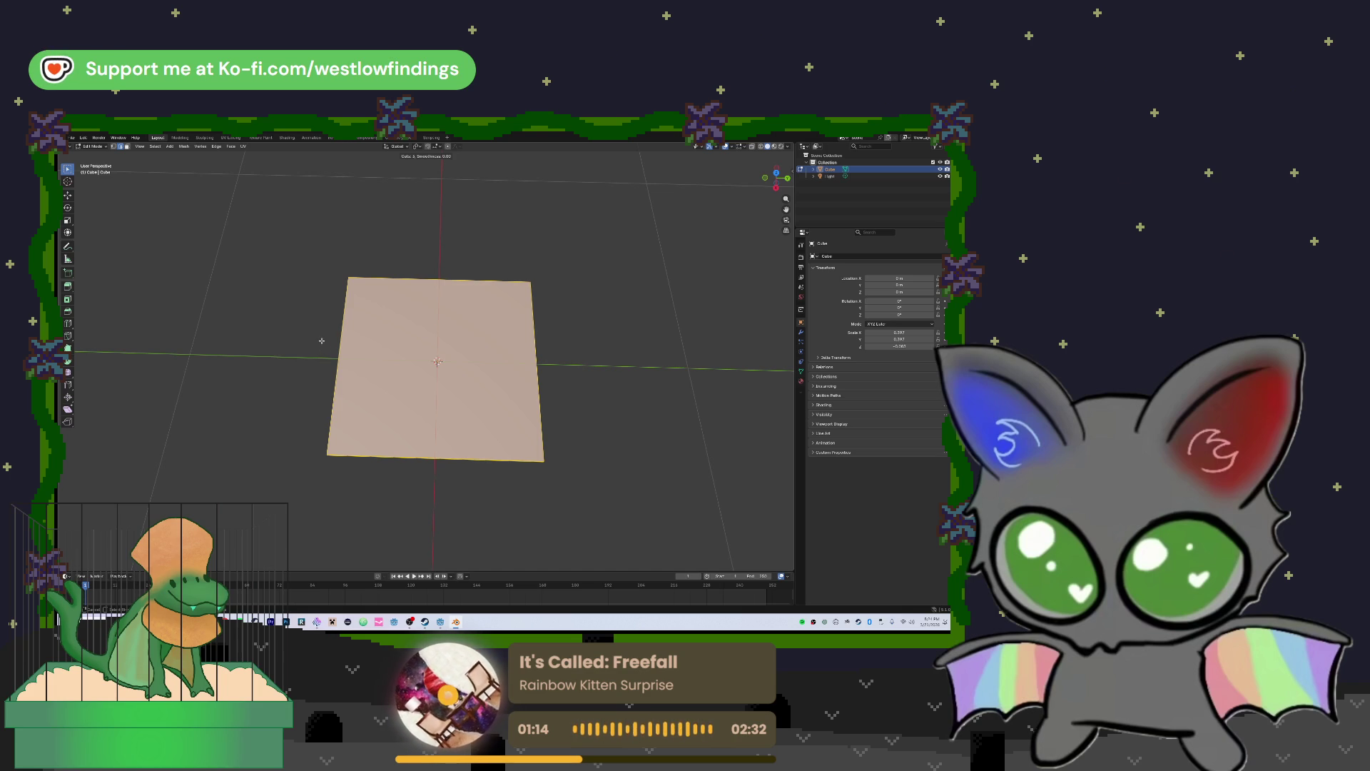
scroll(352, 328, "down", 1)
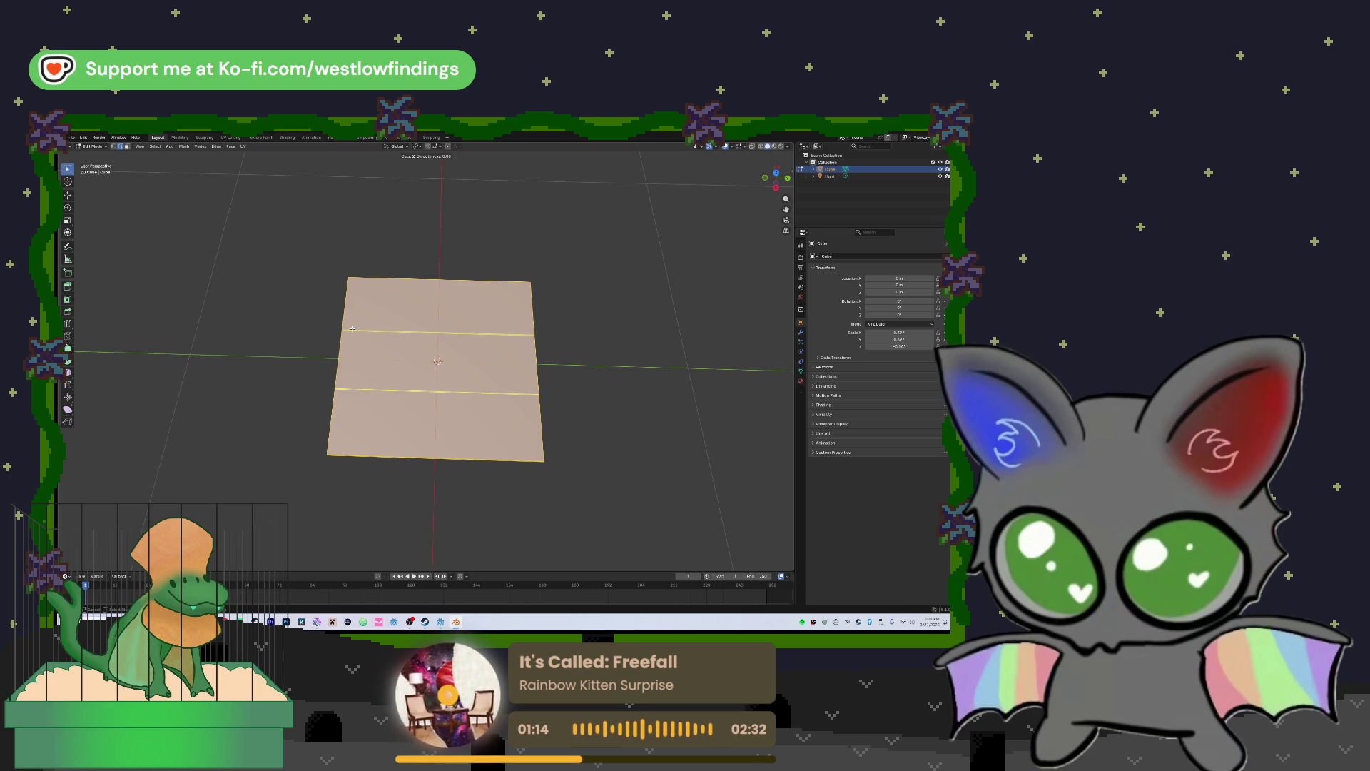
left_click(352, 328)
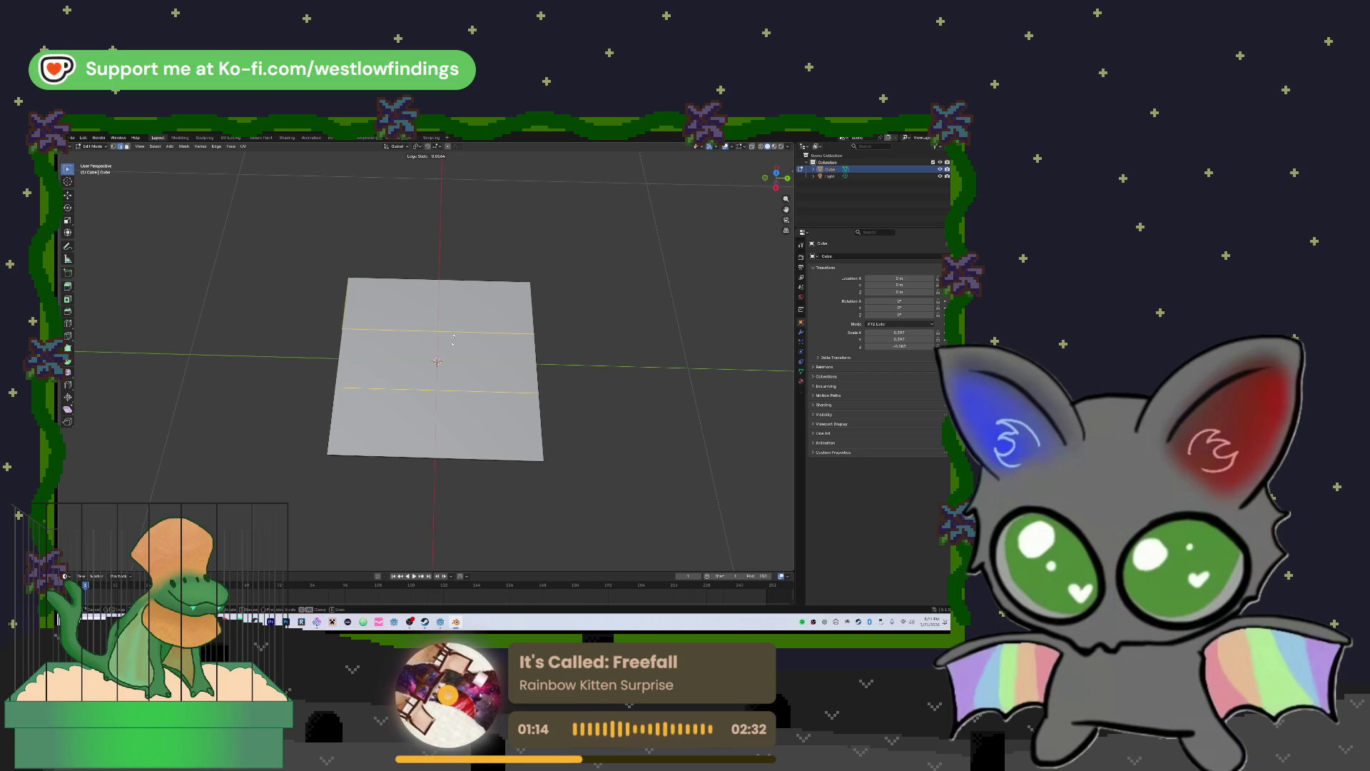
left_click(453, 341)
left_click_drag(577, 345, 448, 323)
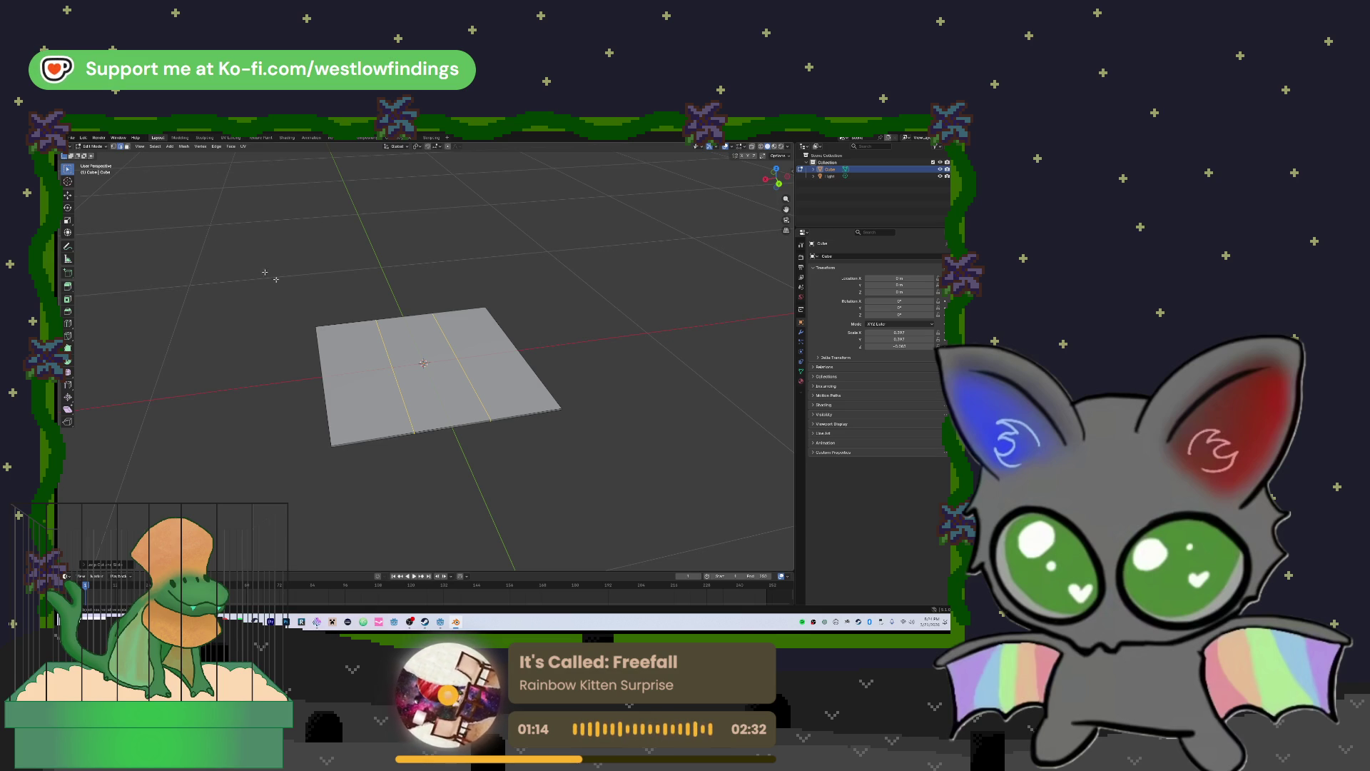
left_click(319, 350)
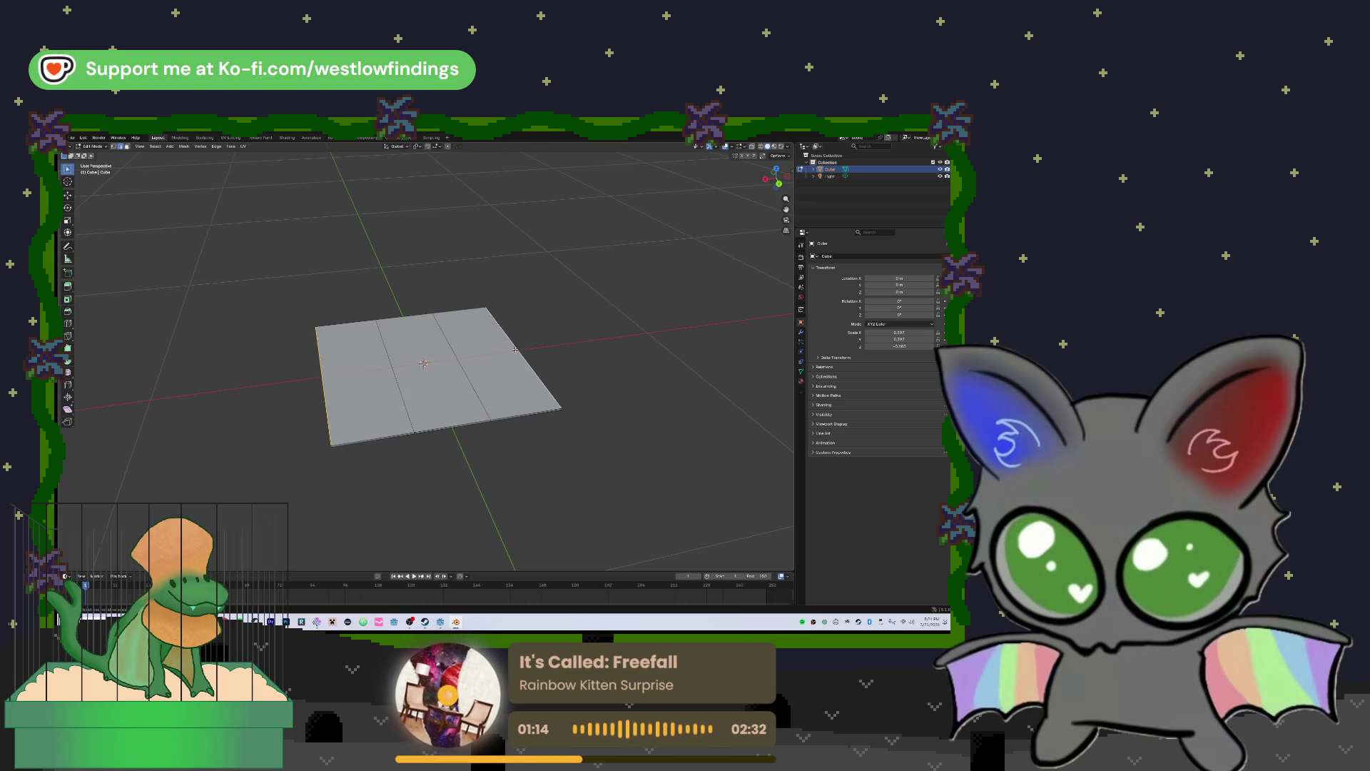
Move the selected geometry, then raise the selected edges upward along Z
key("g")
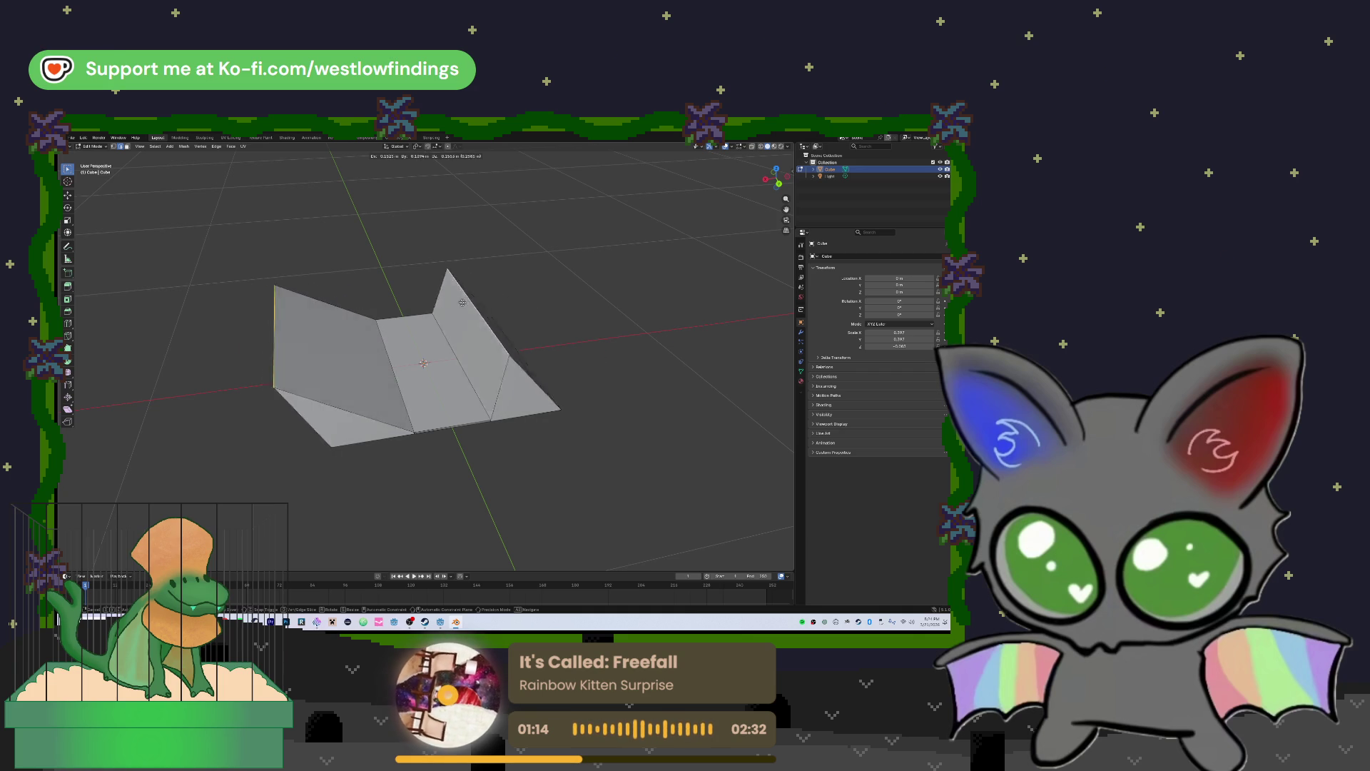
left_click(506, 304)
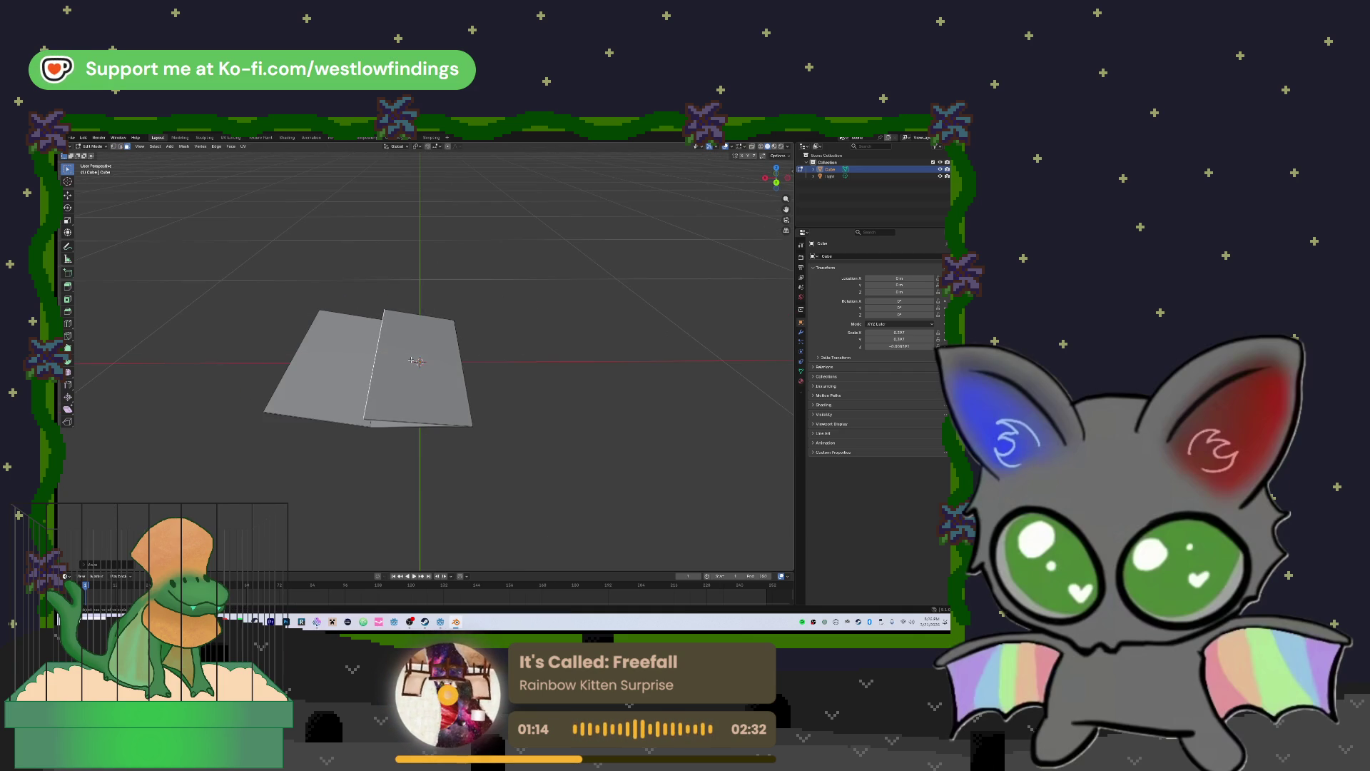
key("g")
key("z")
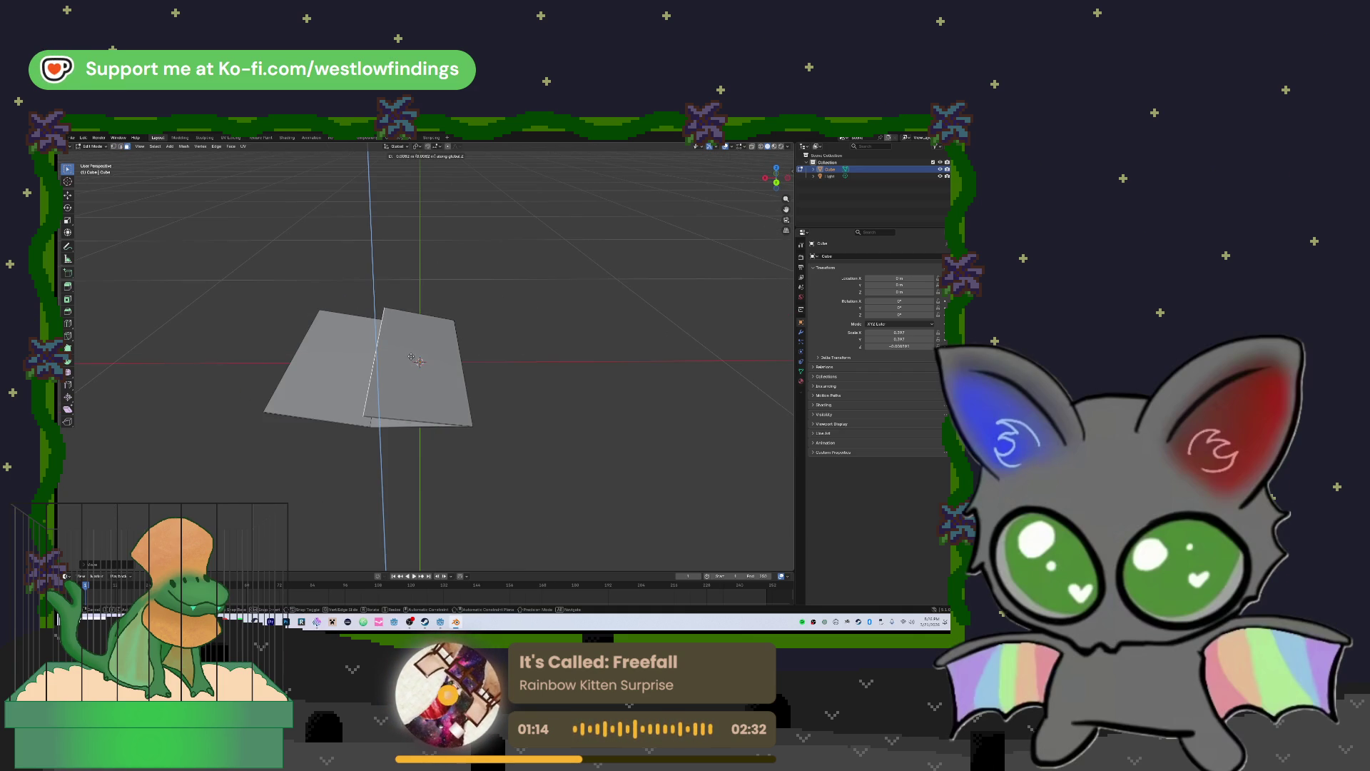
left_click(411, 350)
left_click_drag(411, 350, 438, 383)
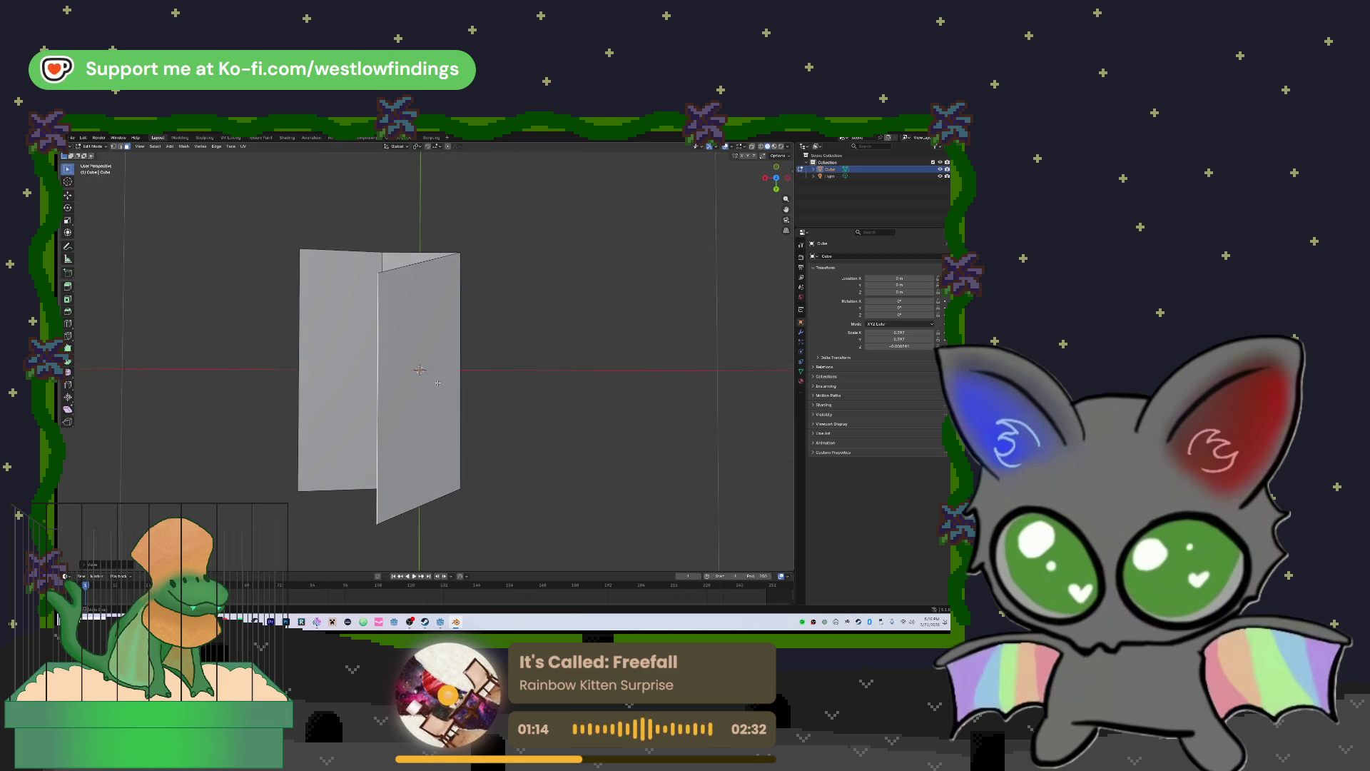
Move the selected vertices to shorten the right panel of the fold
key("g")
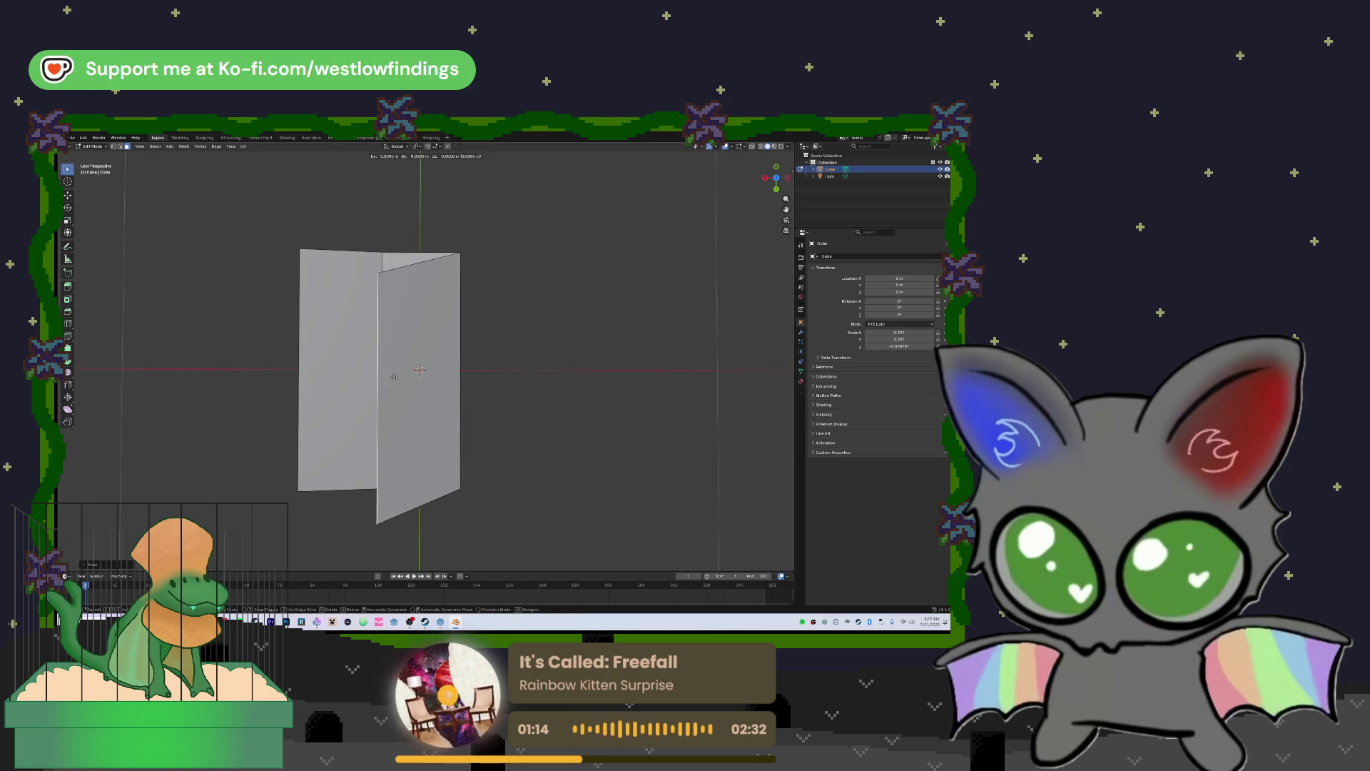
left_click(397, 354)
mouse_move(398, 354)
left_mouse_down()
mouse_move(407, 319)
mouse_move(426, 334)
mouse_move(412, 318)
left_mouse_up()
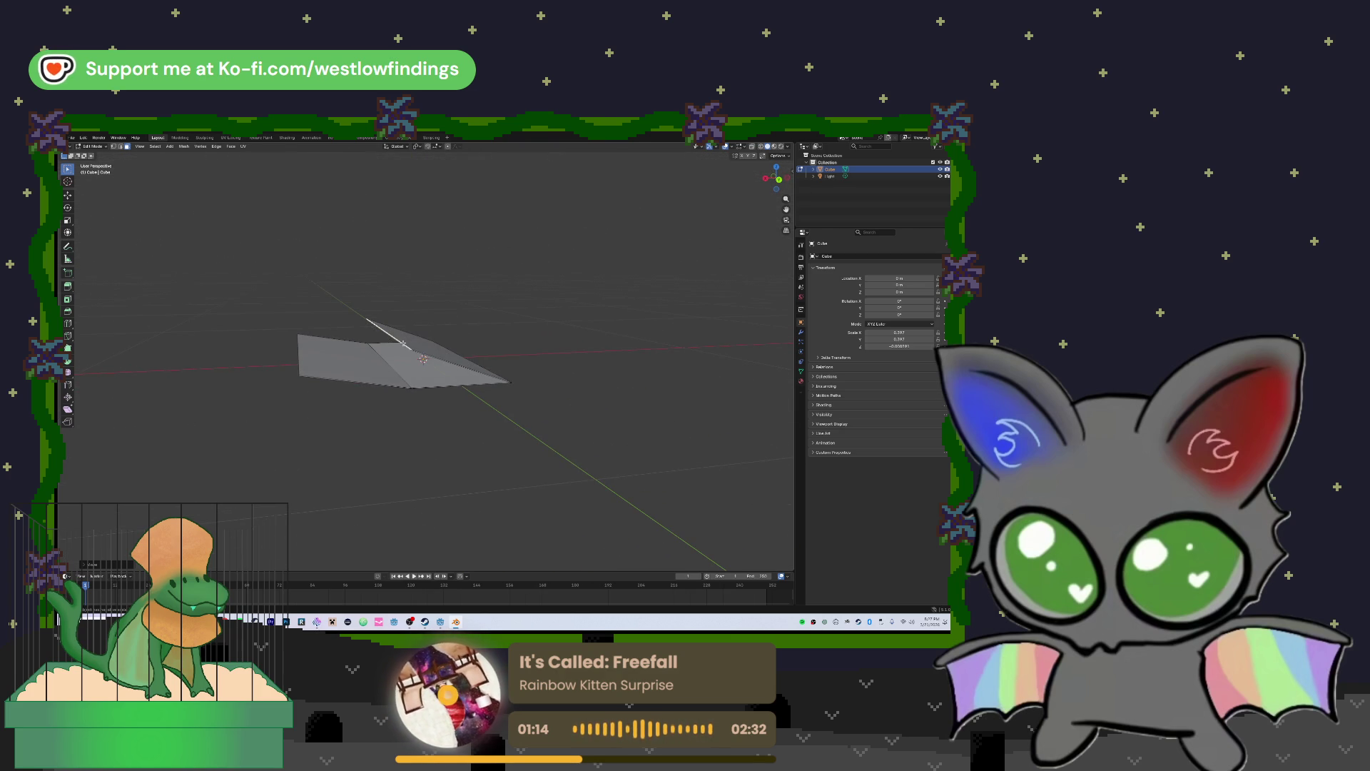
Move the raised flap down along Z and shift it along Y so the panels overlap
scroll(396, 344, "up", 5)
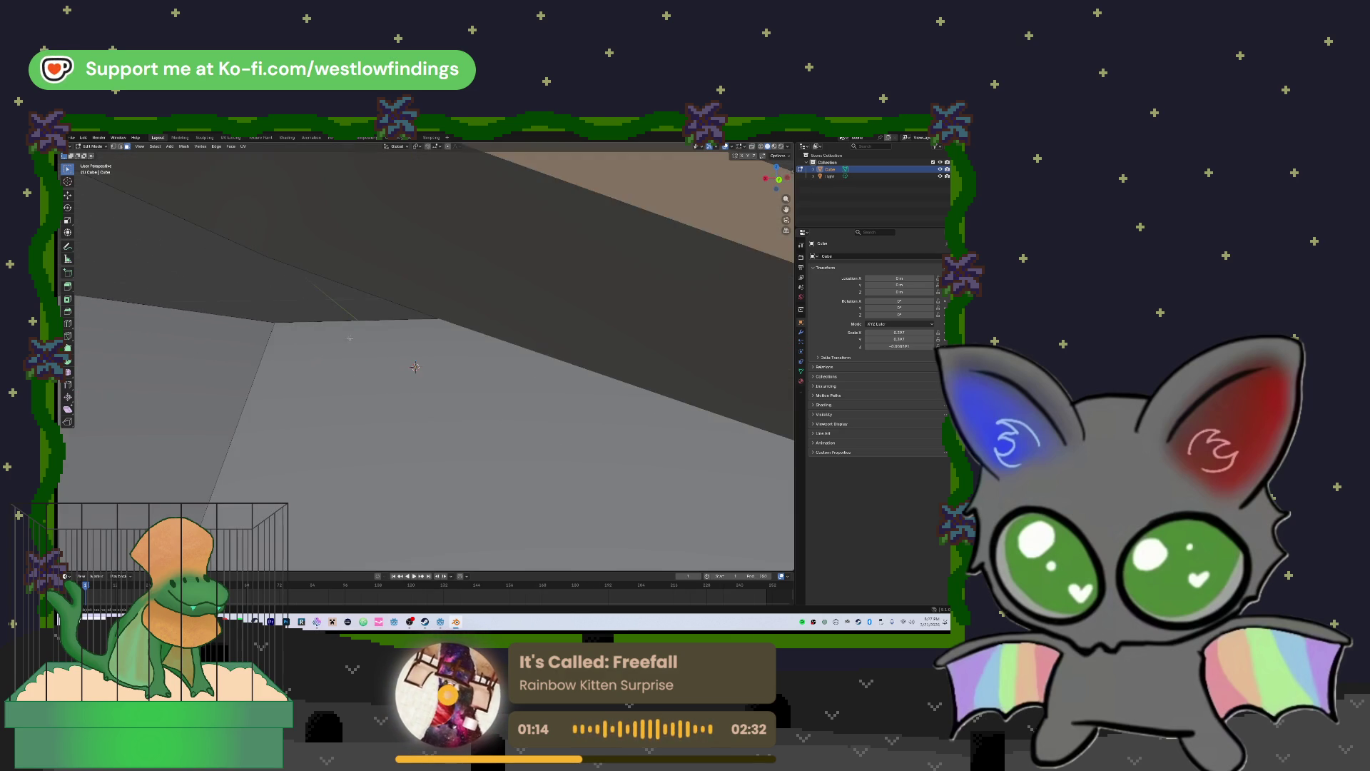
right_click(331, 322)
left_click_drag(400, 319, 372, 307)
mouse_move(466, 341)
left_mouse_down()
mouse_move(437, 336)
mouse_move(440, 312)
left_mouse_up()
scroll(428, 335, "down", 5)
key("g")
key("z")
left_click(435, 327)
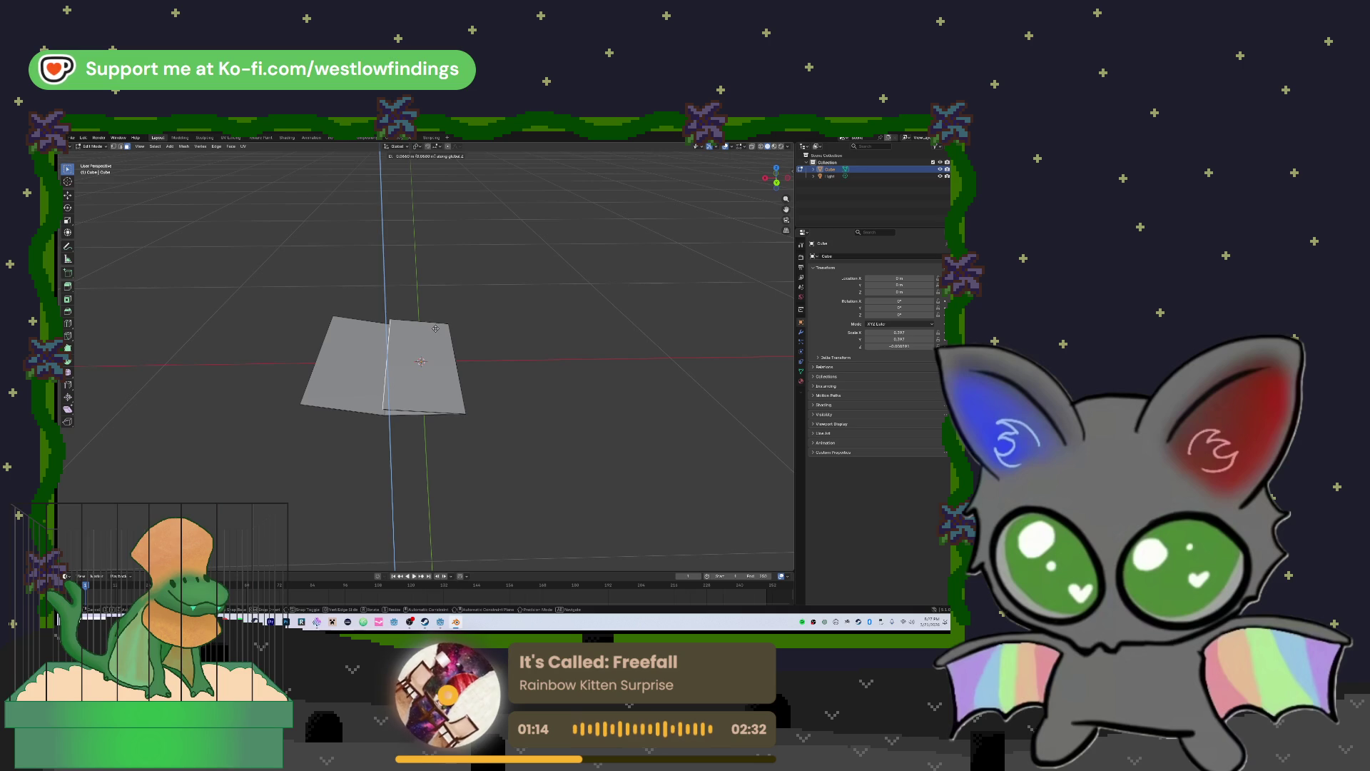
mouse_move(436, 327)
left_mouse_down()
mouse_move(390, 349)
mouse_move(410, 382)
left_mouse_up()
key("g")
key("y")
left_click(416, 372)
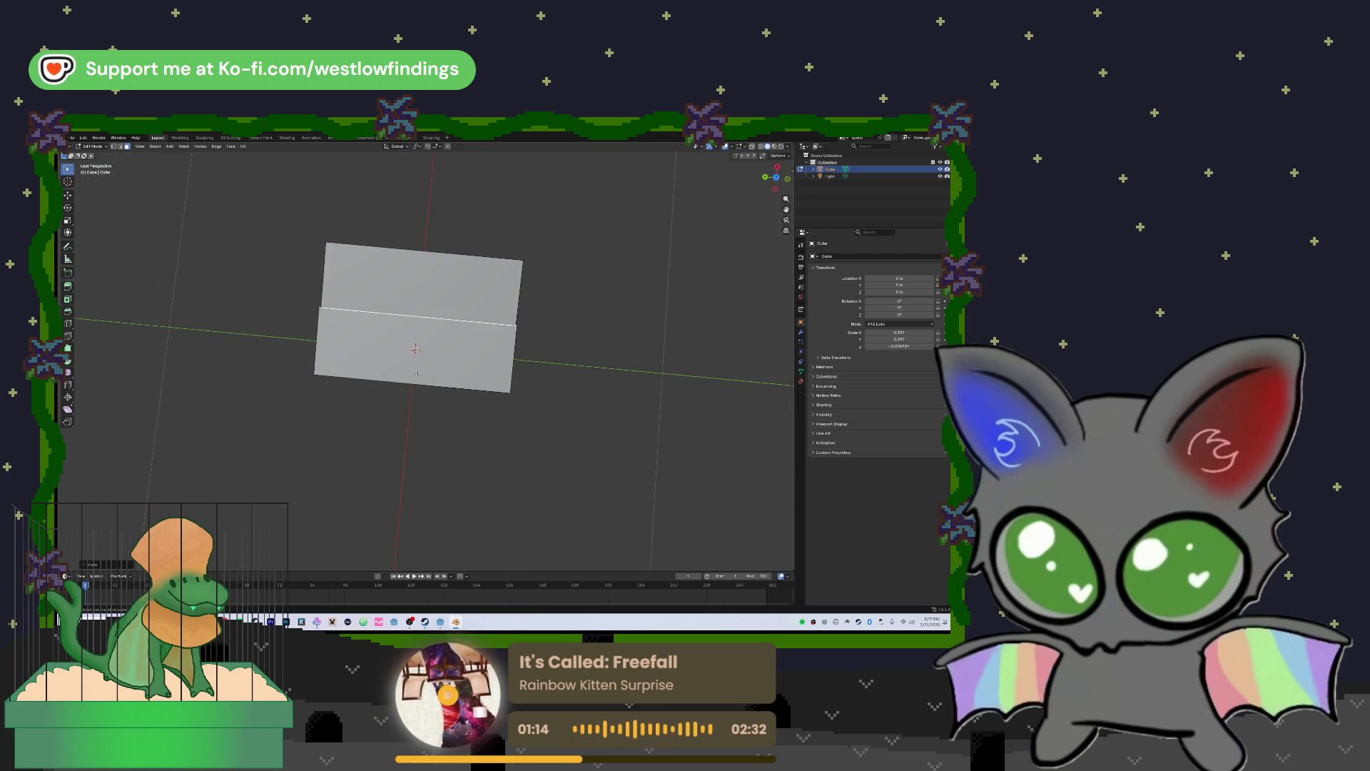
Check the folded slab from the front, right, top and orbited views
key("KP_1")
key("KP_3")
key("KP_8")
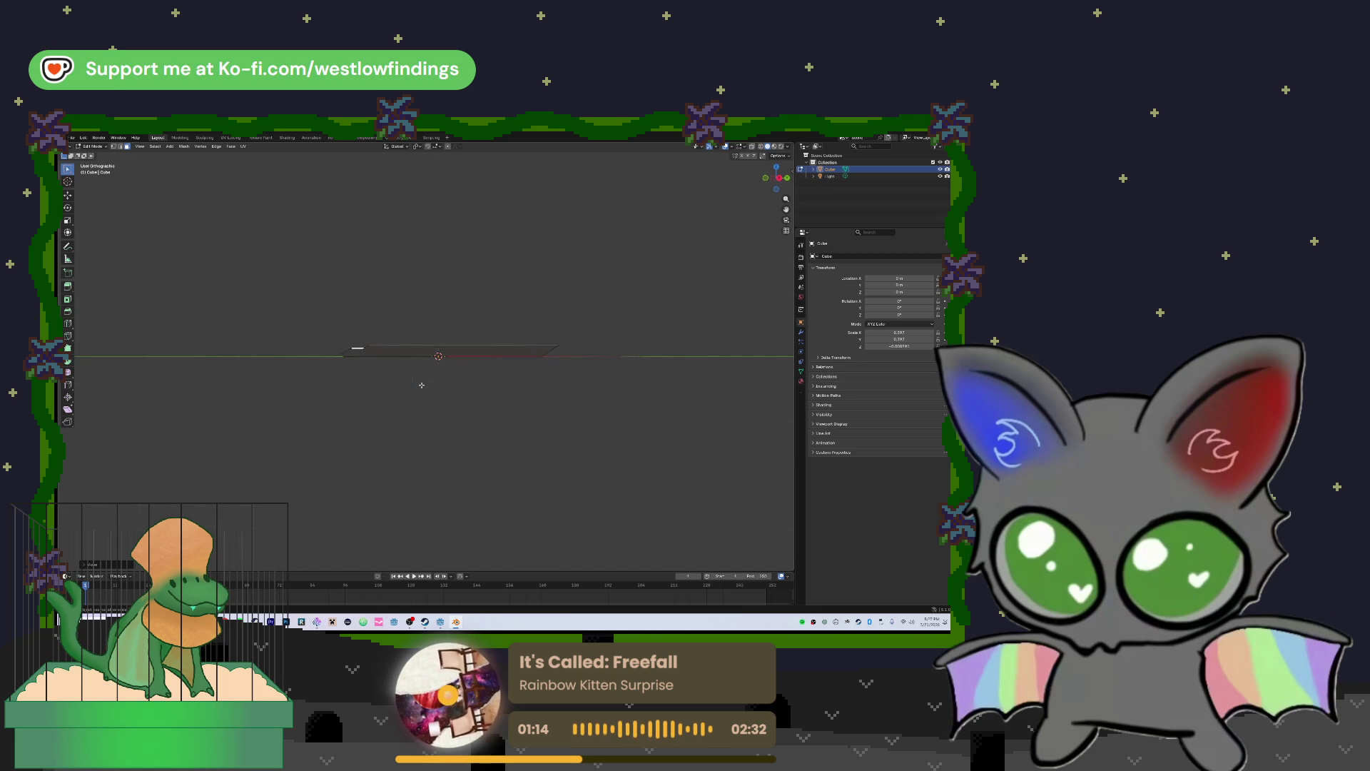
key("KP_7")
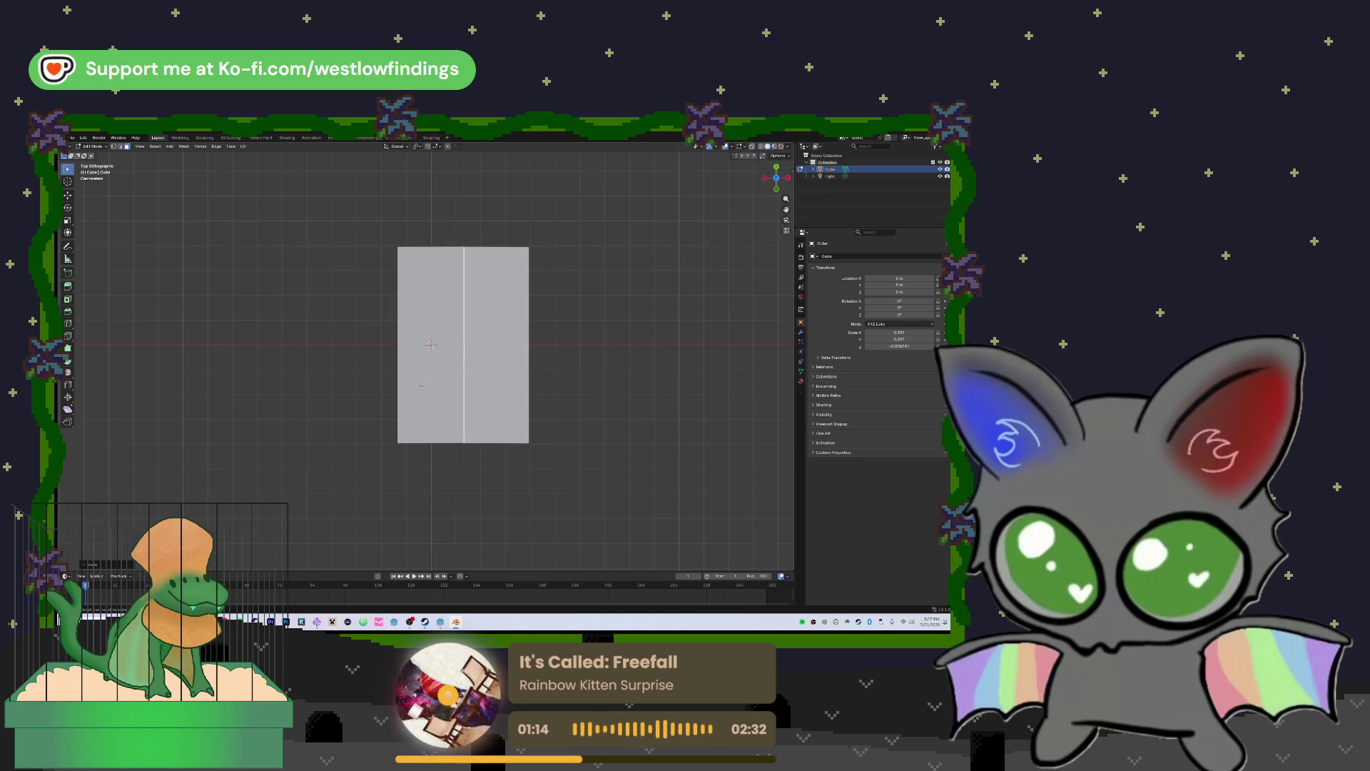
scroll(422, 383, "up", 3)
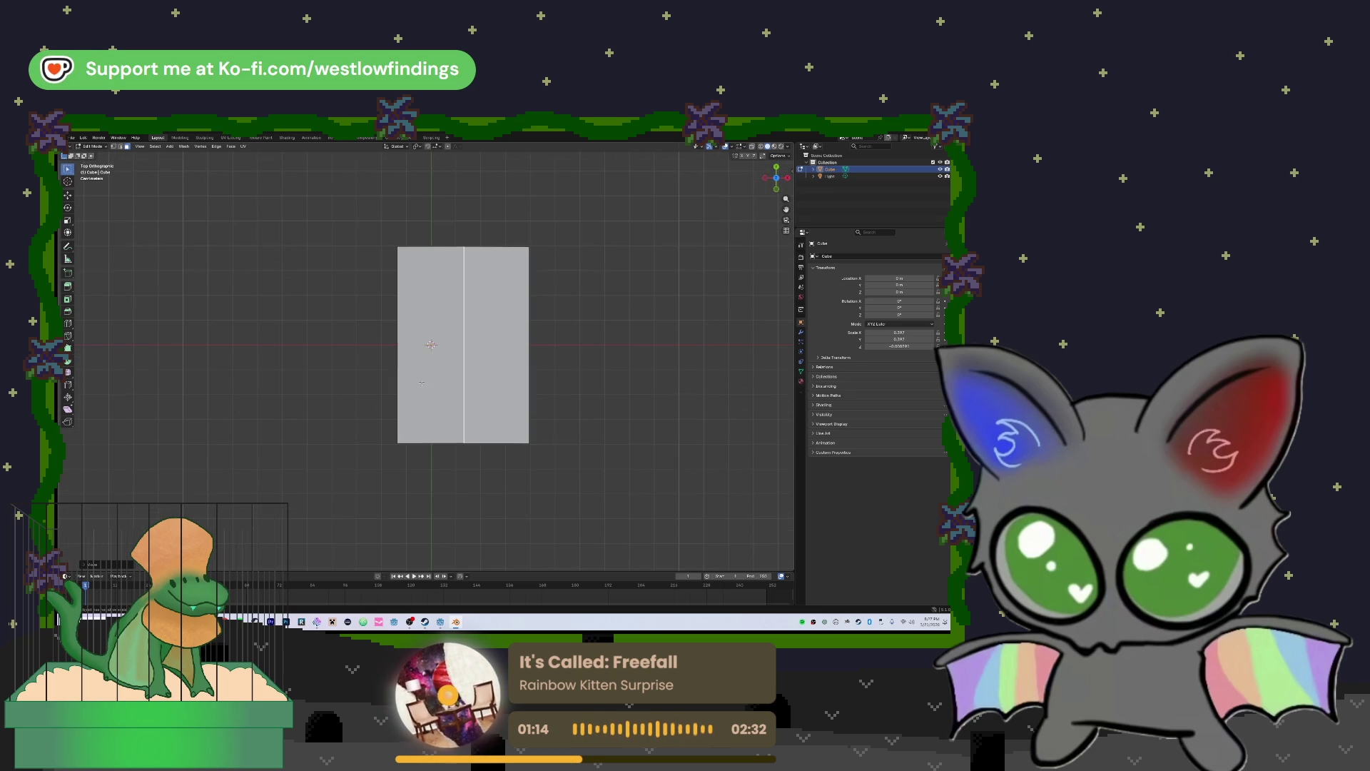
key("KP_8")
key("KP_8")
key("KP_8")
key("KP_4")
key("KP_4")
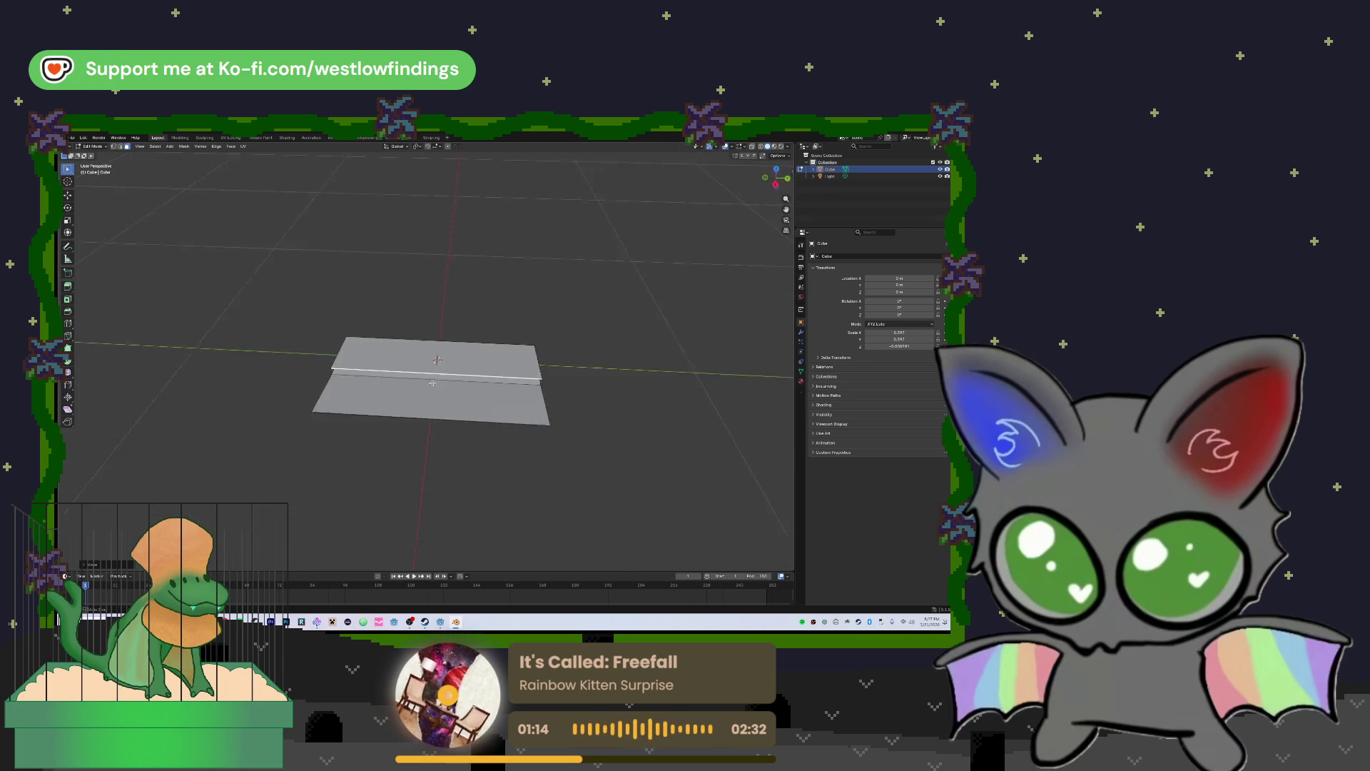
key("KP_8")
key("KP_8")
key("KP_2")
key("KP_2")
key("KP_6")
key("KP_6")
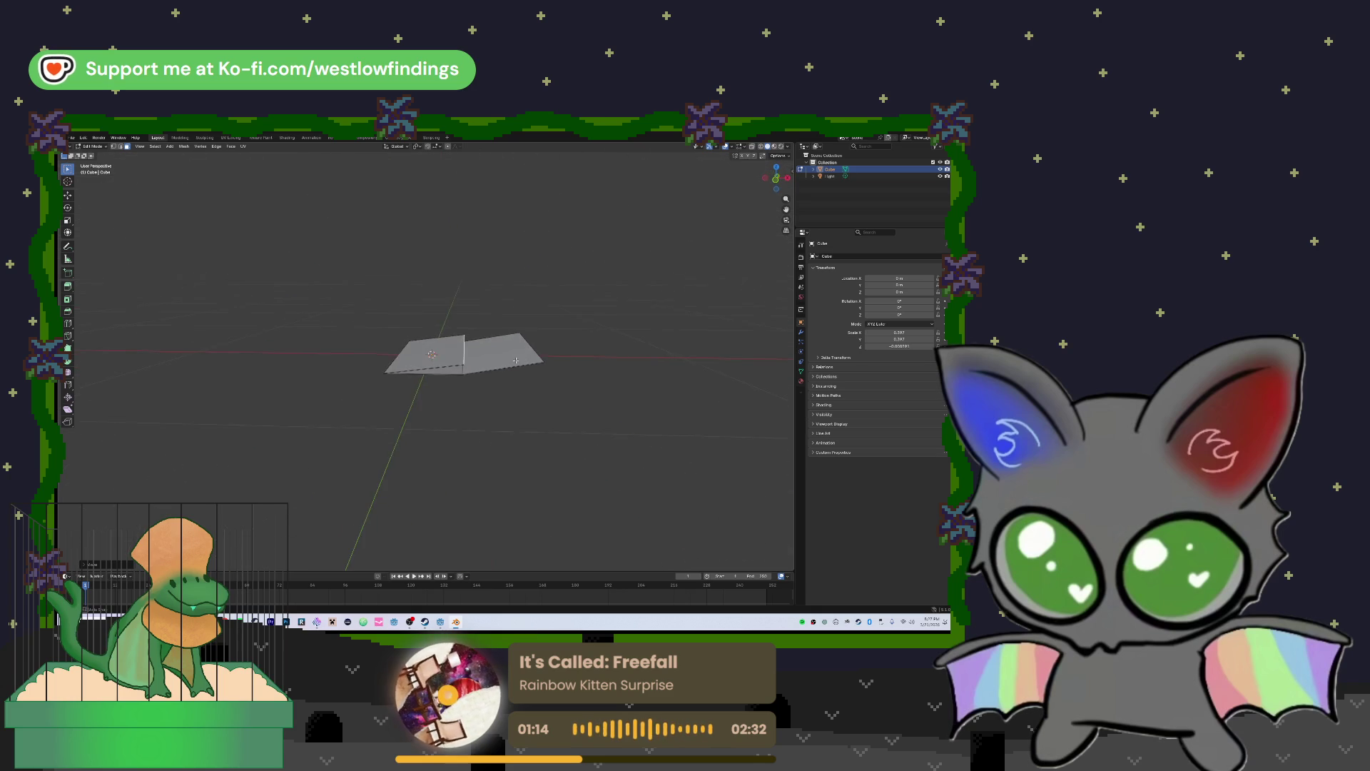
key("KP_4")
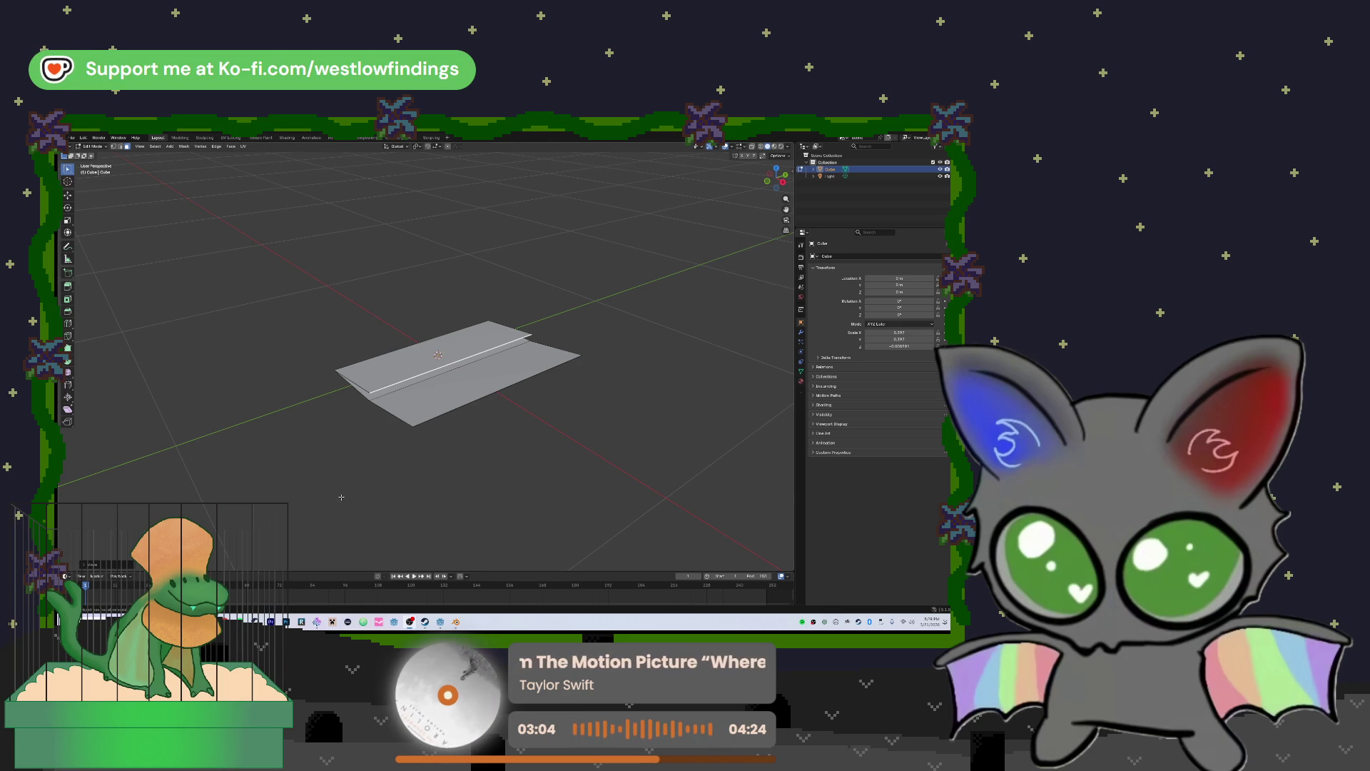
mouse_move(559, 447)
left_mouse_down()
mouse_move(494, 398)
mouse_move(478, 421)
left_mouse_up()
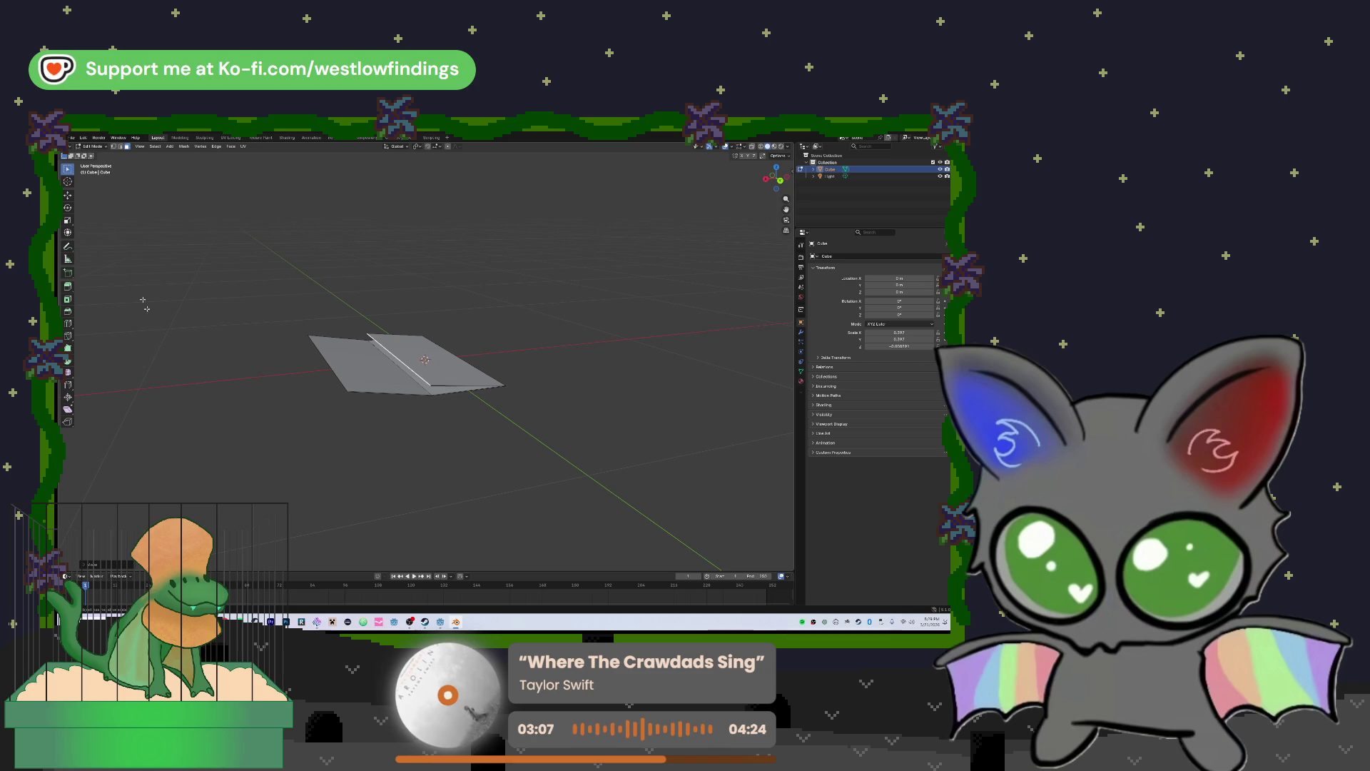
Save the folded two-panel slab scene under the shortened name brochure.blend
left_click(75, 138)
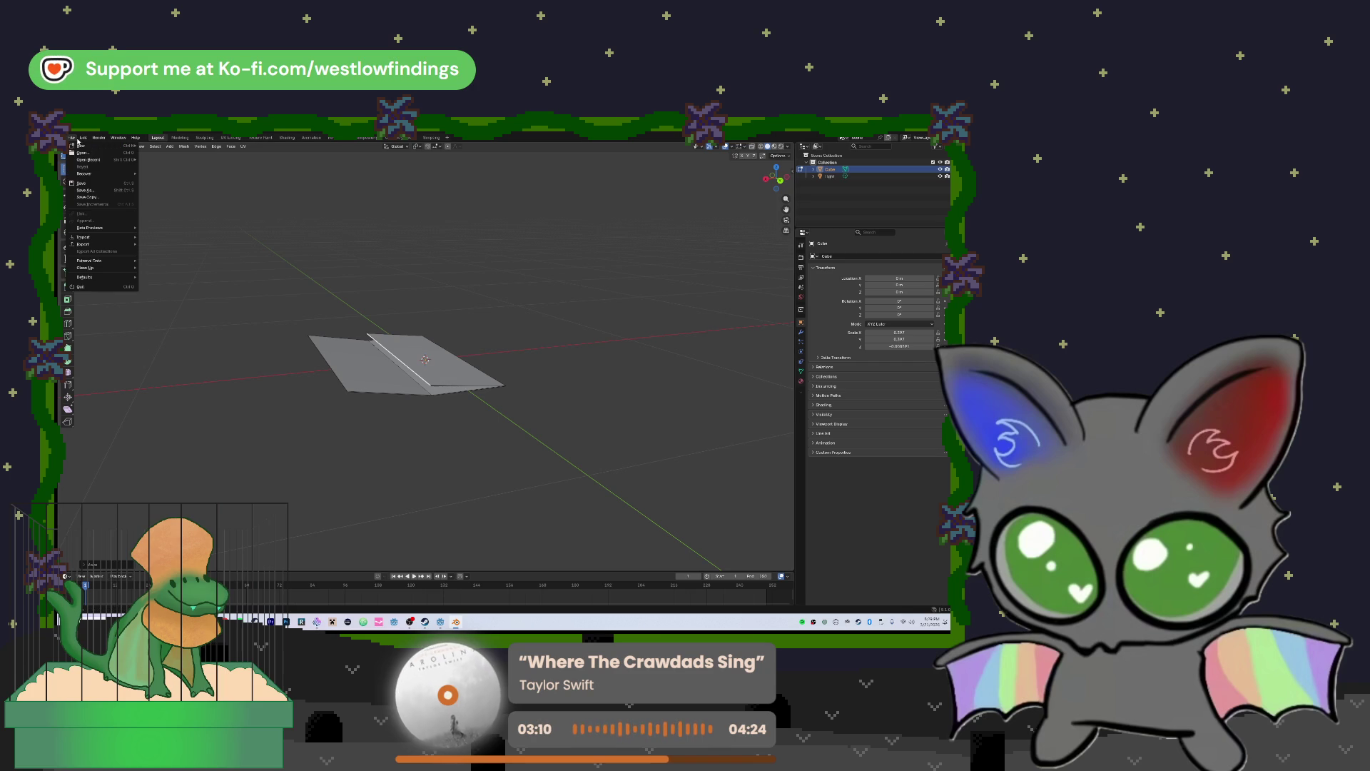
left_click(104, 192)
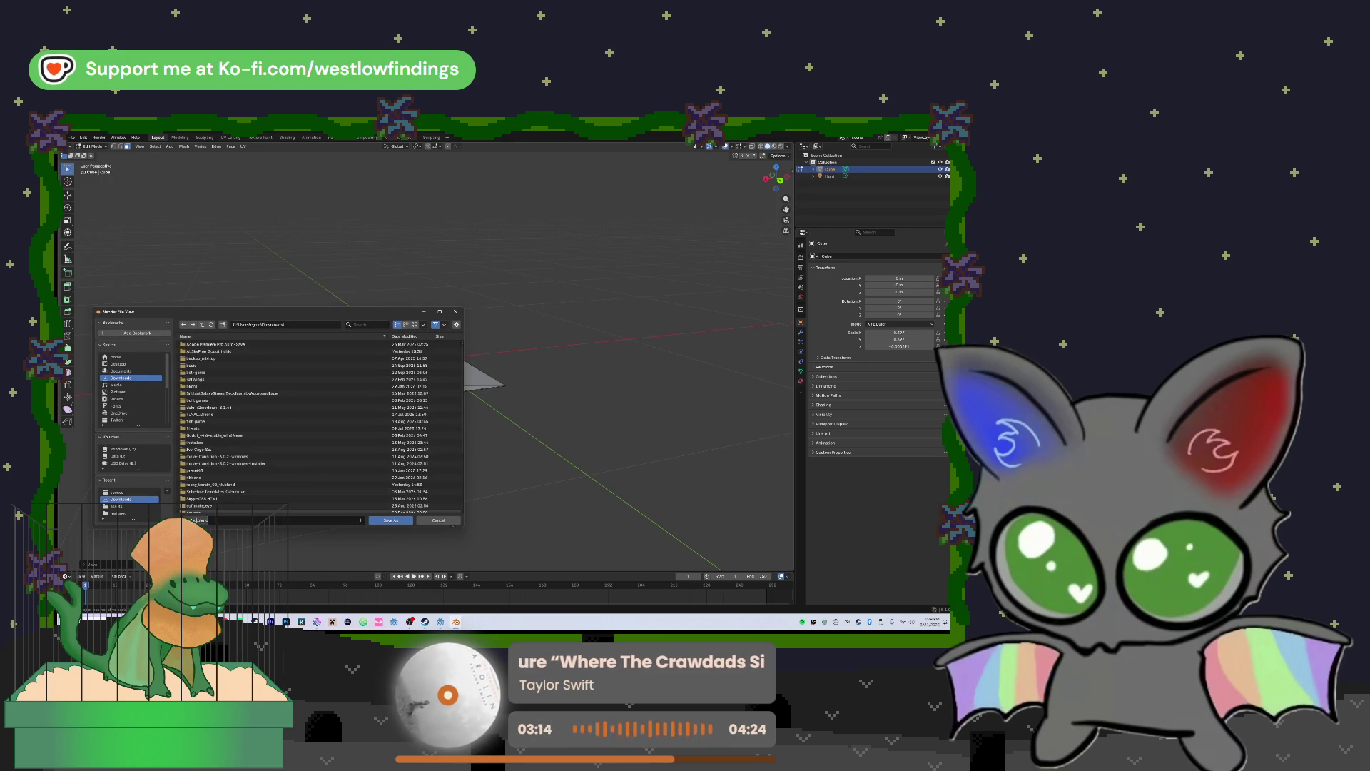
key("BackSpace")
key("BackSpace")
key("BackSpace")
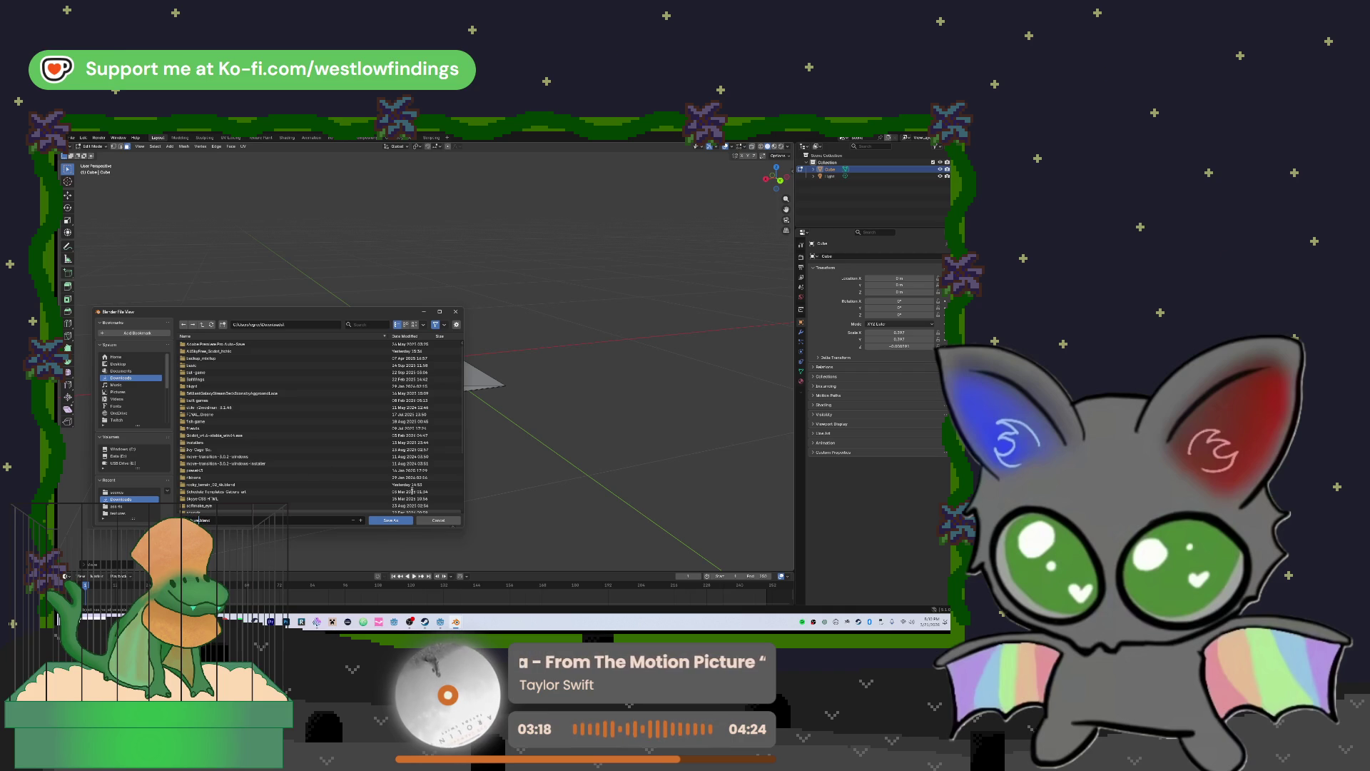
left_click(394, 523)
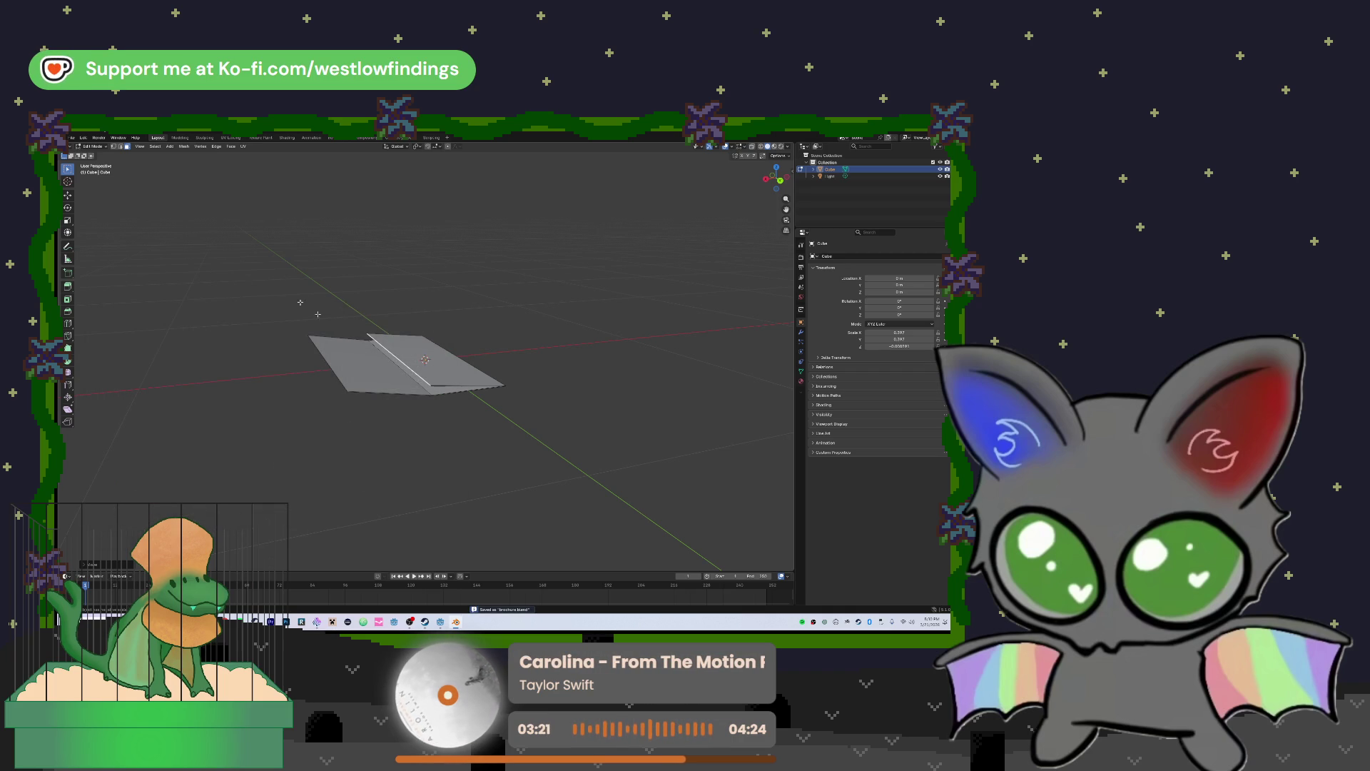
left_click(73, 137)
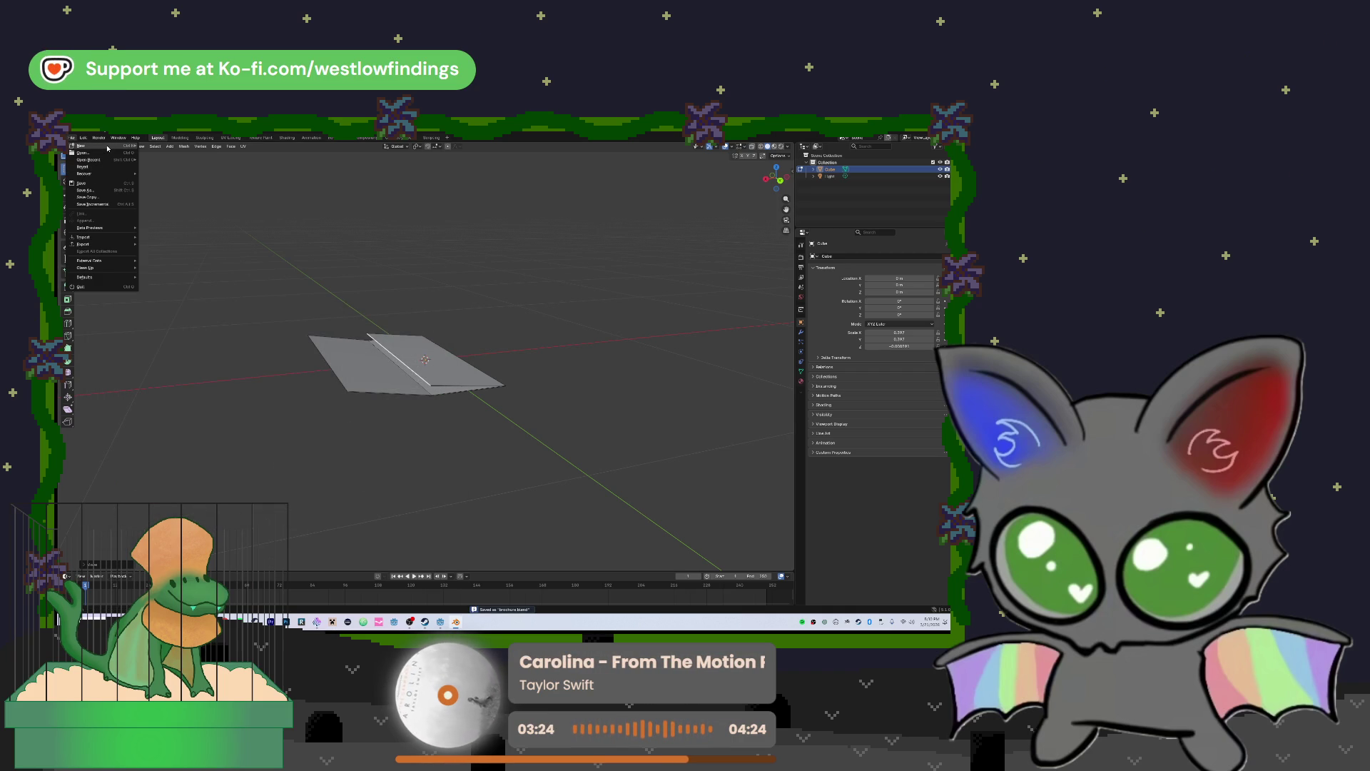
Start a new General file, delete the camera, select the cube, then switch to Godot
mouse_move(109, 148)
left_click(157, 146)
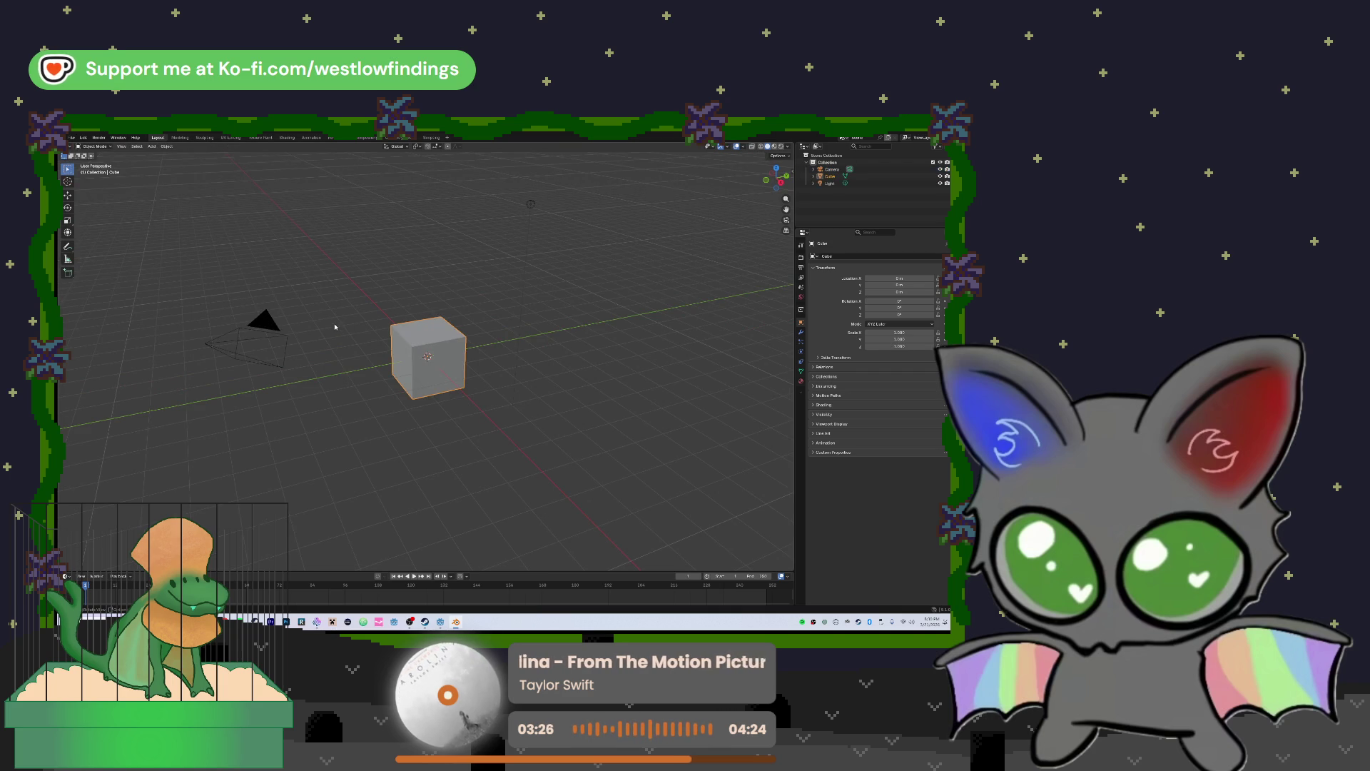
key("Delete")
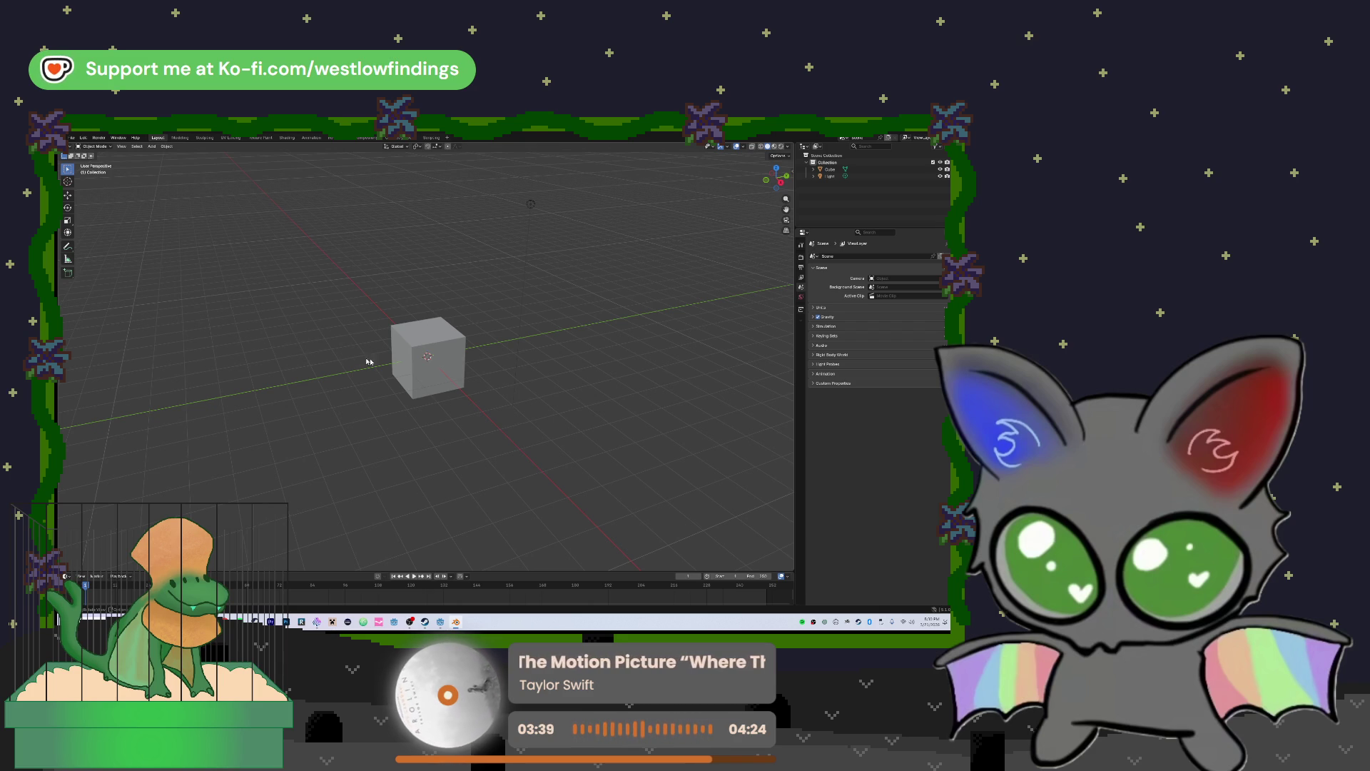
left_click(429, 355)
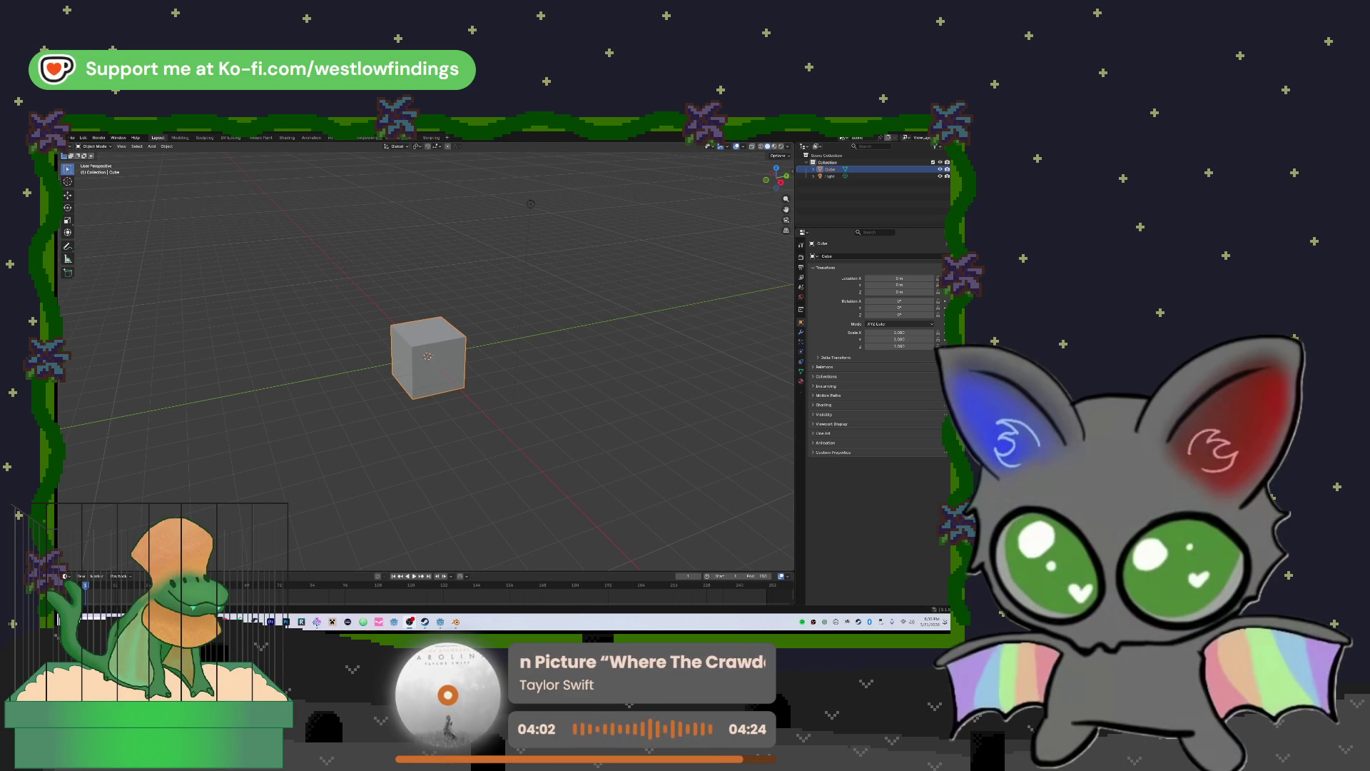
left_click(445, 624)
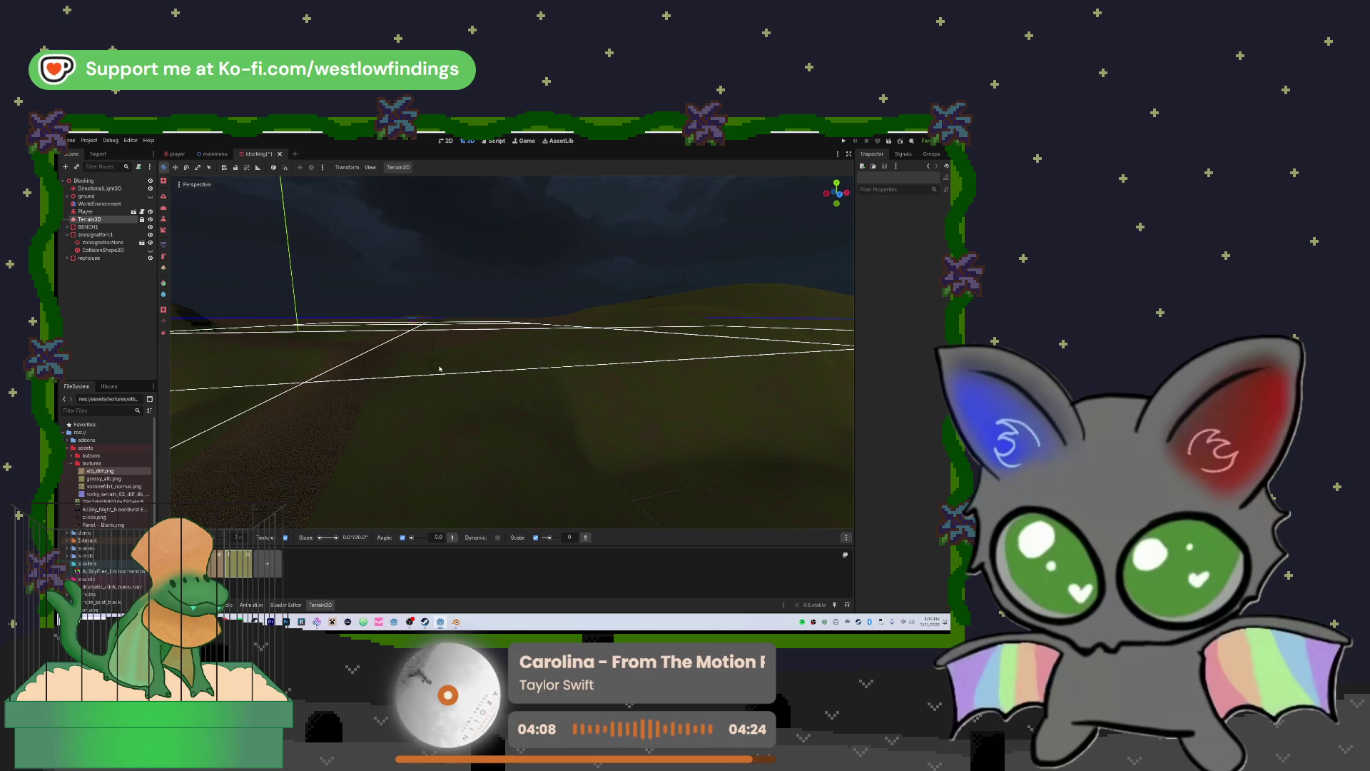
Fly the Godot viewport toward, away from and above the teal-walled house box
mouse_move(461, 376)
left_mouse_down()
mouse_move(461, 321)
mouse_move(500, 350)
mouse_move(503, 335)
mouse_move(500, 357)
mouse_move(506, 335)
mouse_move(402, 428)
mouse_move(569, 355)
mouse_move(578, 397)
mouse_move(379, 483)
mouse_move(470, 366)
mouse_move(464, 342)
mouse_move(571, 350)
left_mouse_up()
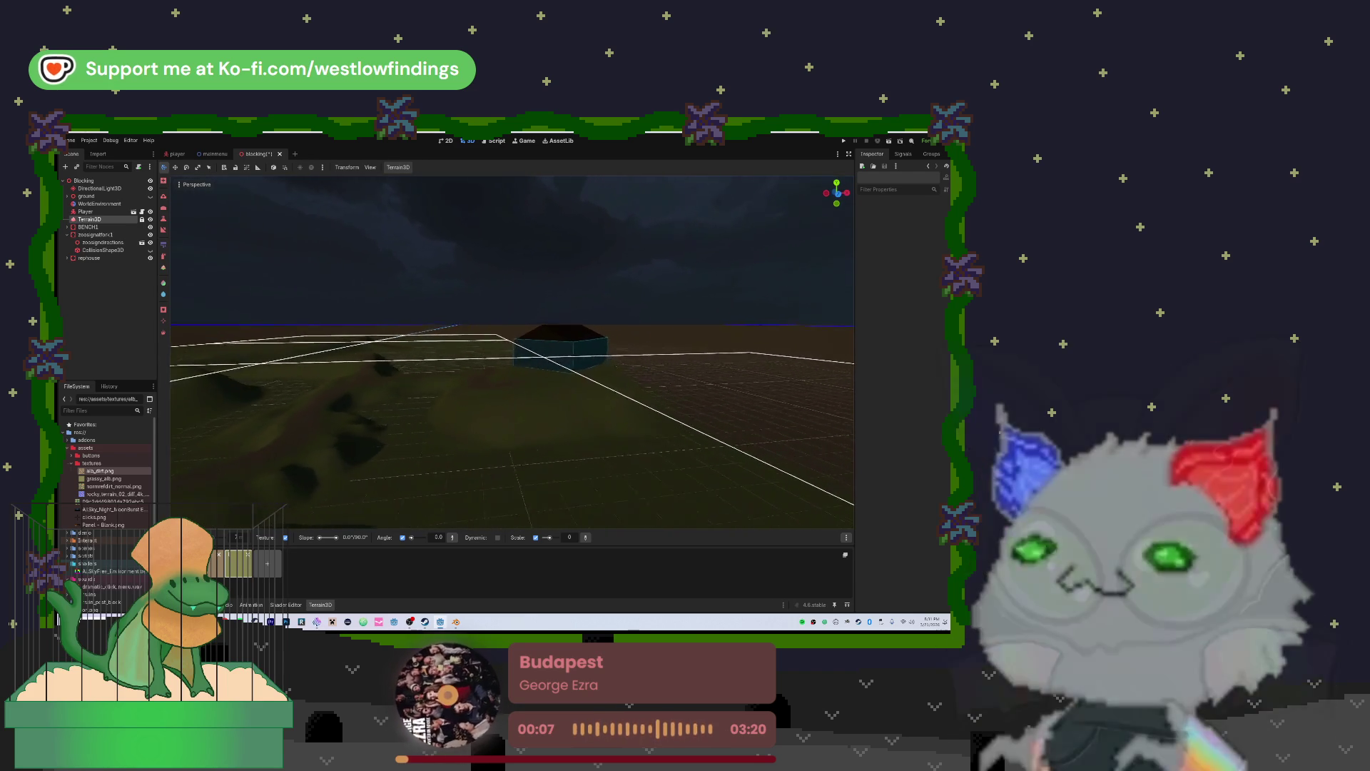
key("w")
key("w")
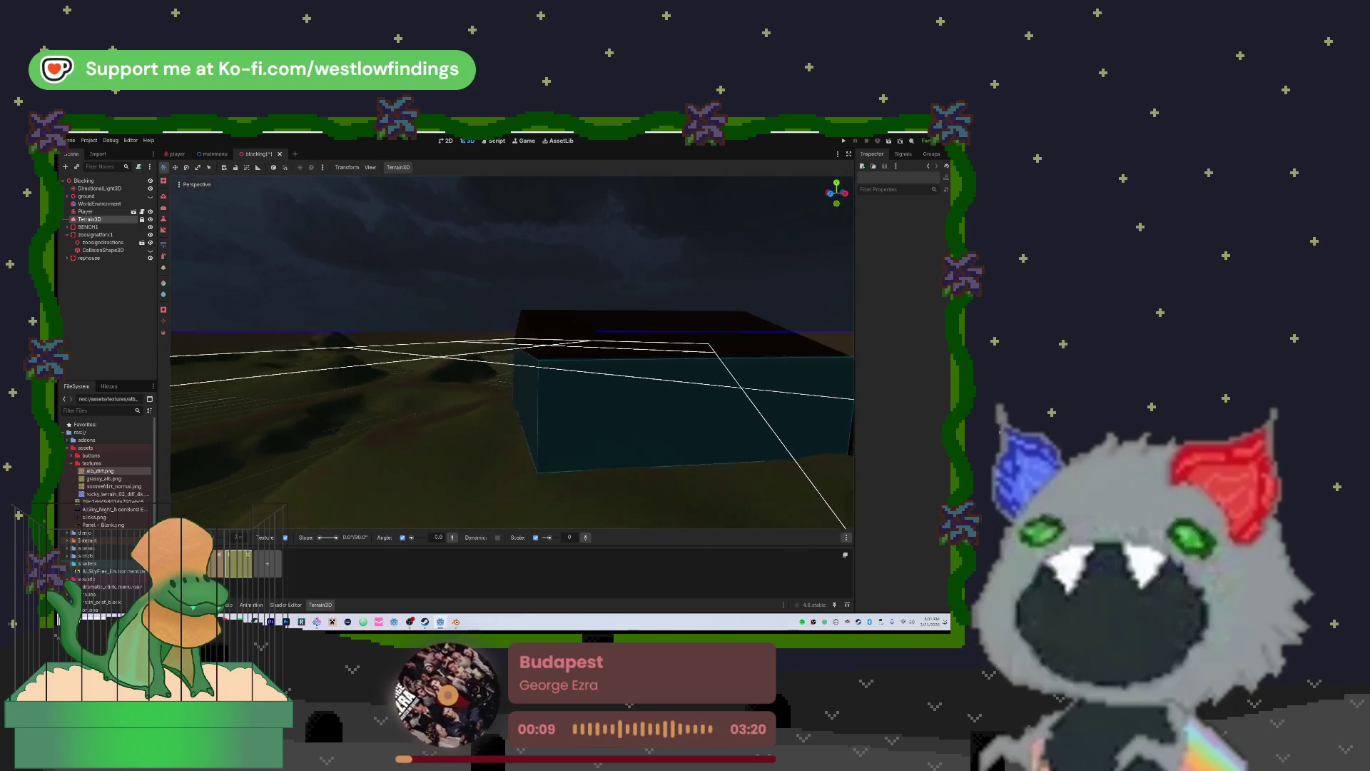
key("s")
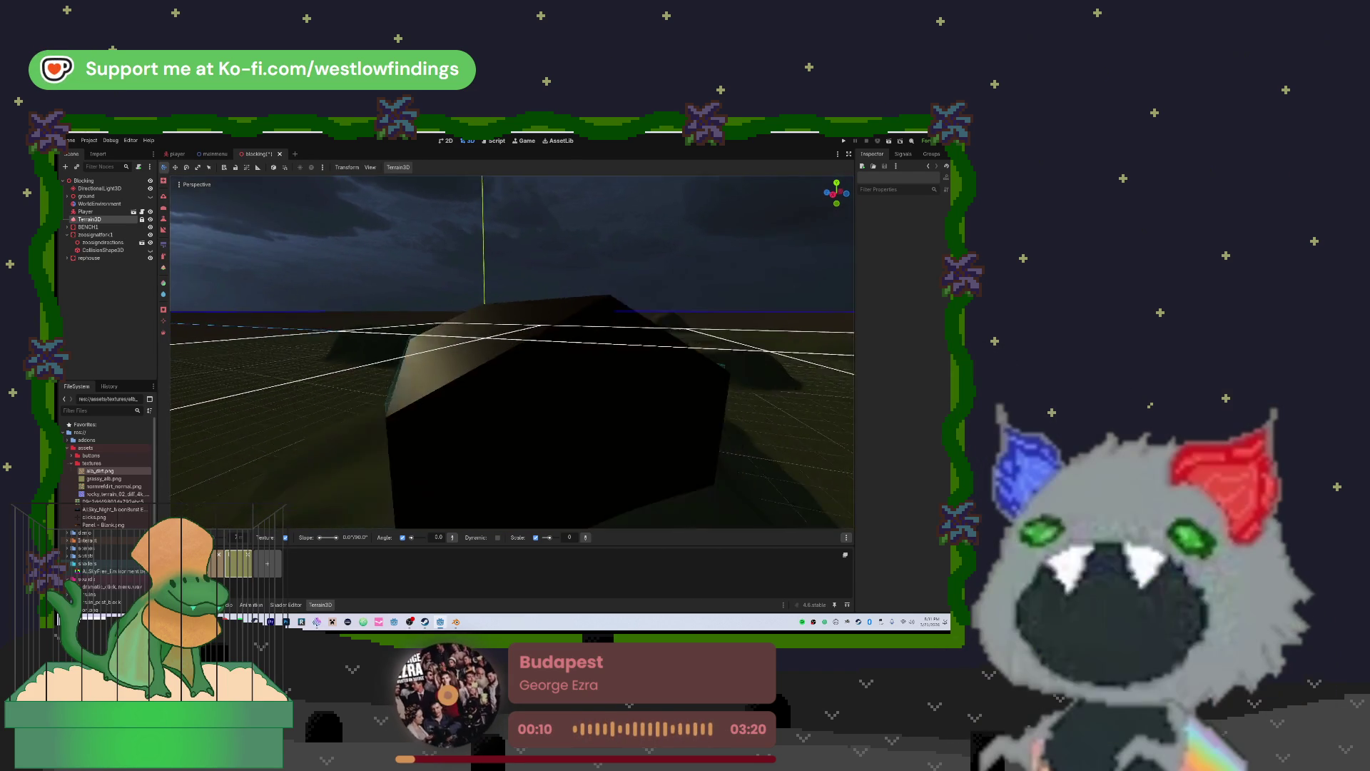
key("s")
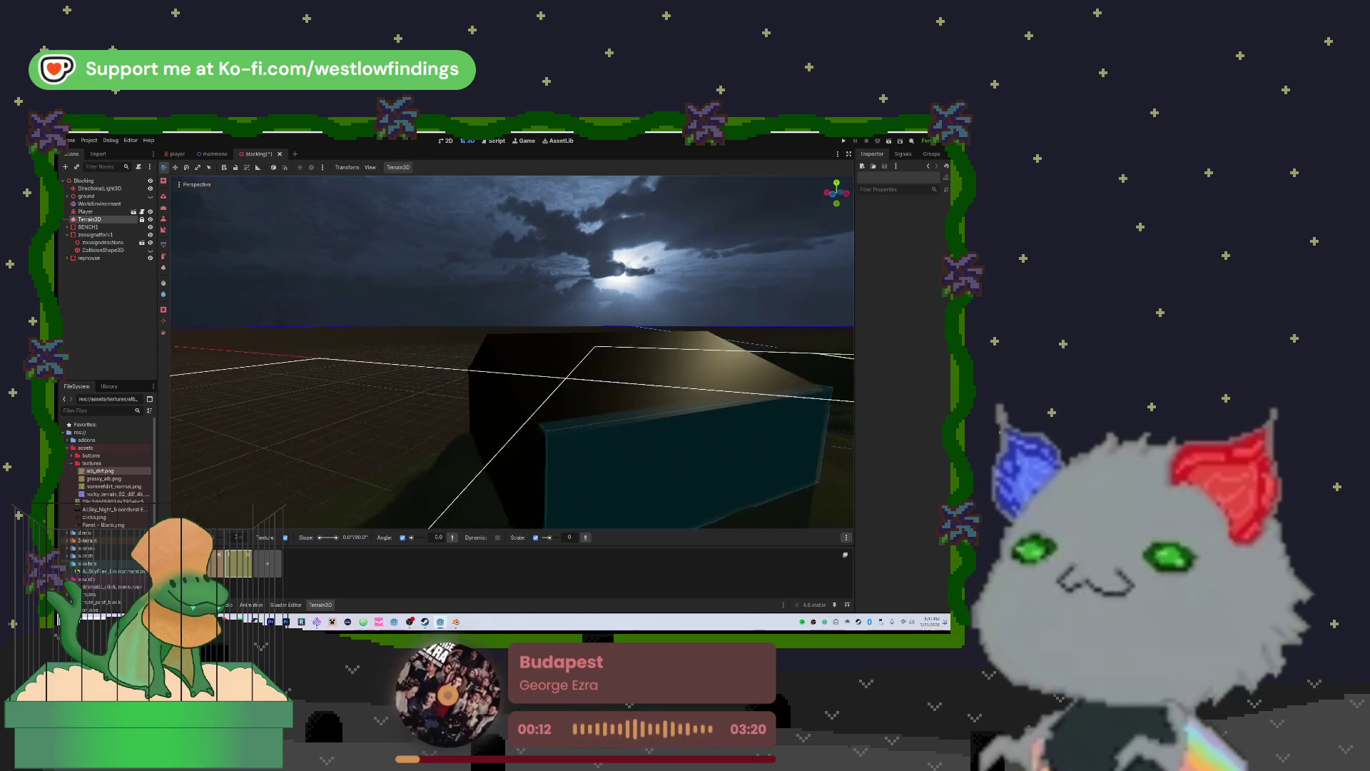
key("s")
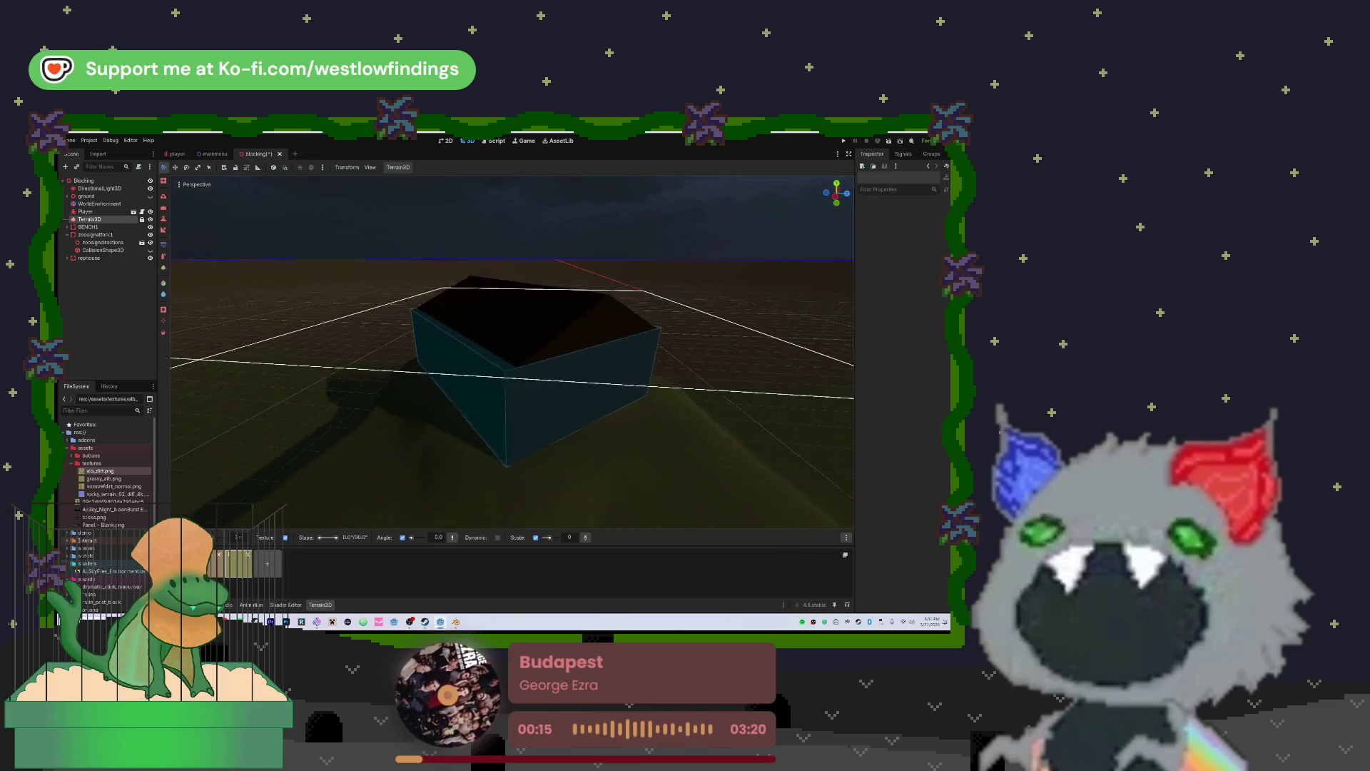
key("w")
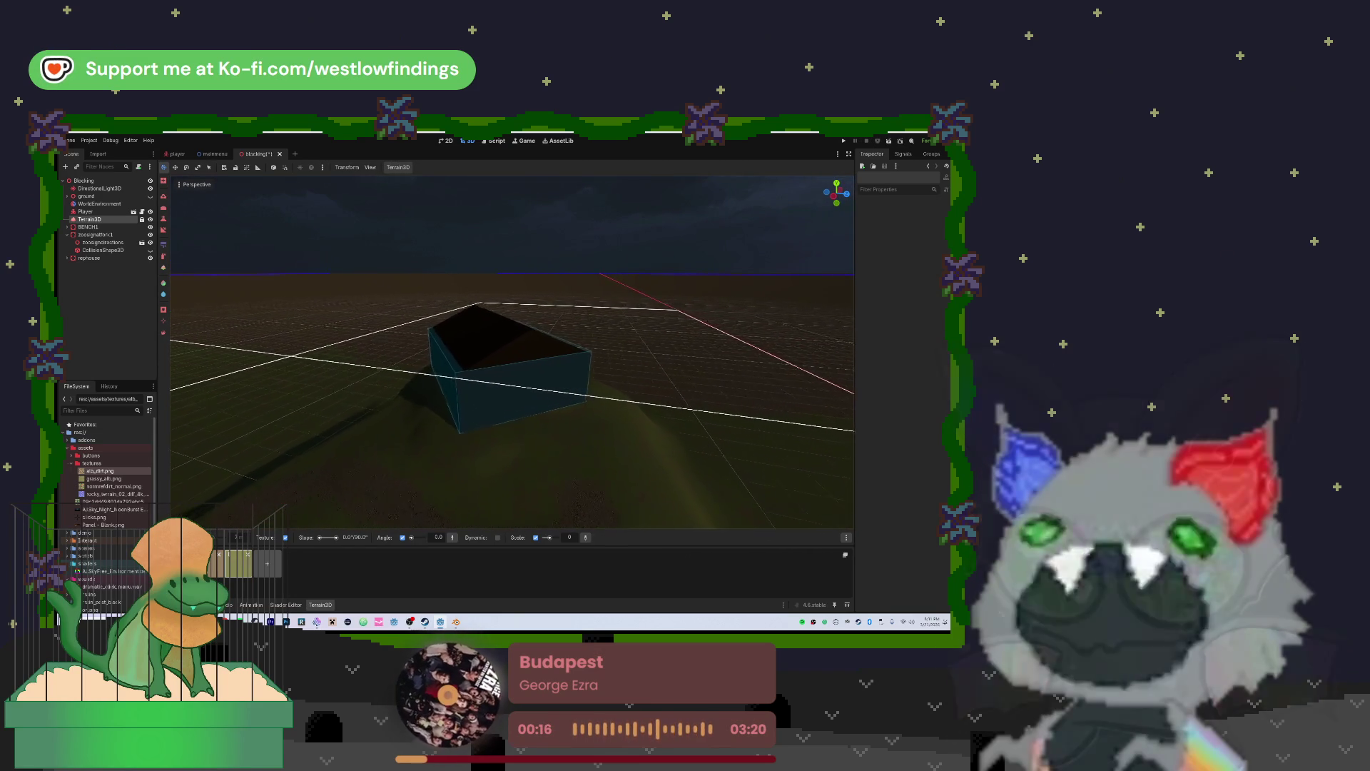
key("w")
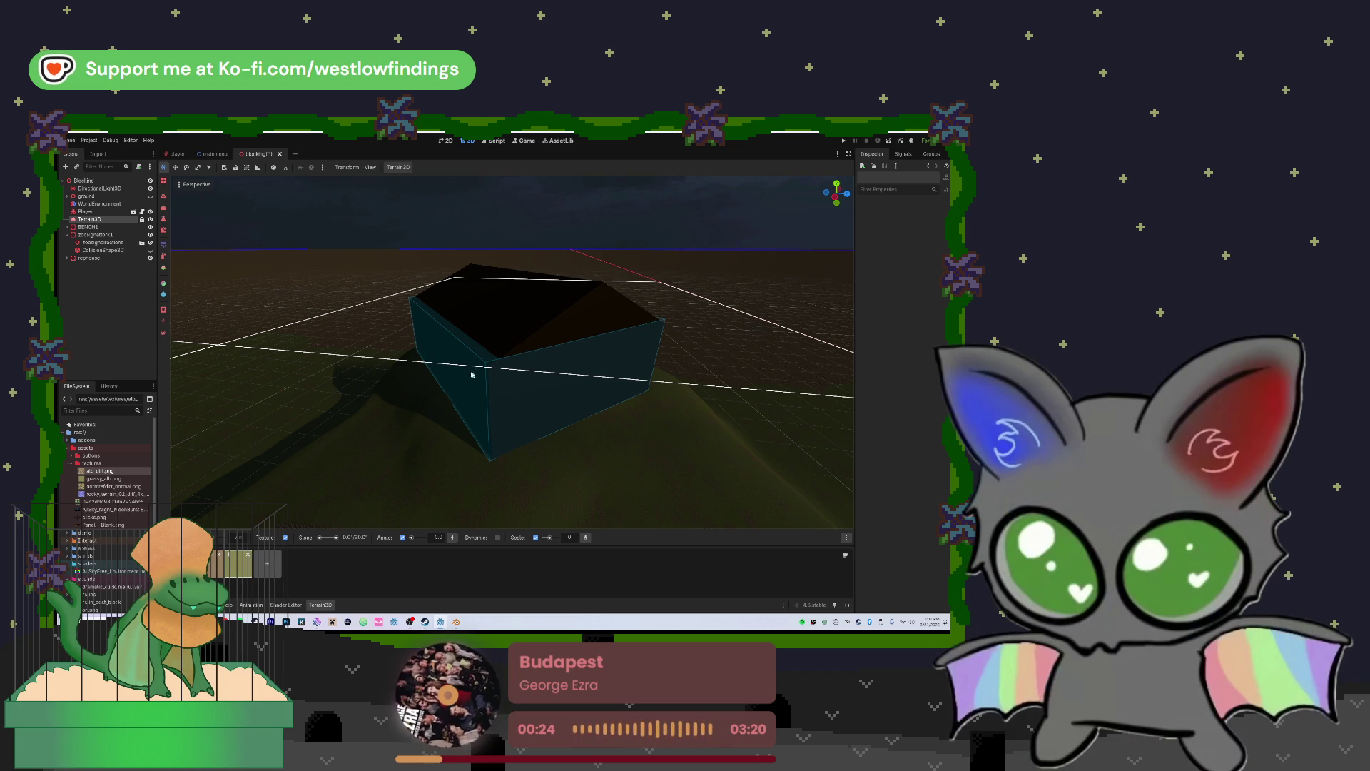
Fly around the signpost to inspect its post from several sides
left_click_drag(458, 355, 253, 403)
key("w")
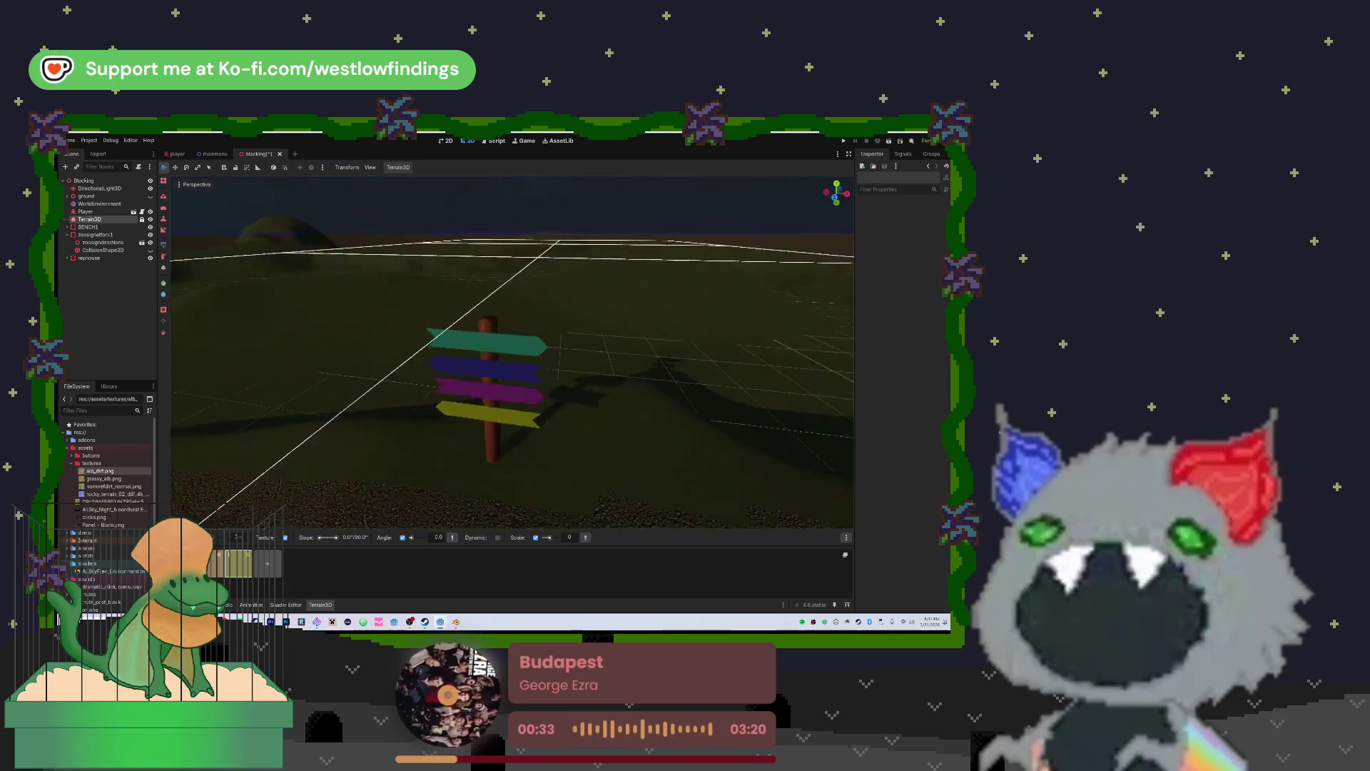
key("s")
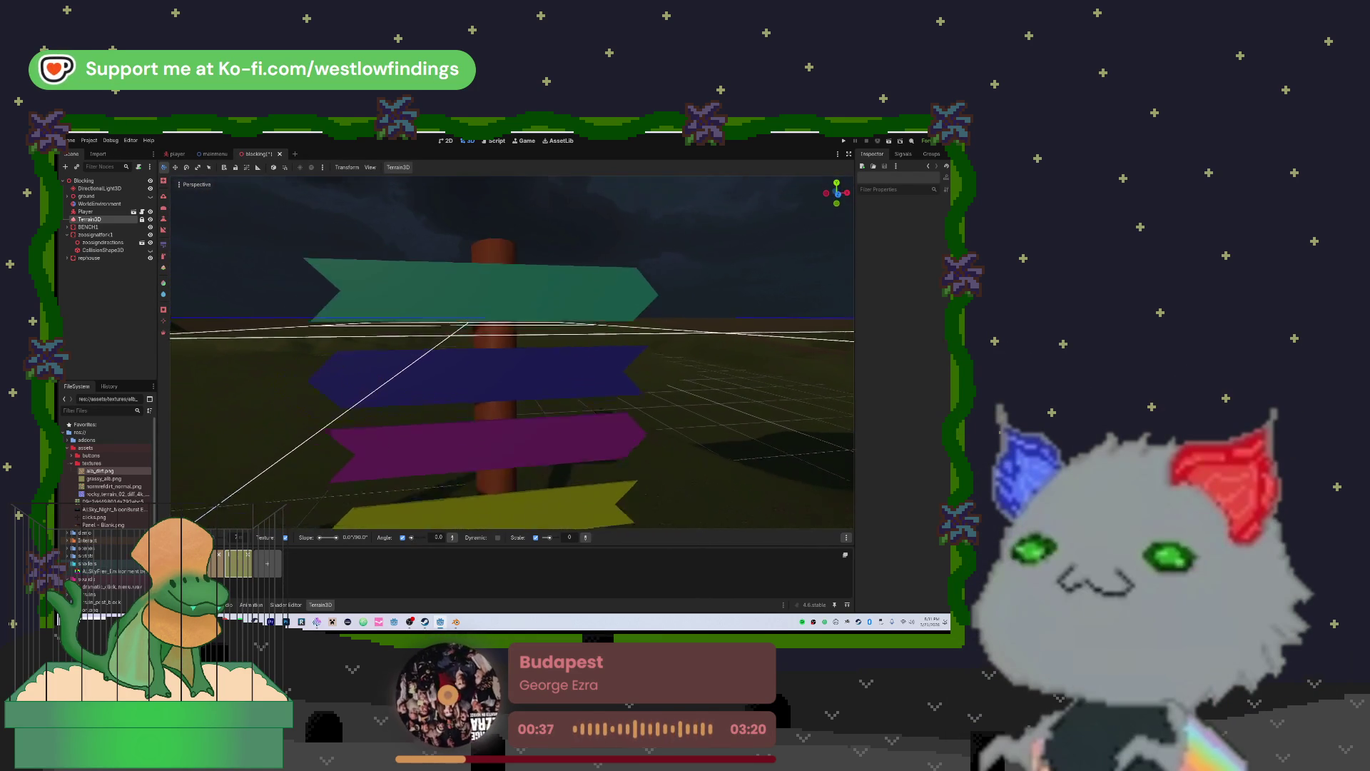
key("w")
key("s")
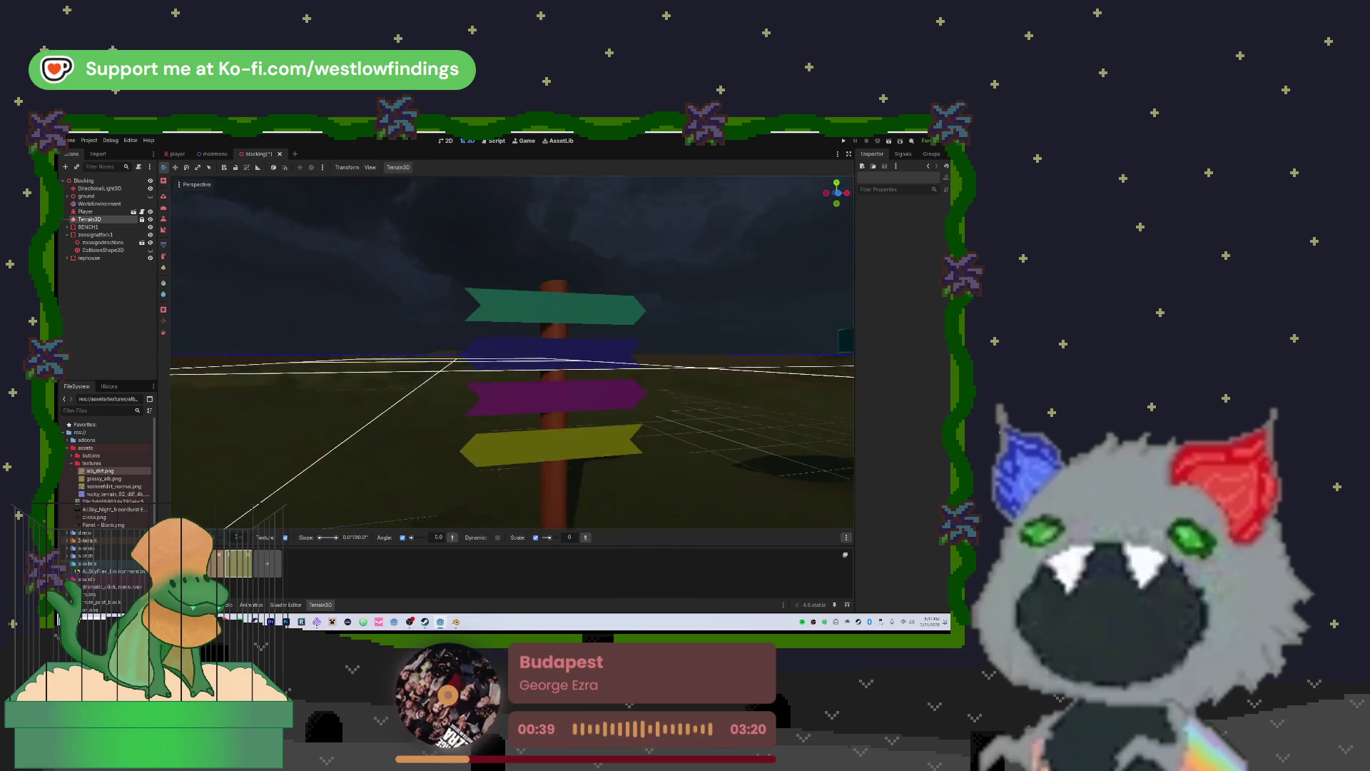
key("w")
Swing around to view the bench side-on and save the scene with Ctrl+S
key("w")
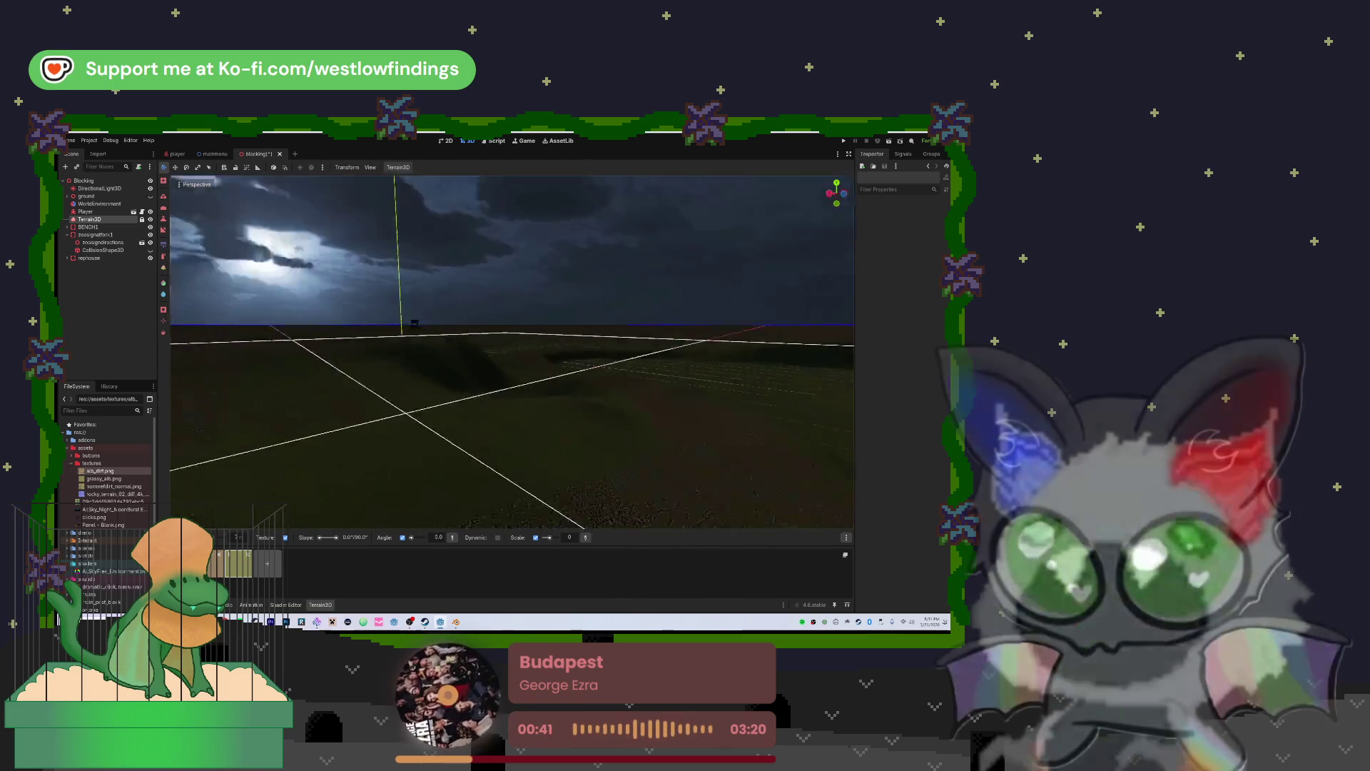
key("w")
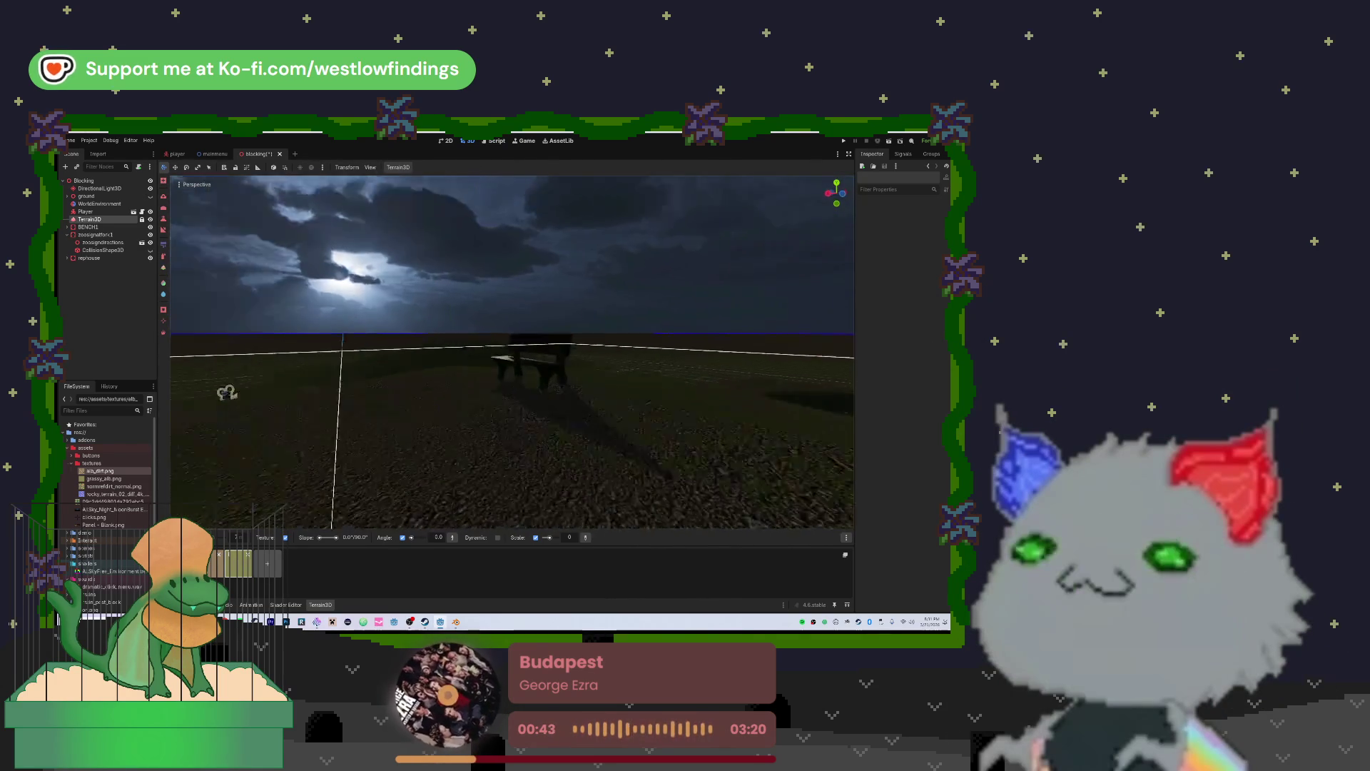
key("s")
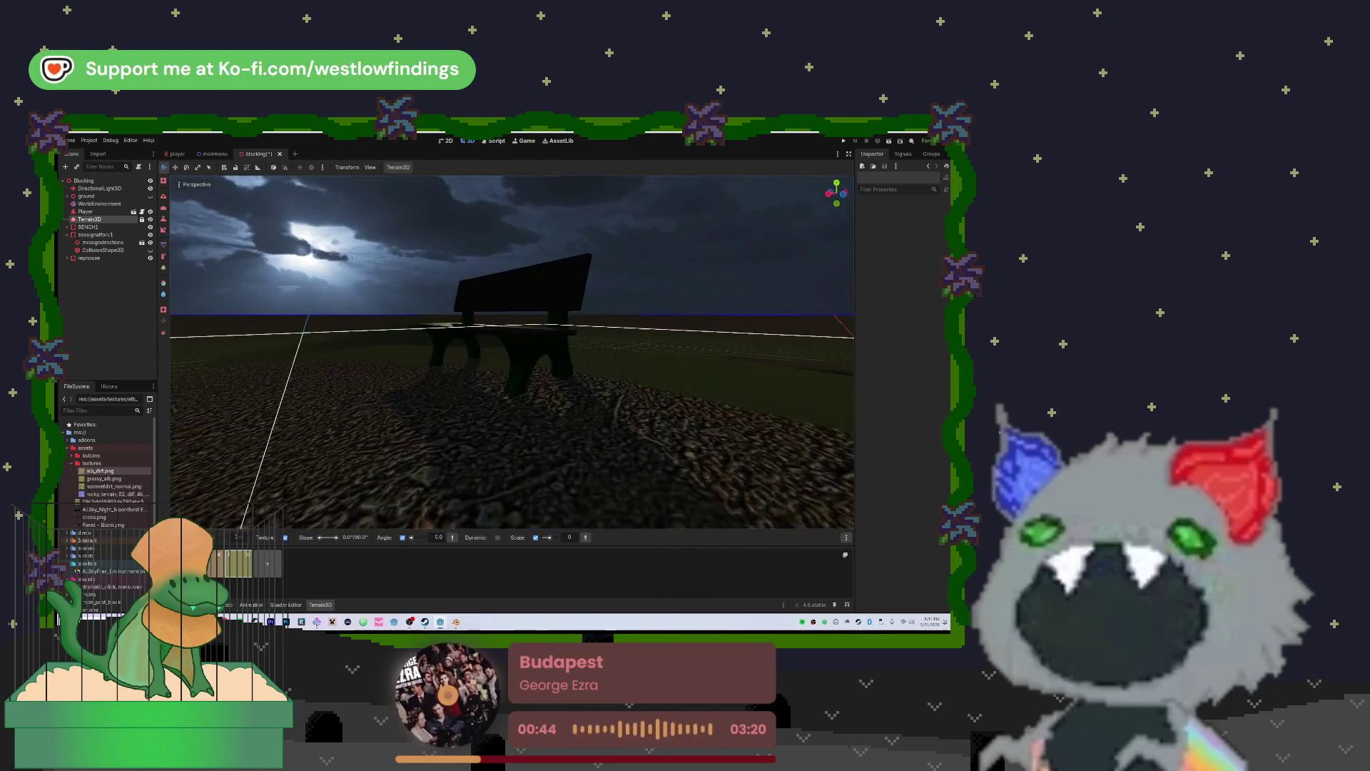
key("w")
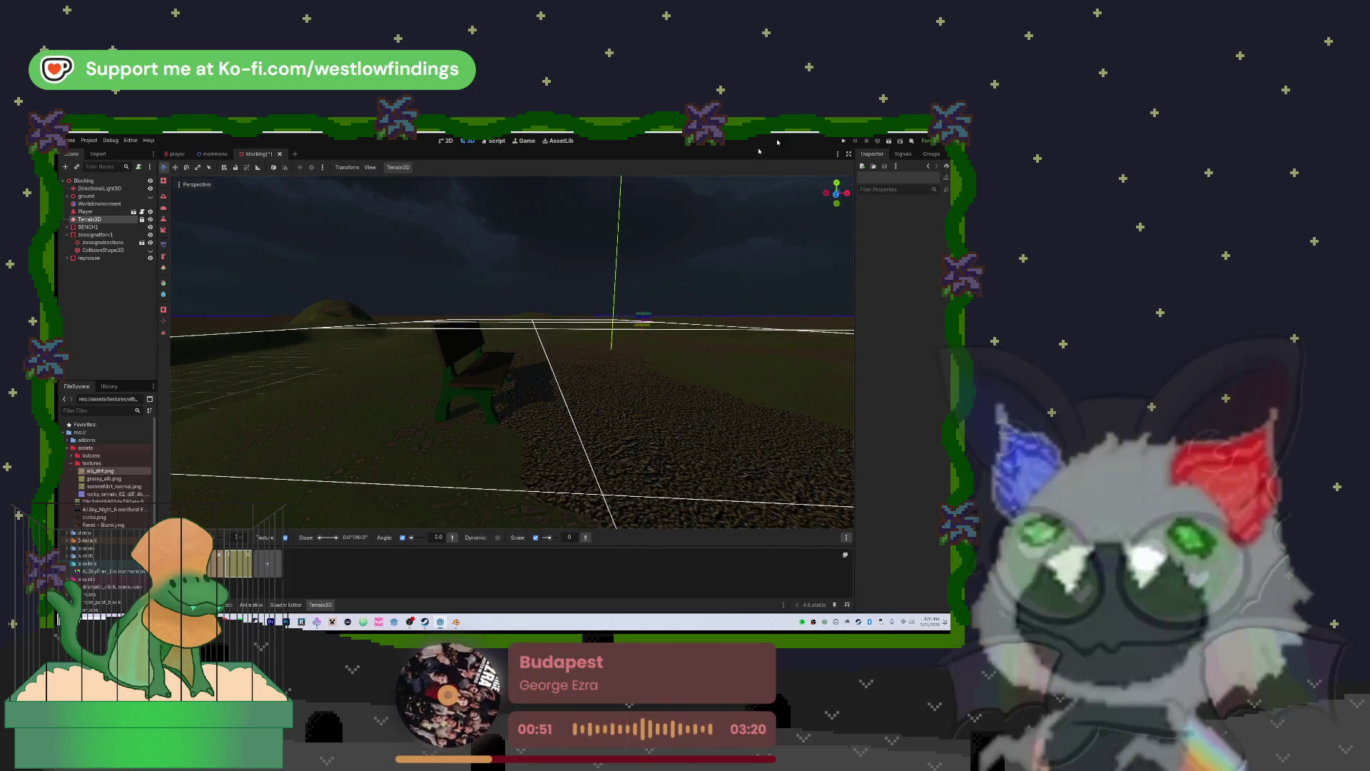
key("ctrl+s")
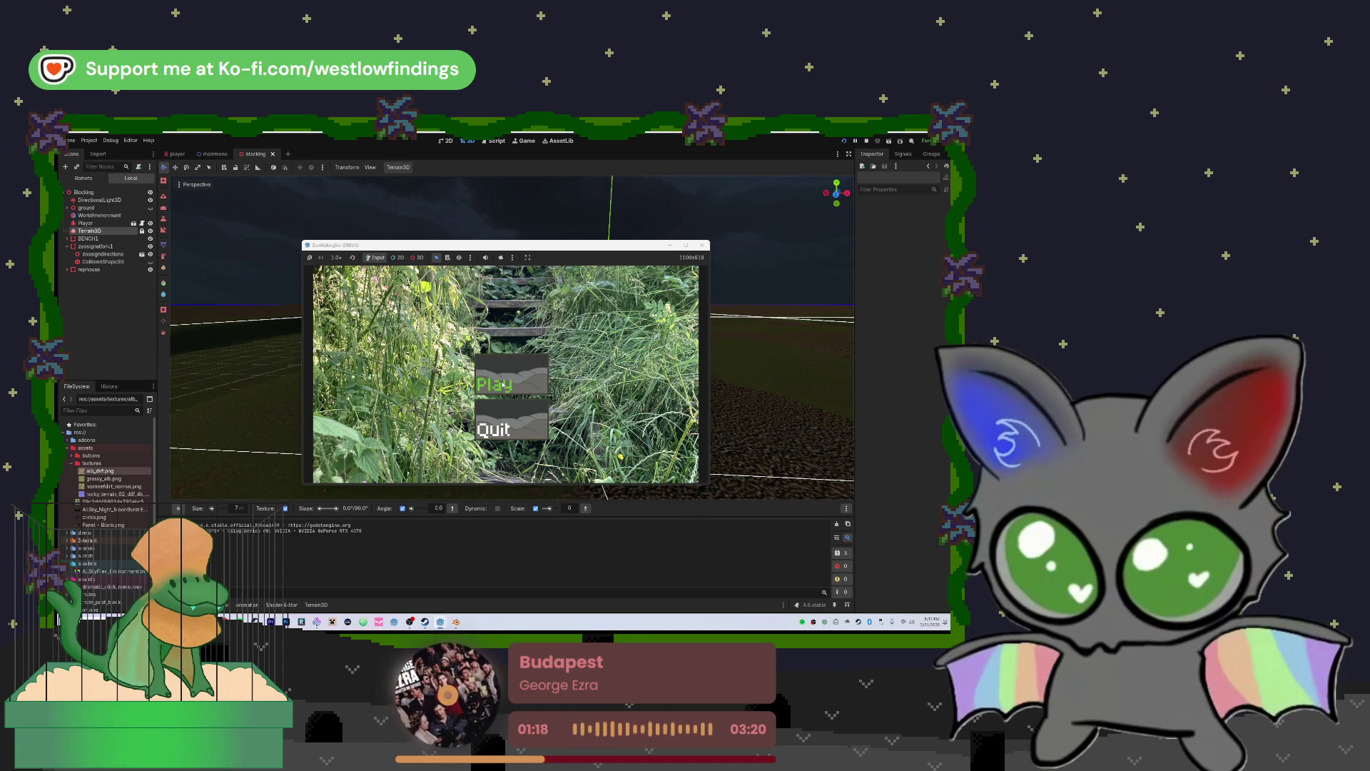
Click Play on the game's main menu to test the level, then stop it with F8
left_click(509, 383)
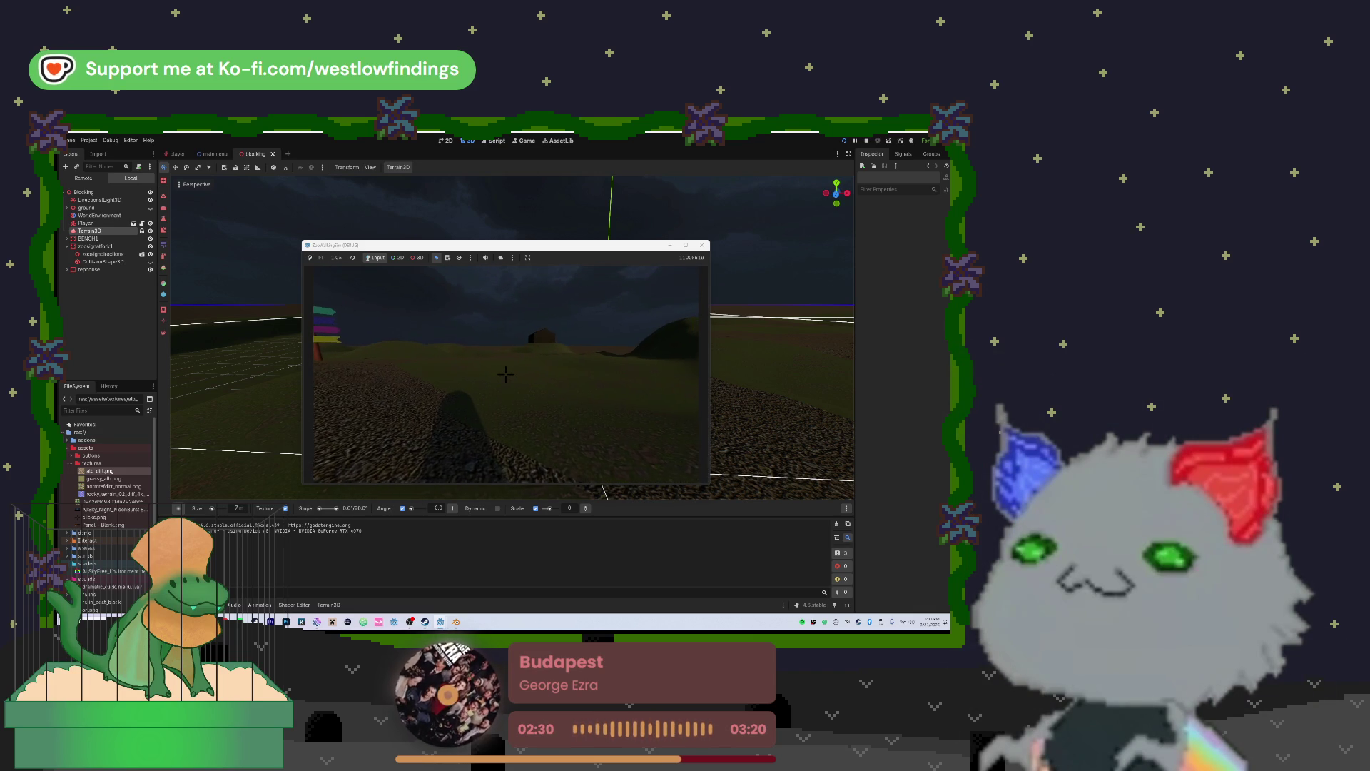
key("F8")
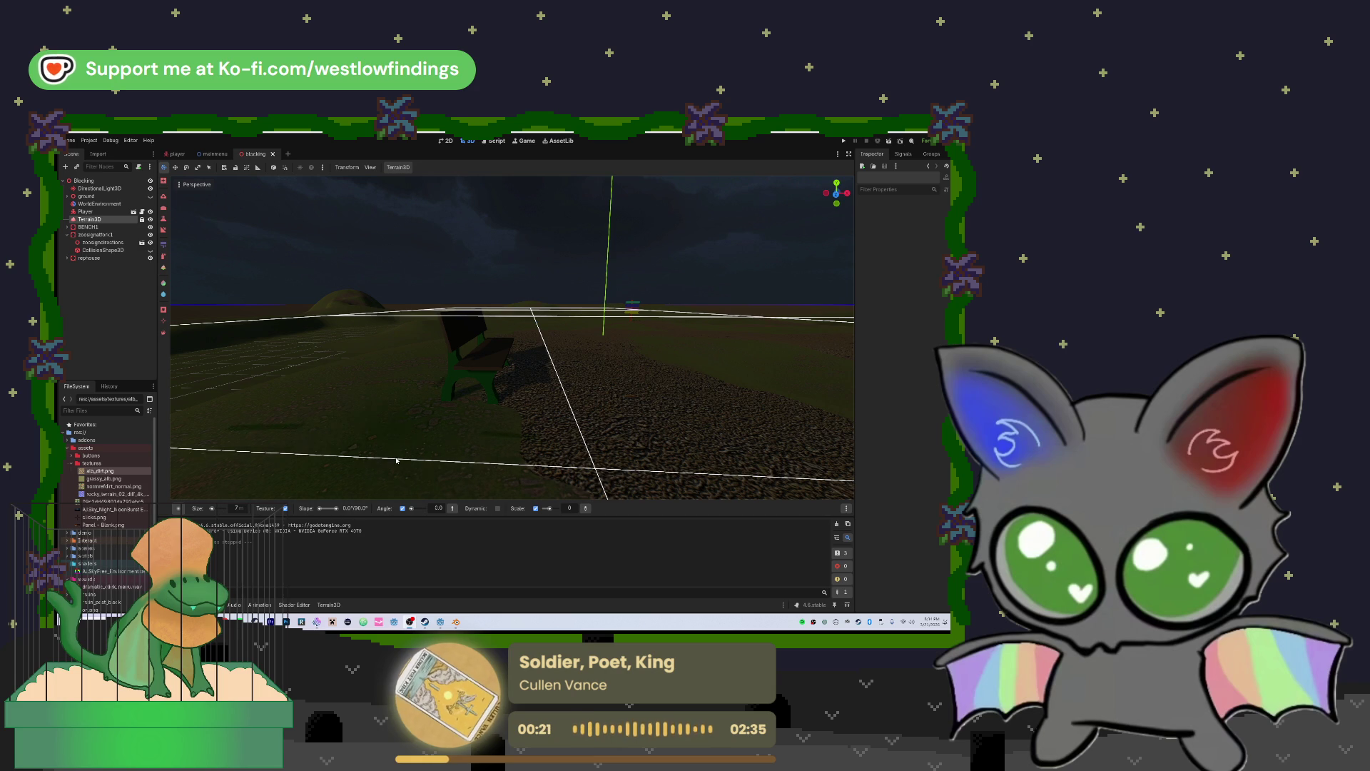
Zoom and orbit the view around the Terrain3D ground and the bench
scroll(398, 407, "up", 5)
scroll(423, 411, "down", 5)
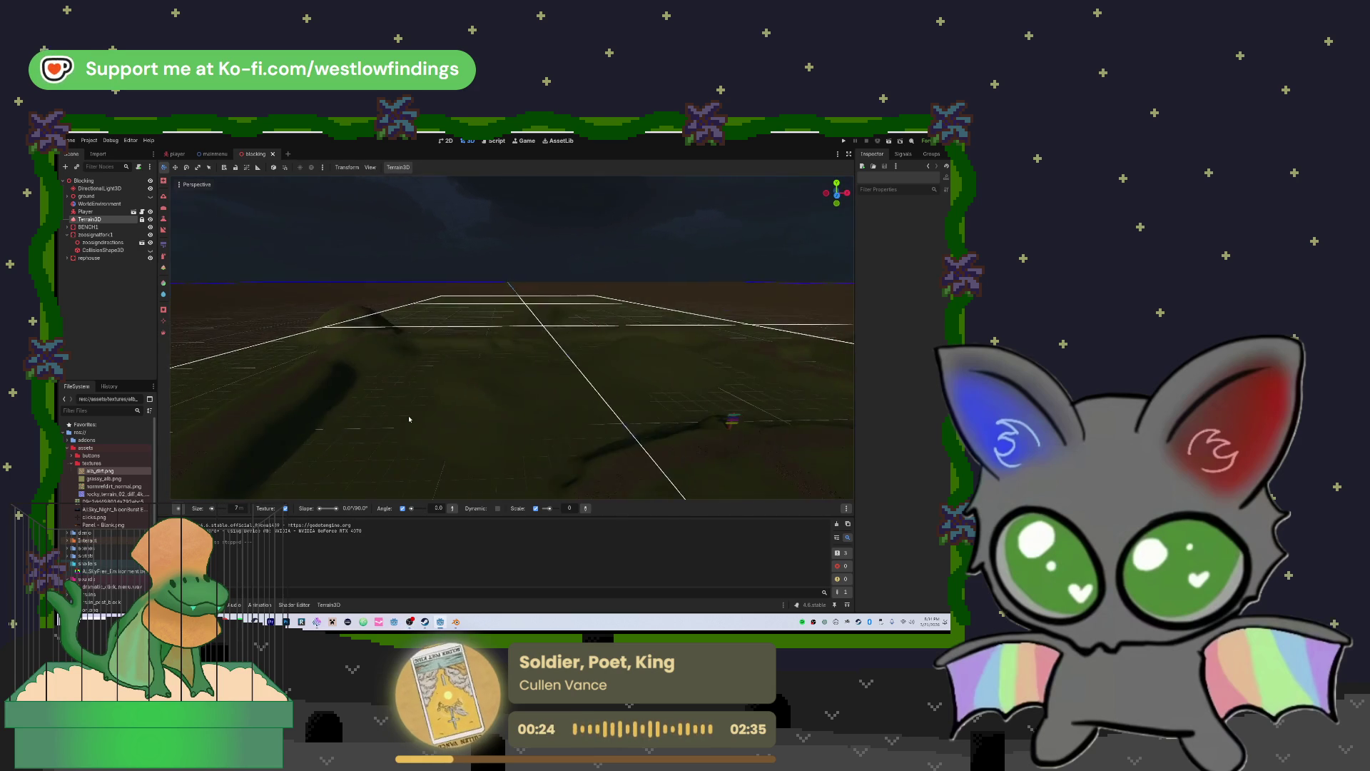
left_click_drag(499, 378, 576, 379)
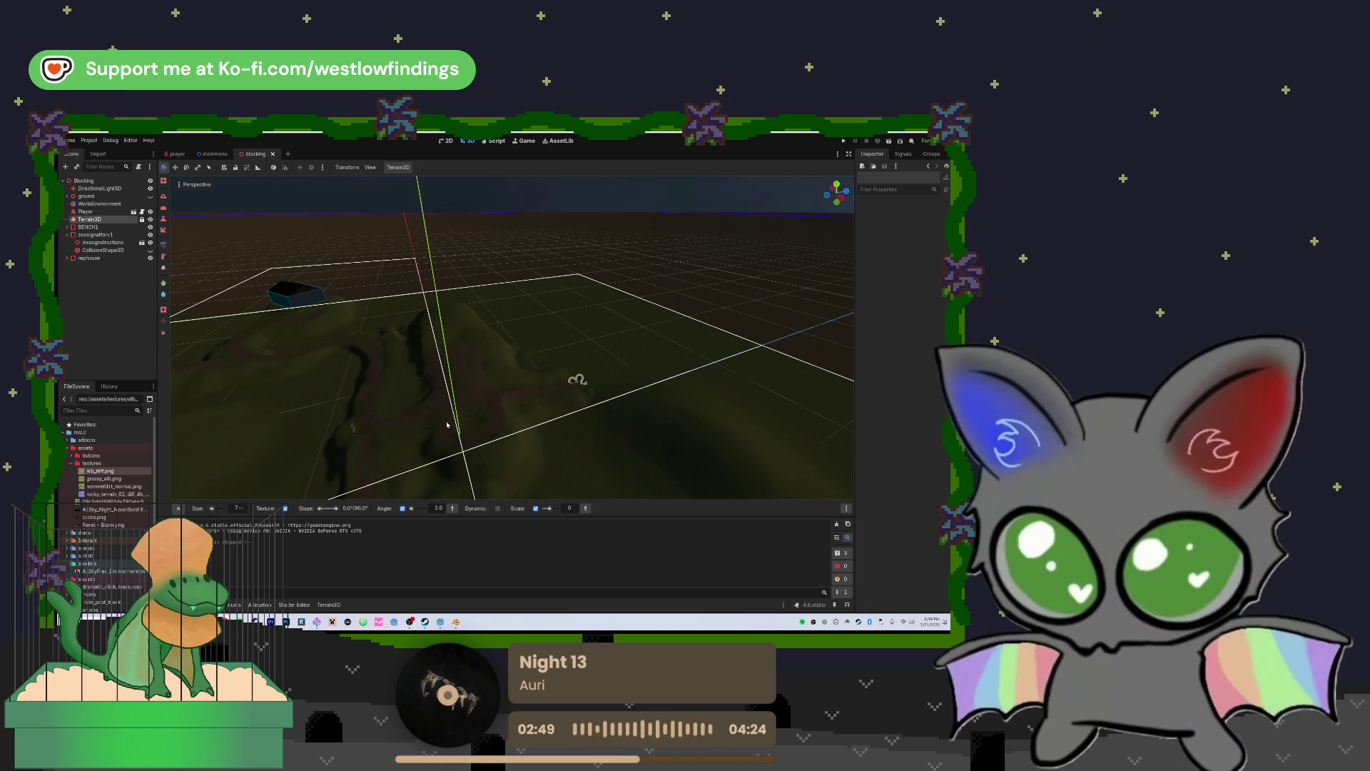
left_click_drag(528, 405, 522, 400)
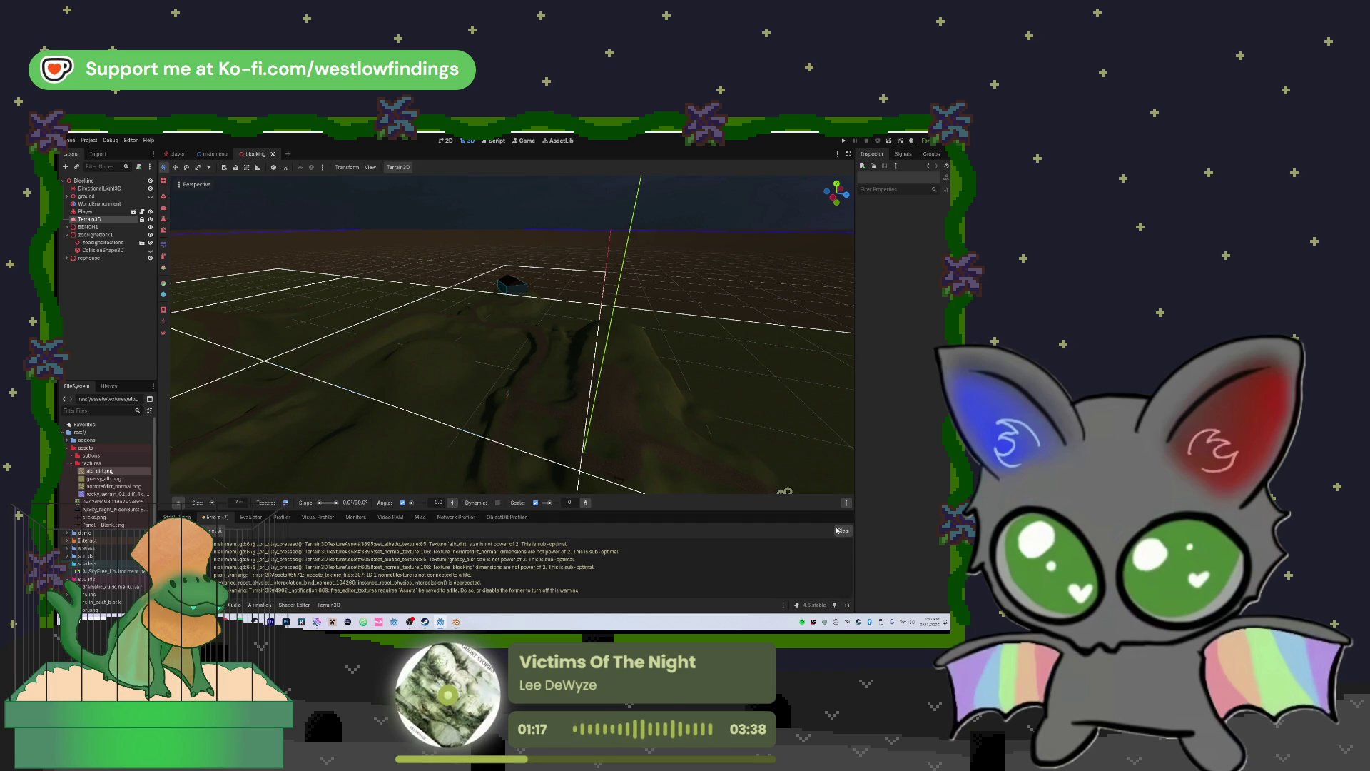
Clear the Debugger's error list, orbit the terrain view, and switch to Blender
left_click(842, 530)
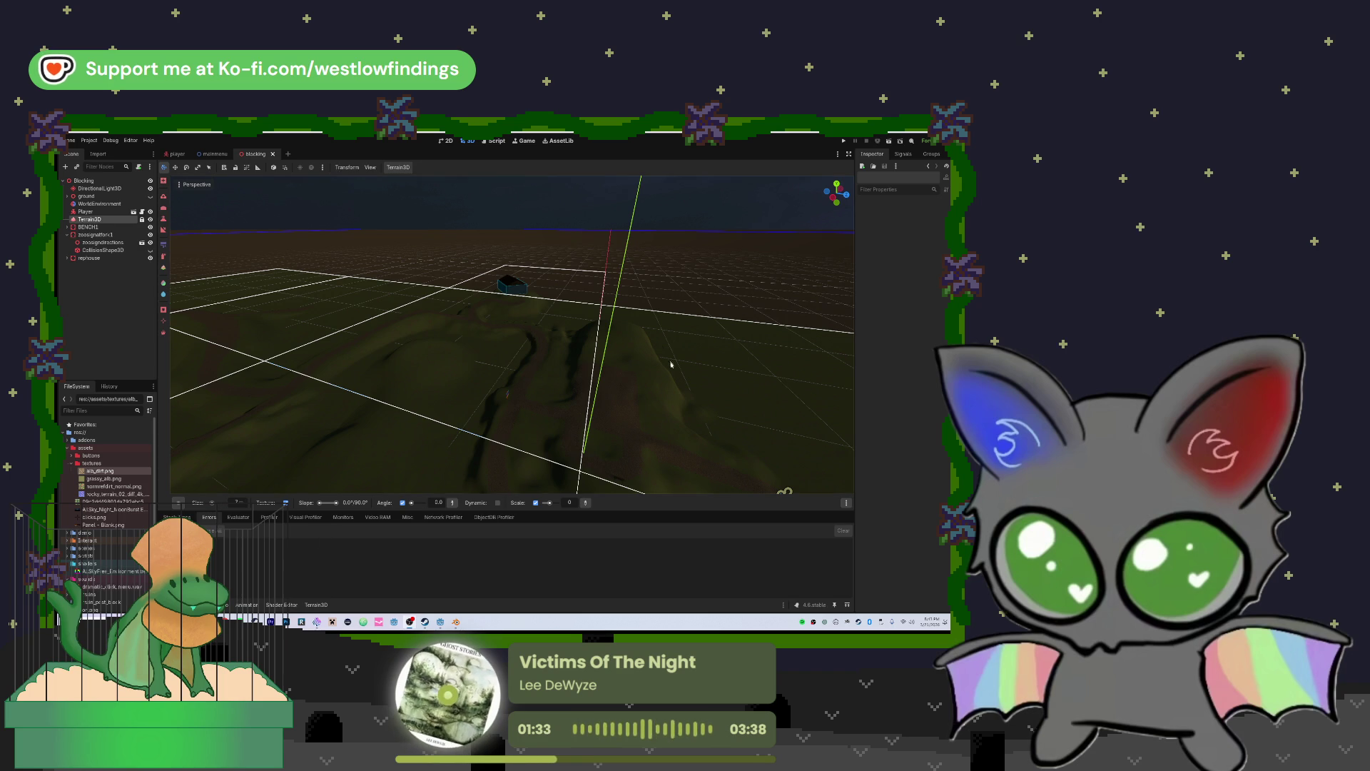
mouse_move(697, 379)
left_mouse_down()
mouse_move(678, 384)
mouse_move(685, 373)
left_mouse_up()
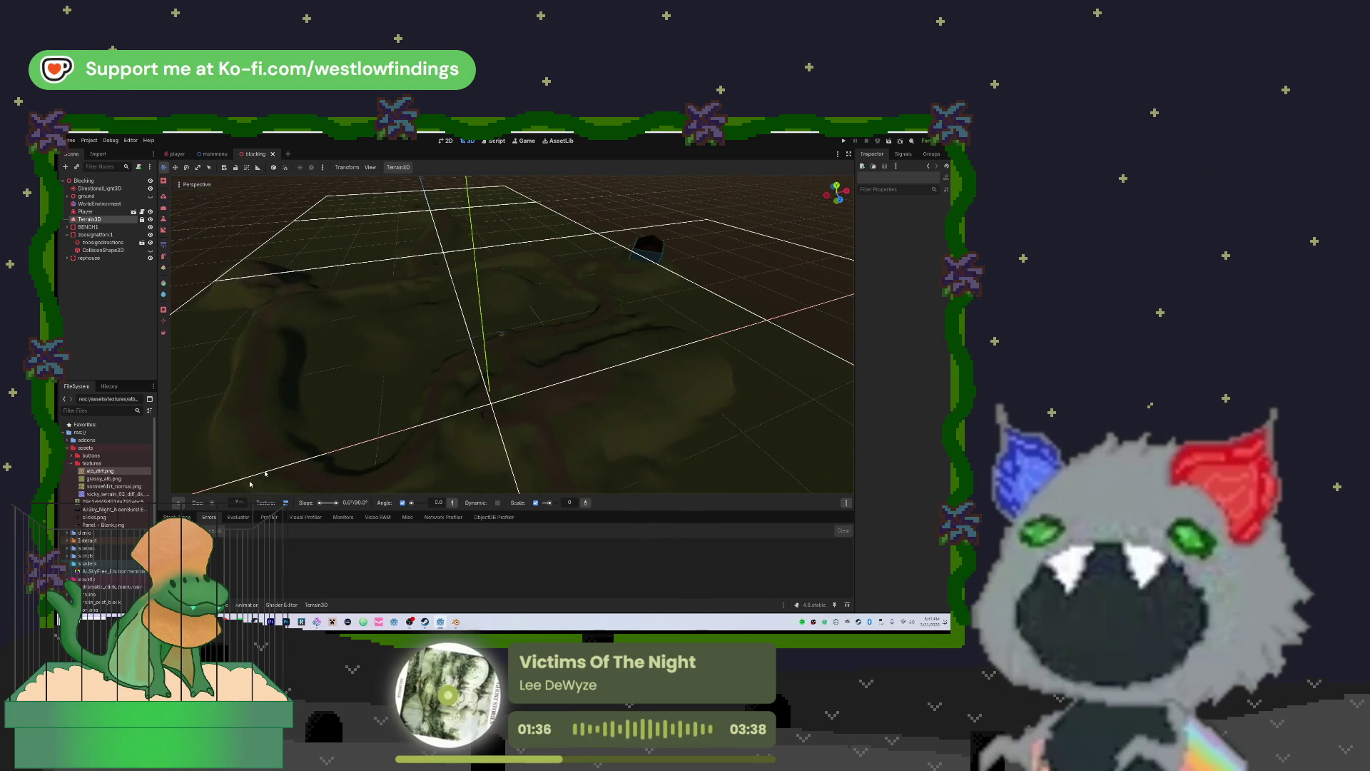
left_click(452, 623)
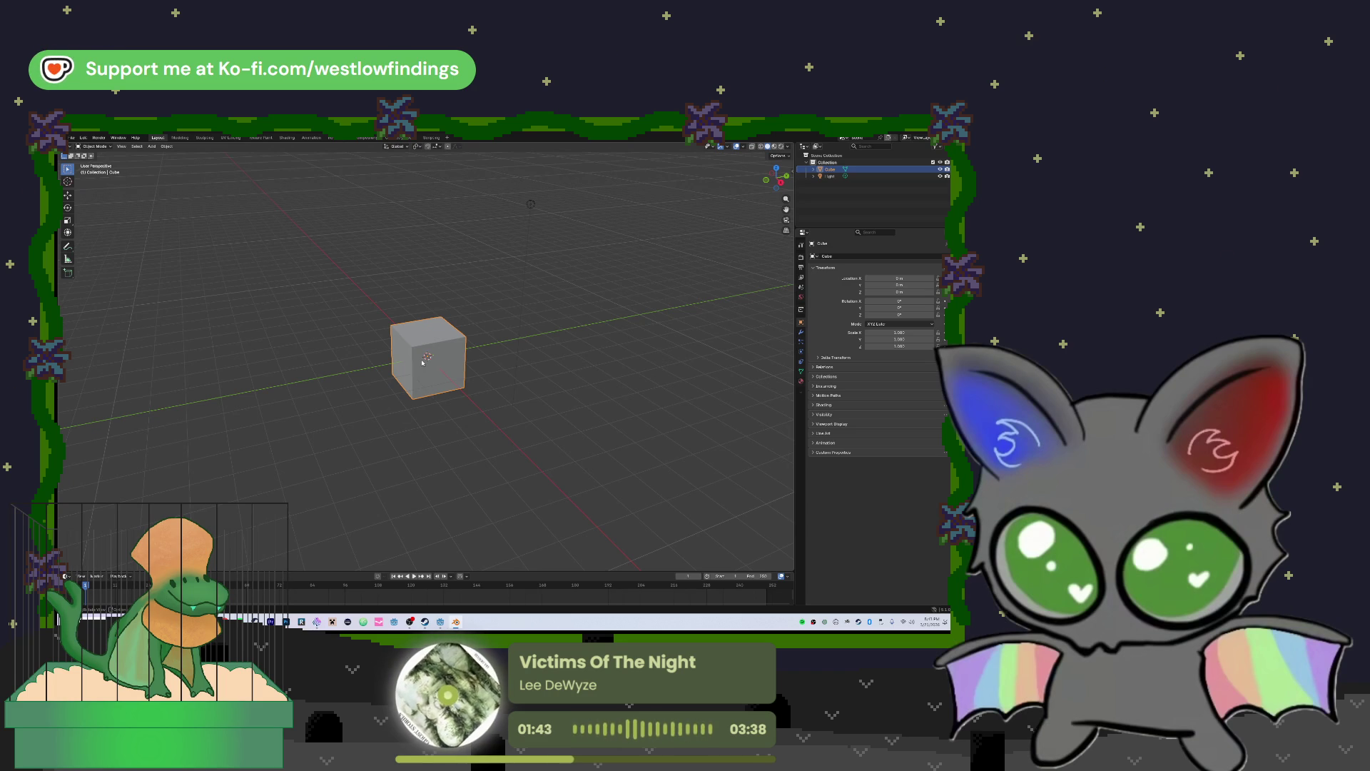
Try cube scales of X 3, then 1, then 0.5 and Y 0.54, leaving Z unchanged
left_click(905, 333)
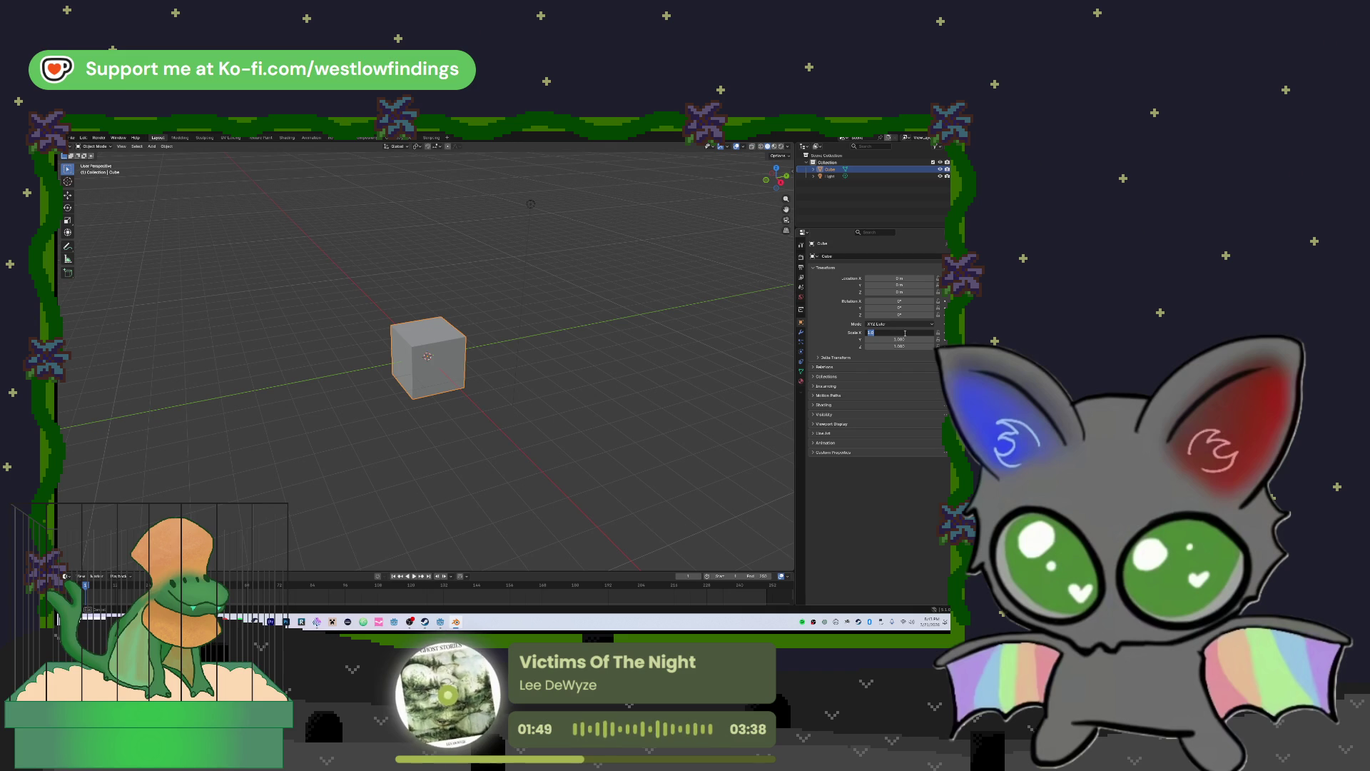
type("3")
key("Return")
left_click(892, 332)
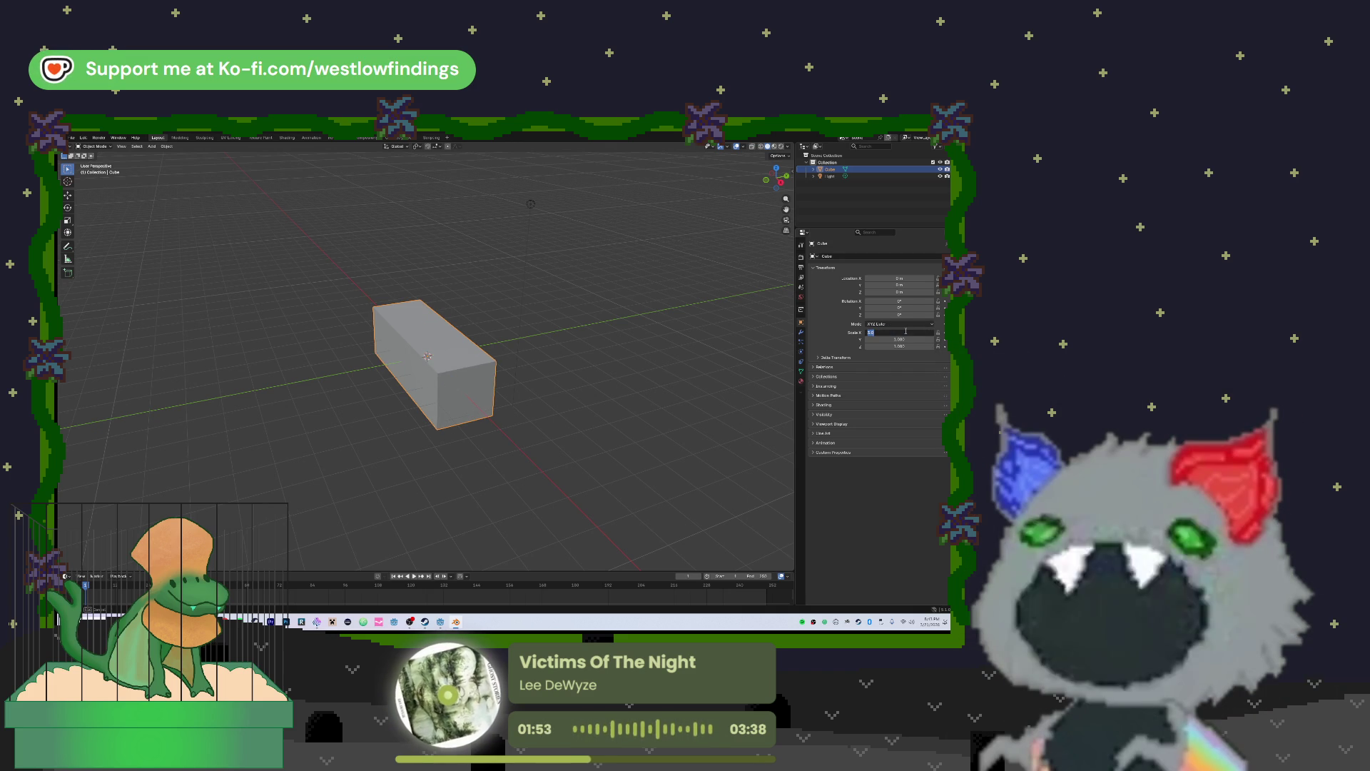
type("1")
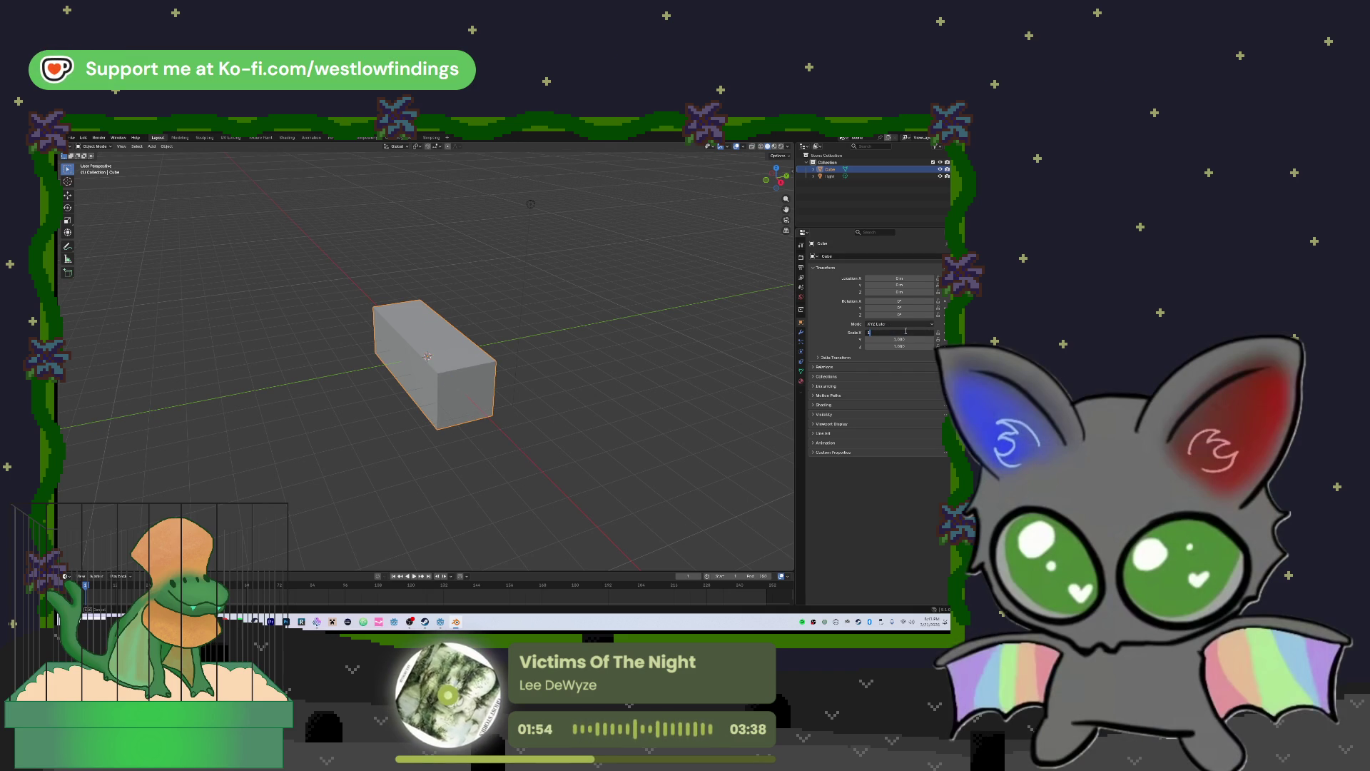
key("Return")
left_click(905, 332)
type("0")
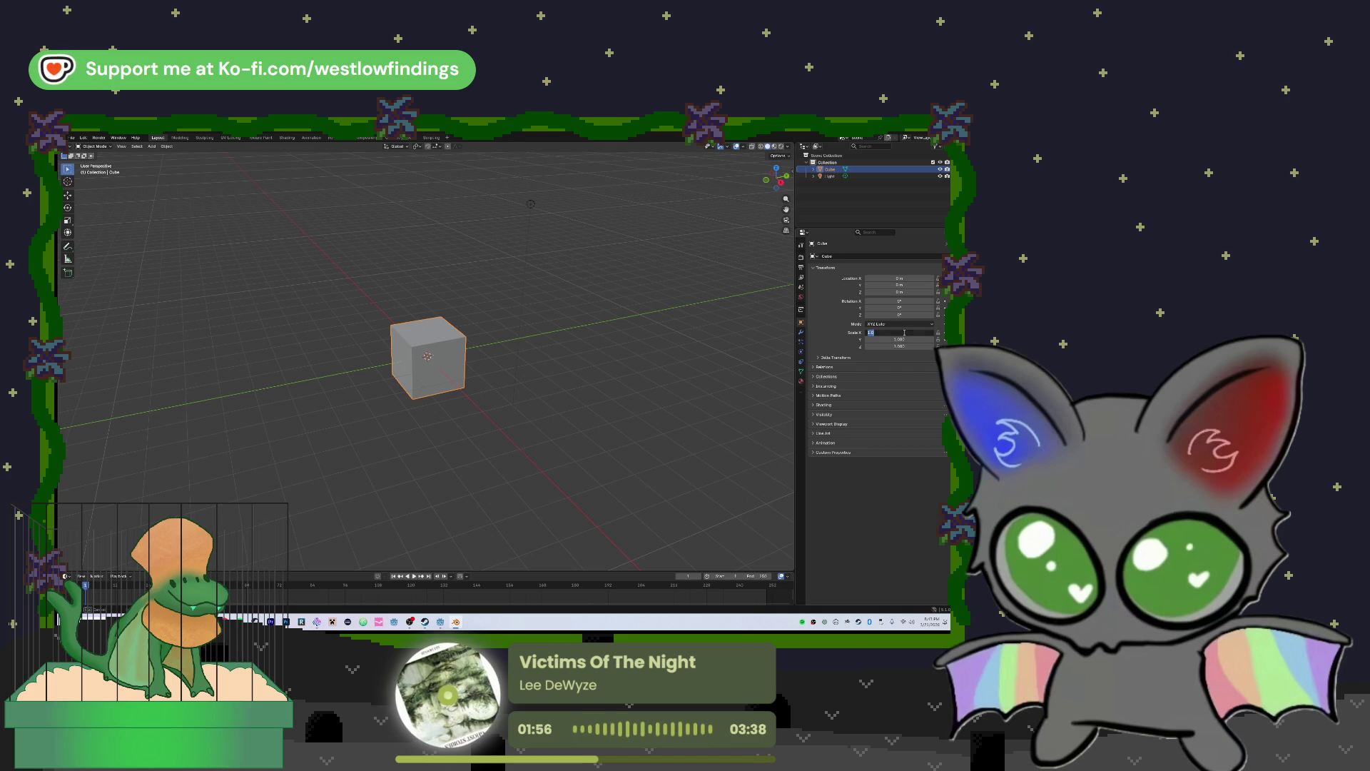
type(".54")
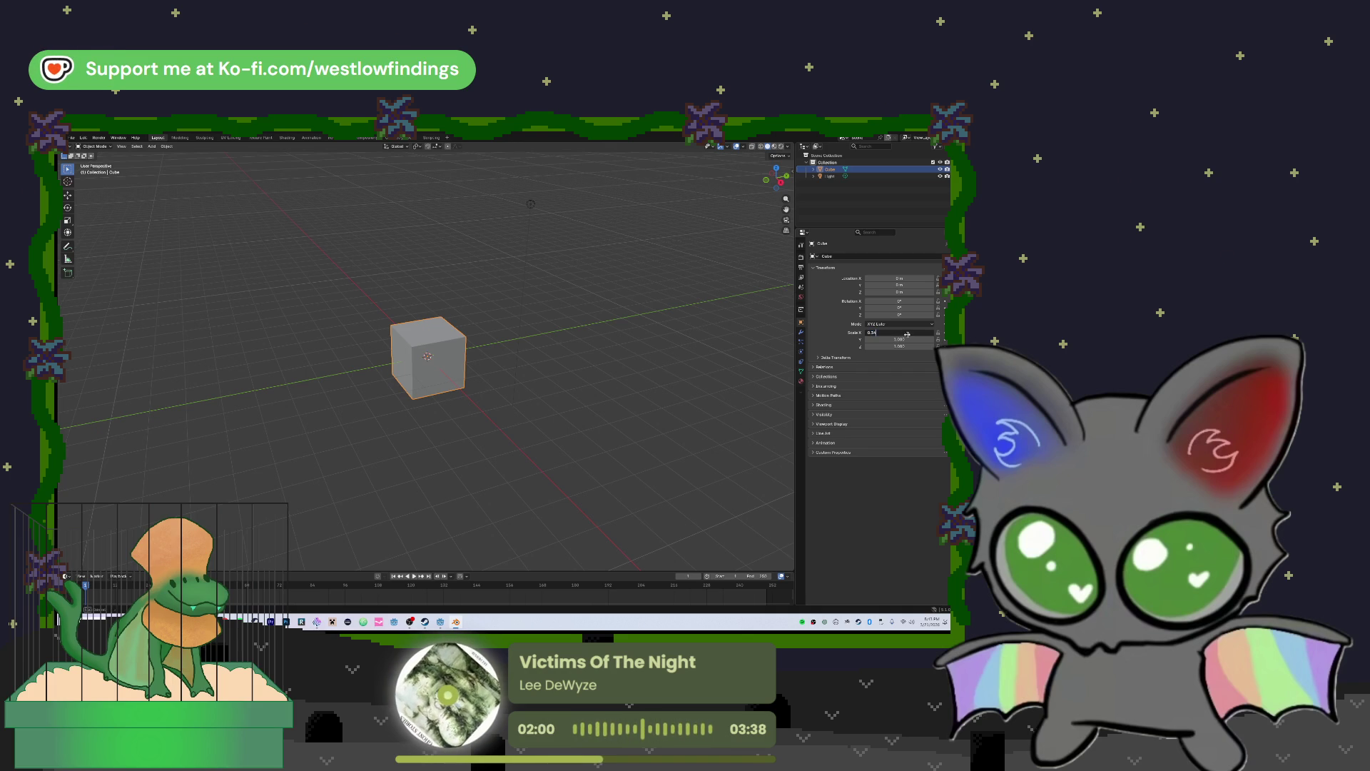
key("Return")
left_click(907, 341)
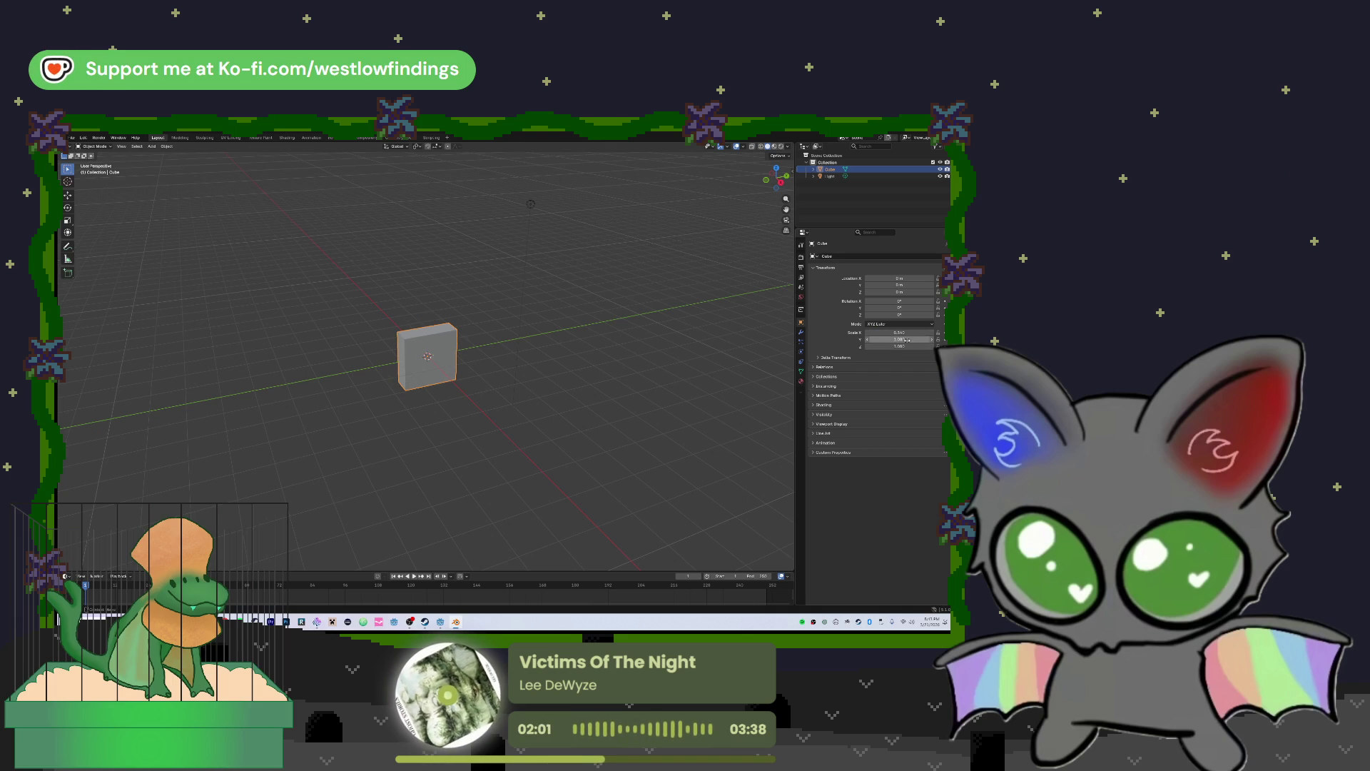
type("0.54")
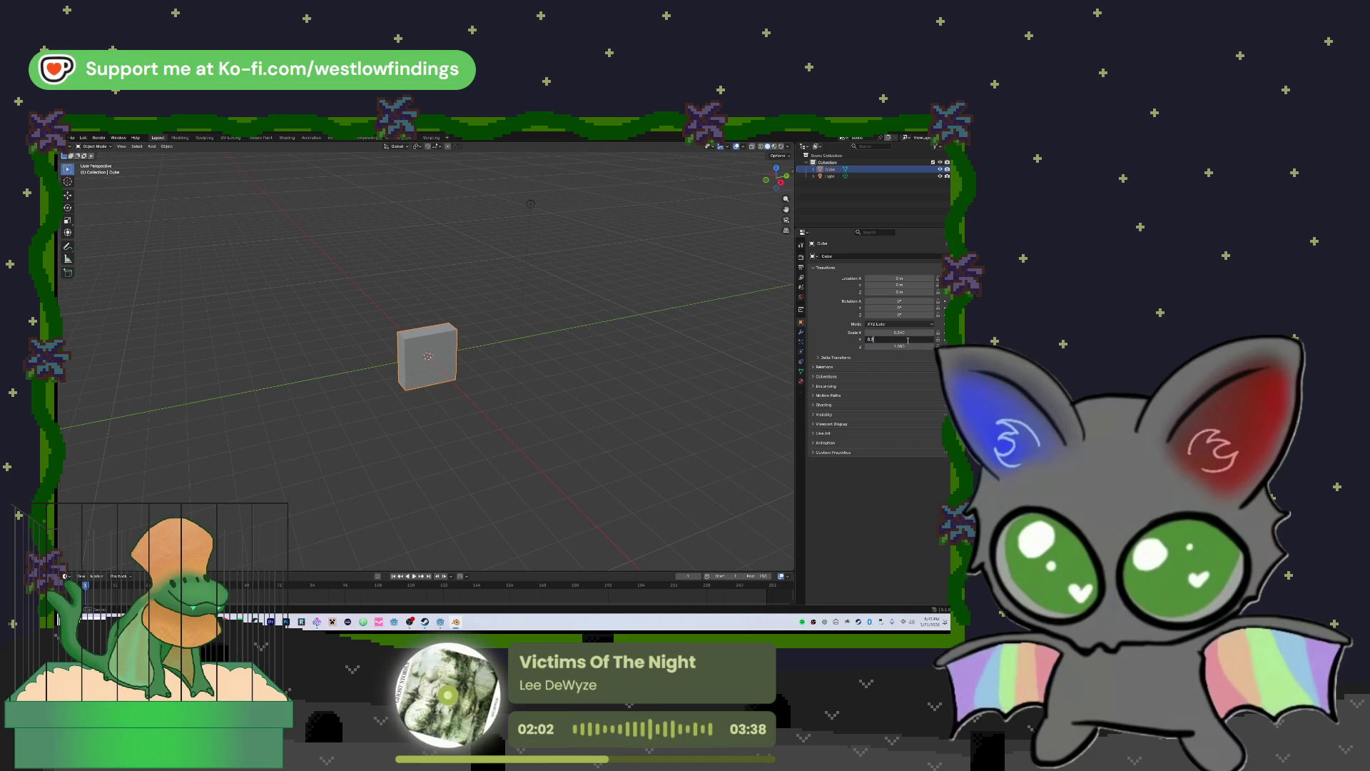
key("Return")
left_click(891, 347)
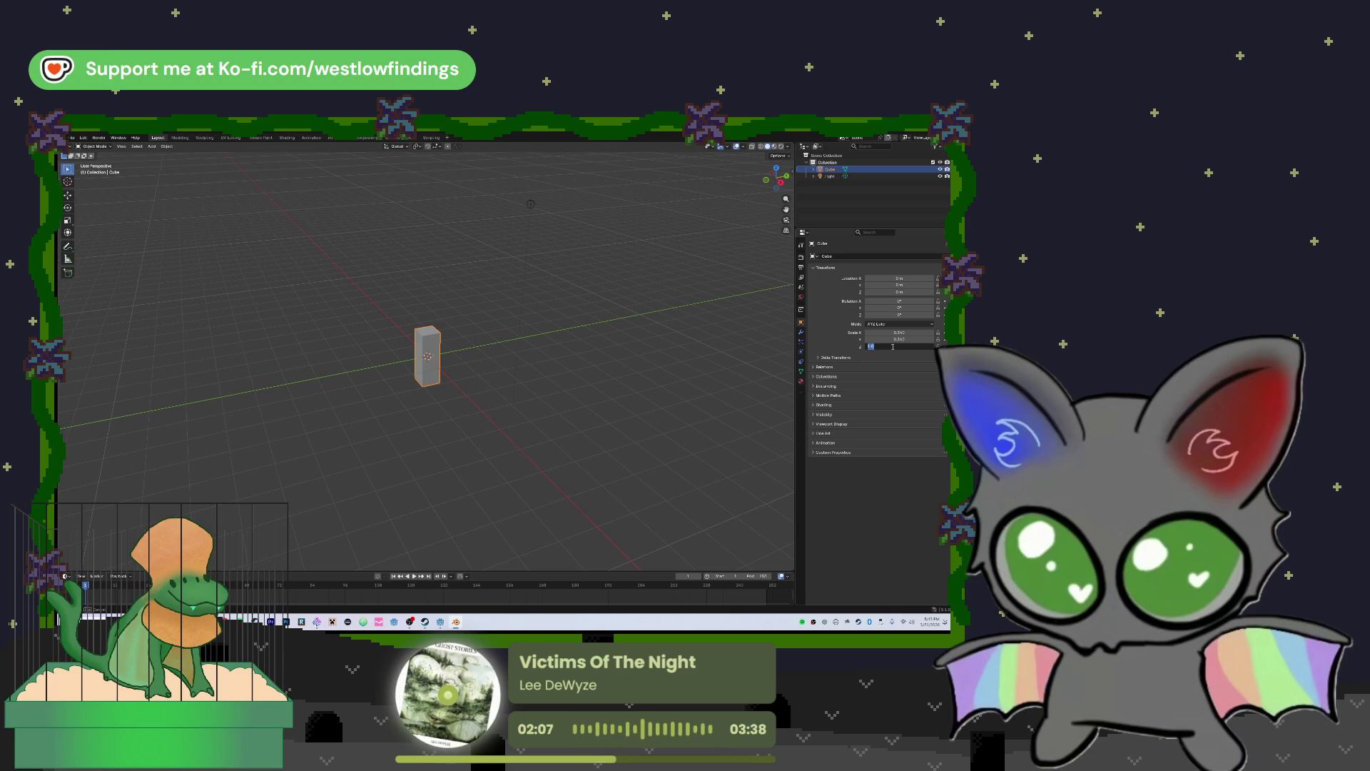
key("Return")
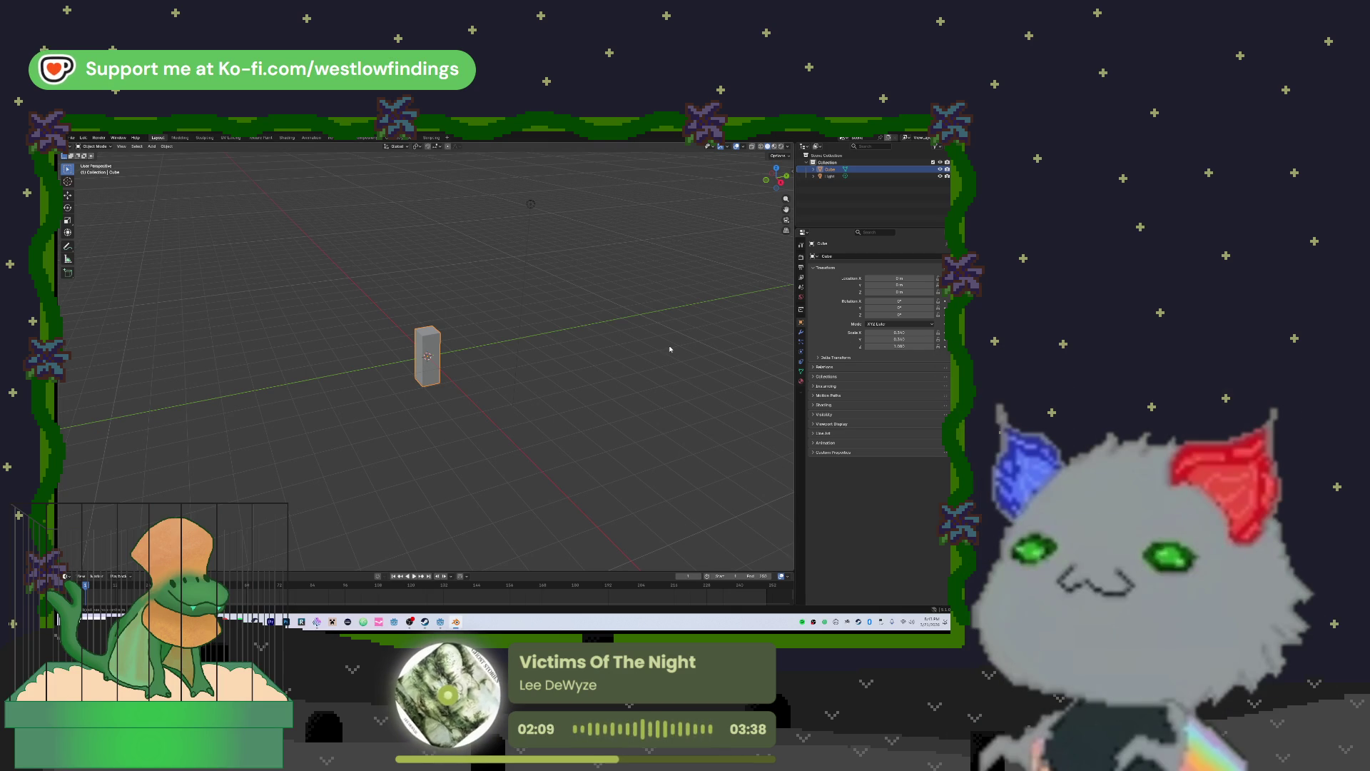
Set the cube's X and Y scale to 0.25 for a thin post, then bring up Chrome
right_click(540, 340)
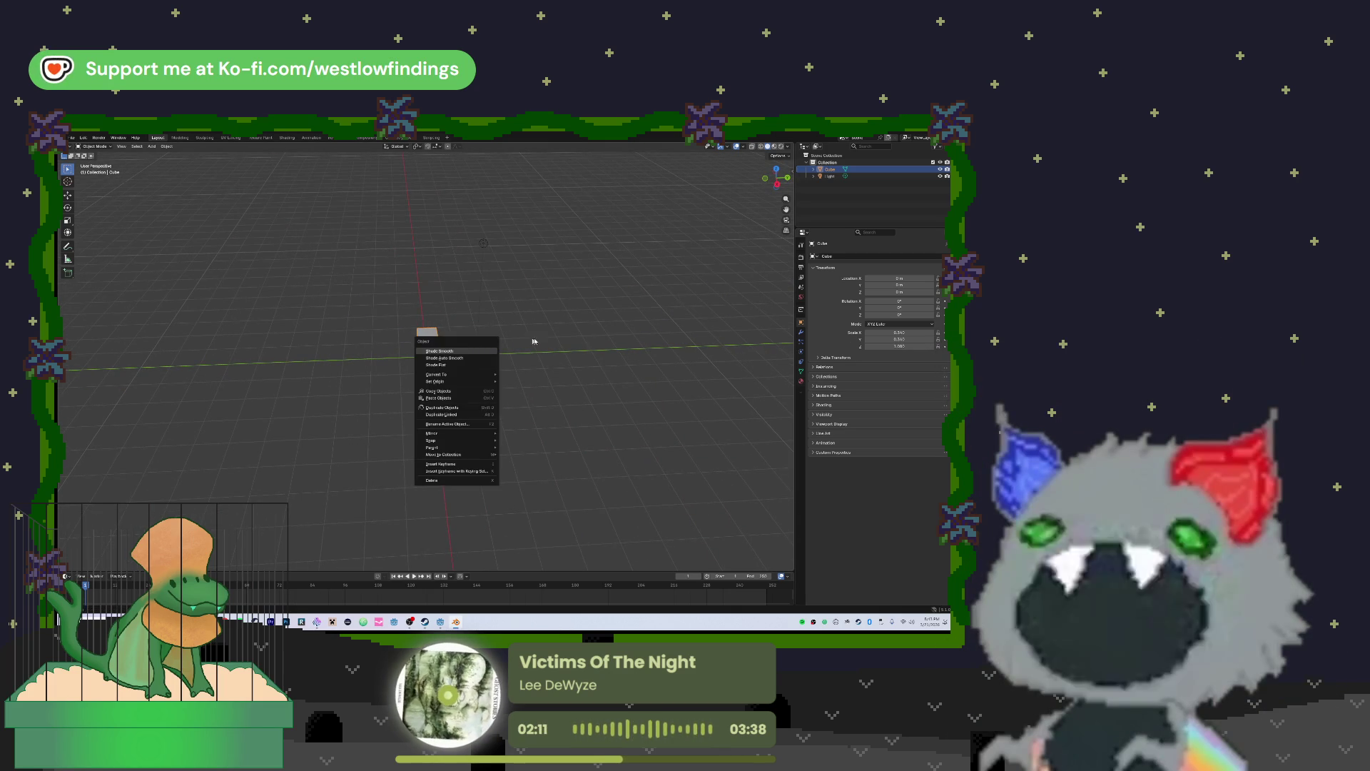
key("Escape")
mouse_move(539, 341)
left_mouse_down()
mouse_move(458, 351)
mouse_move(523, 343)
left_mouse_up()
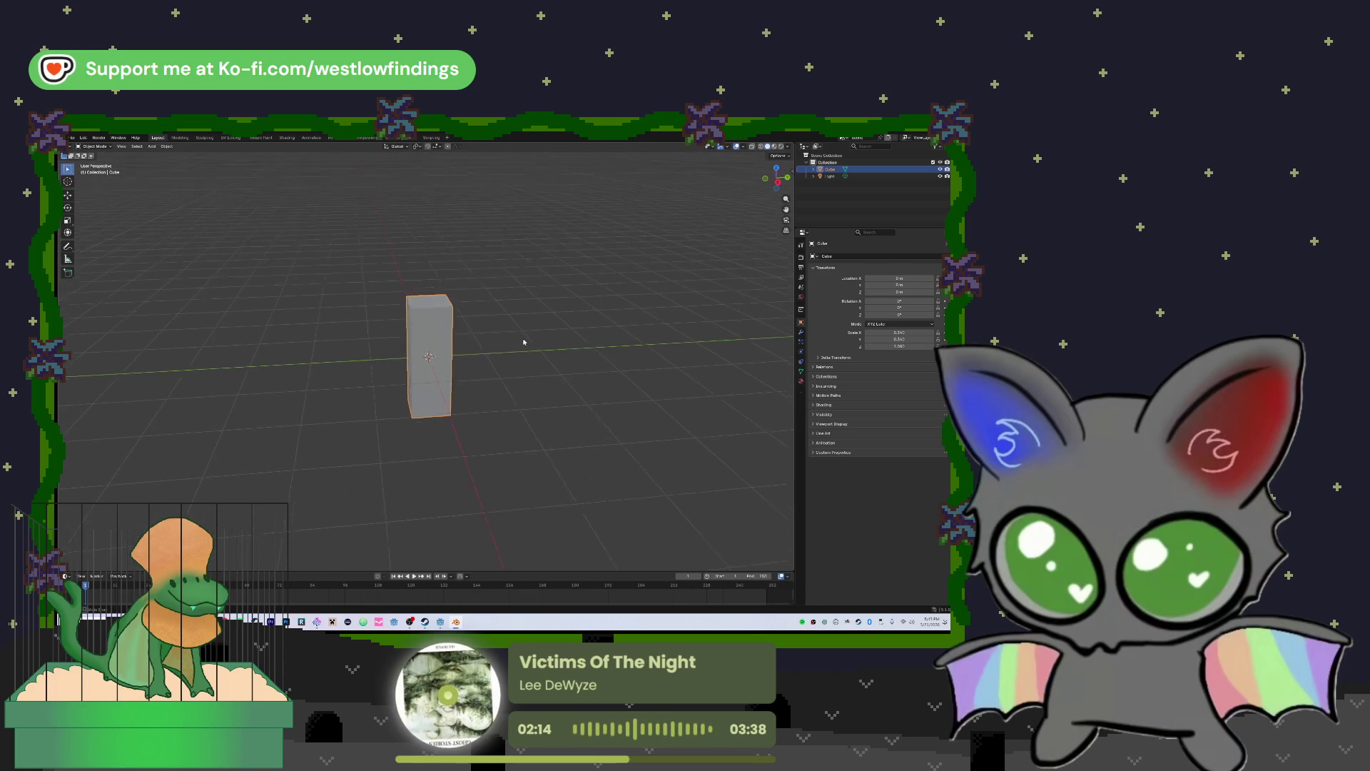
left_click(902, 333)
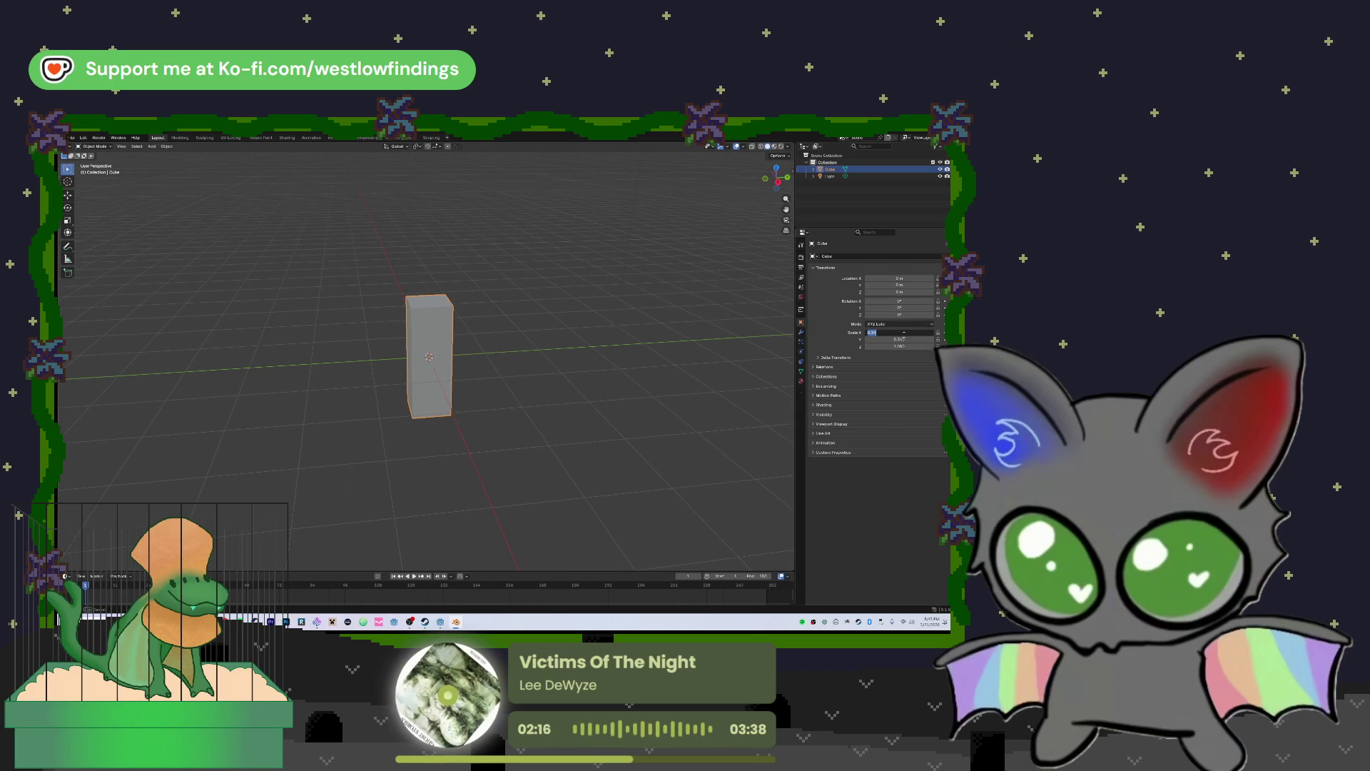
type("0.25")
key("Return")
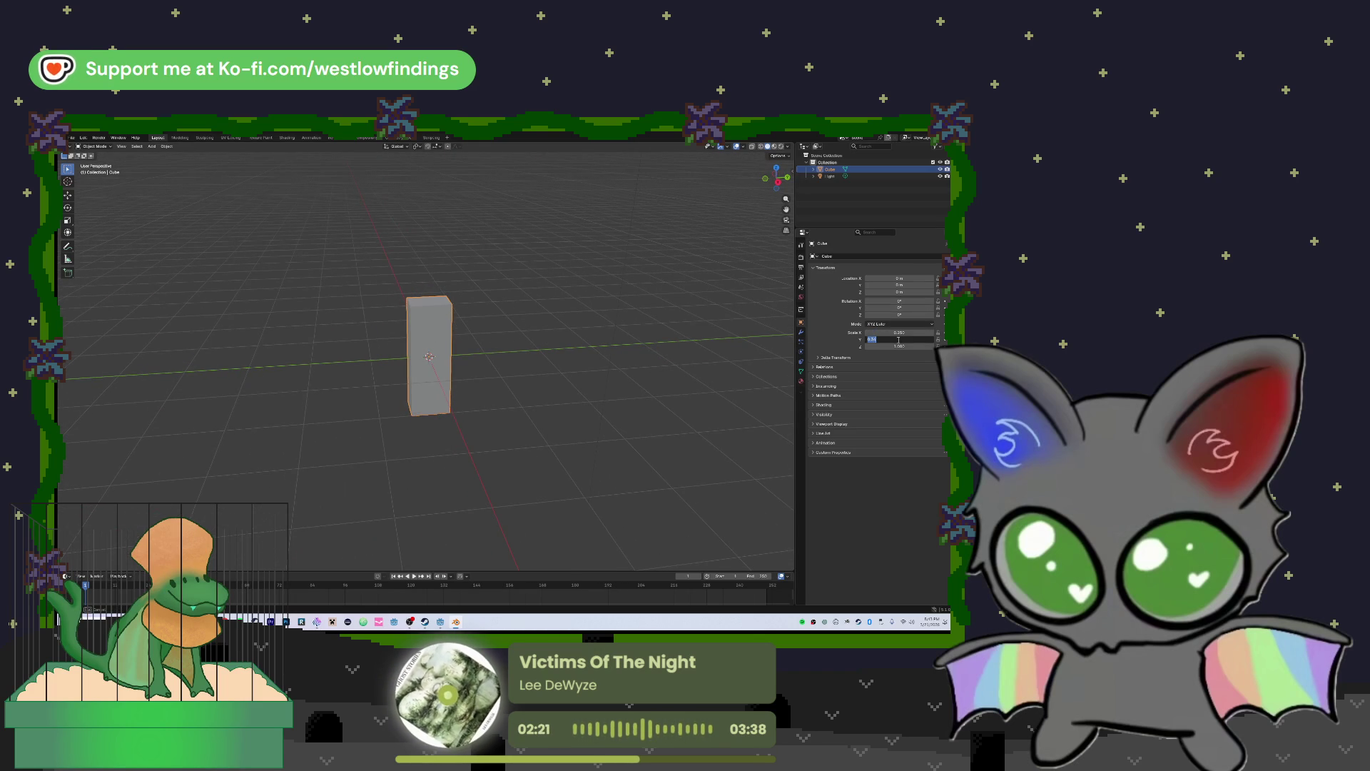
type("0.25")
key("Return")
mouse_move(588, 290)
left_mouse_down()
mouse_move(560, 297)
mouse_move(645, 284)
mouse_move(664, 299)
left_mouse_up()
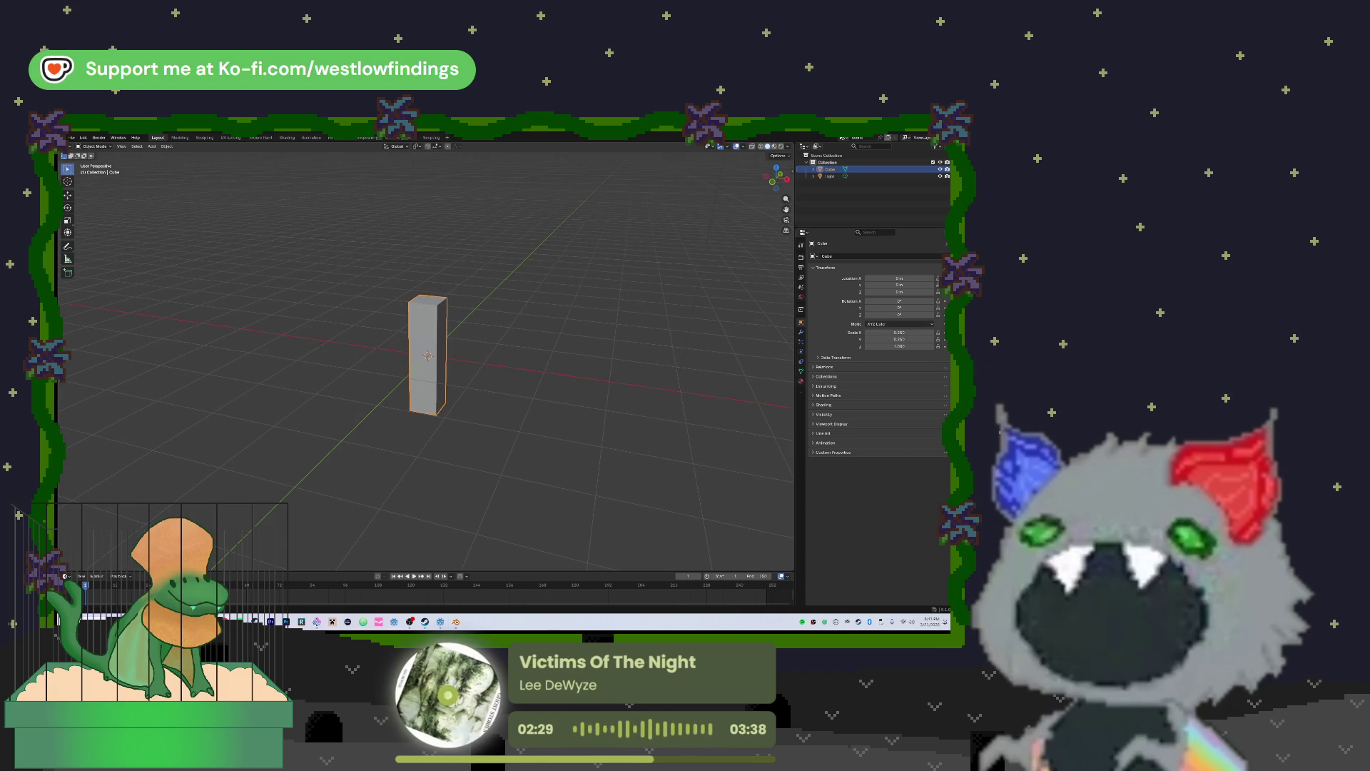
key("alt+Tab")
left_click_drag(563, 243, 555, 270)
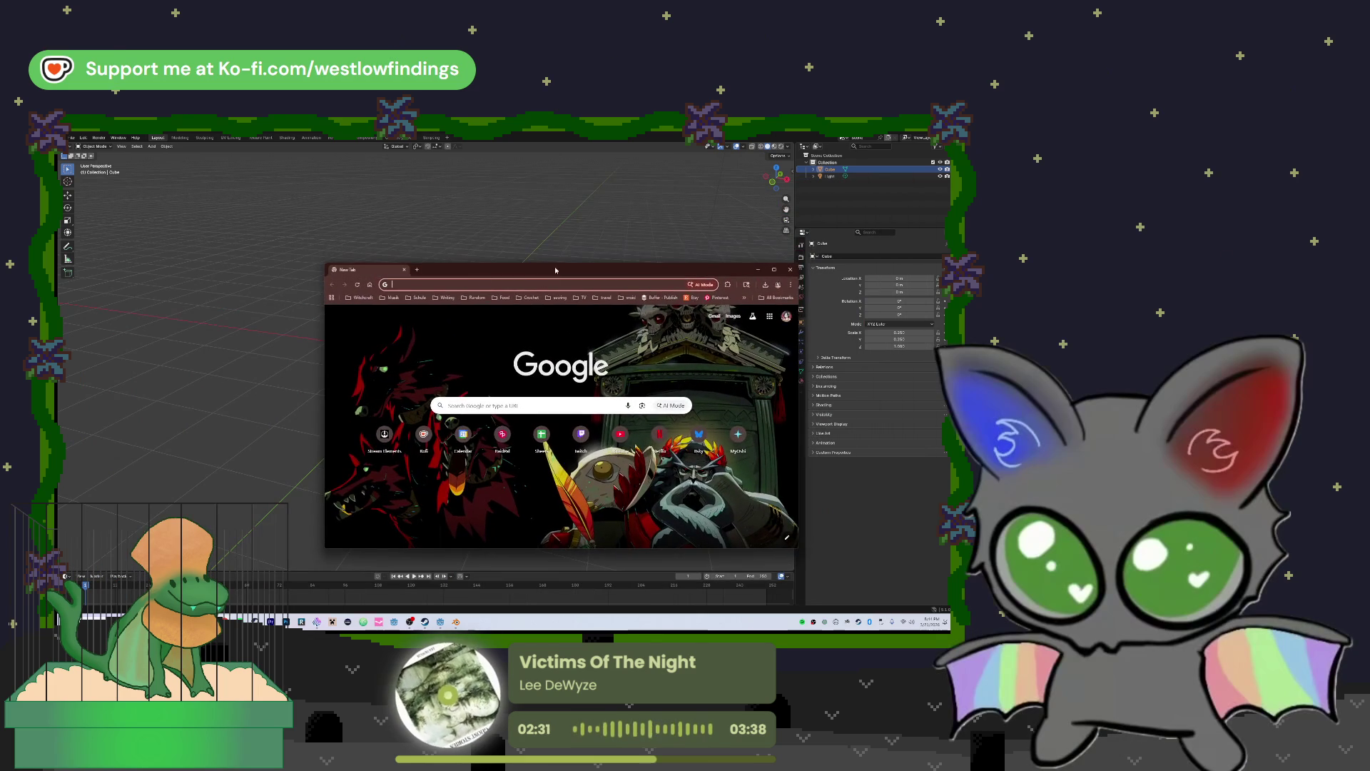
Search 'meters to inches' and enter a meter value in Google's converter
type("meter")
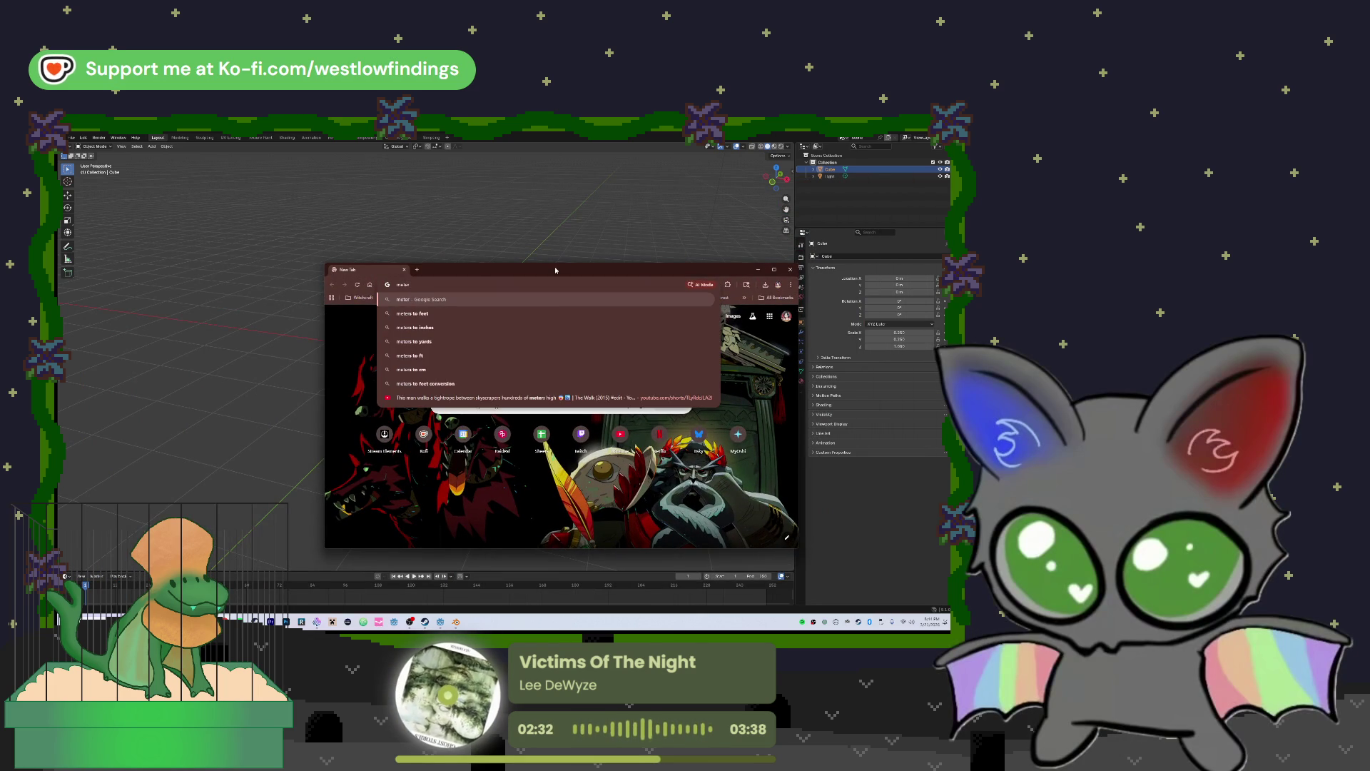
key("Down")
key("Down")
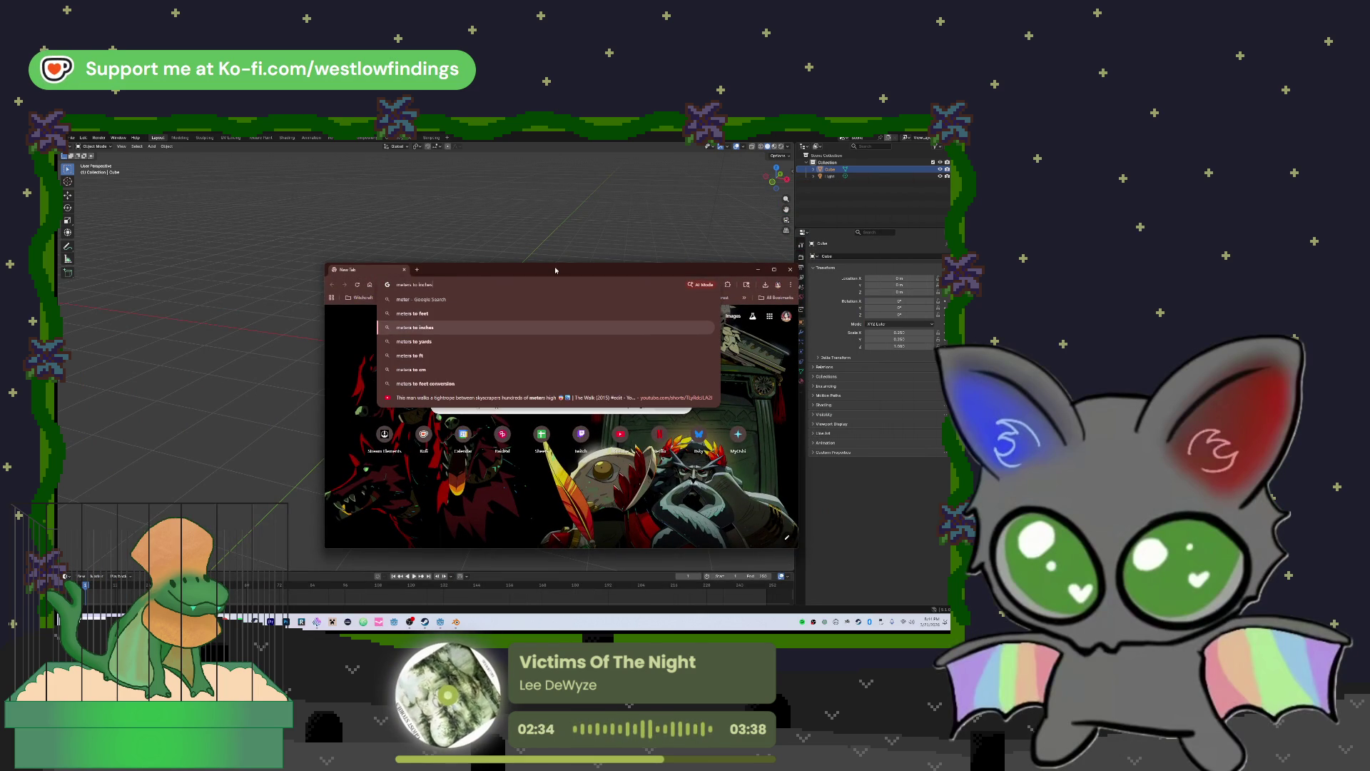
key("Return")
double_click(411, 396)
type("0.25")
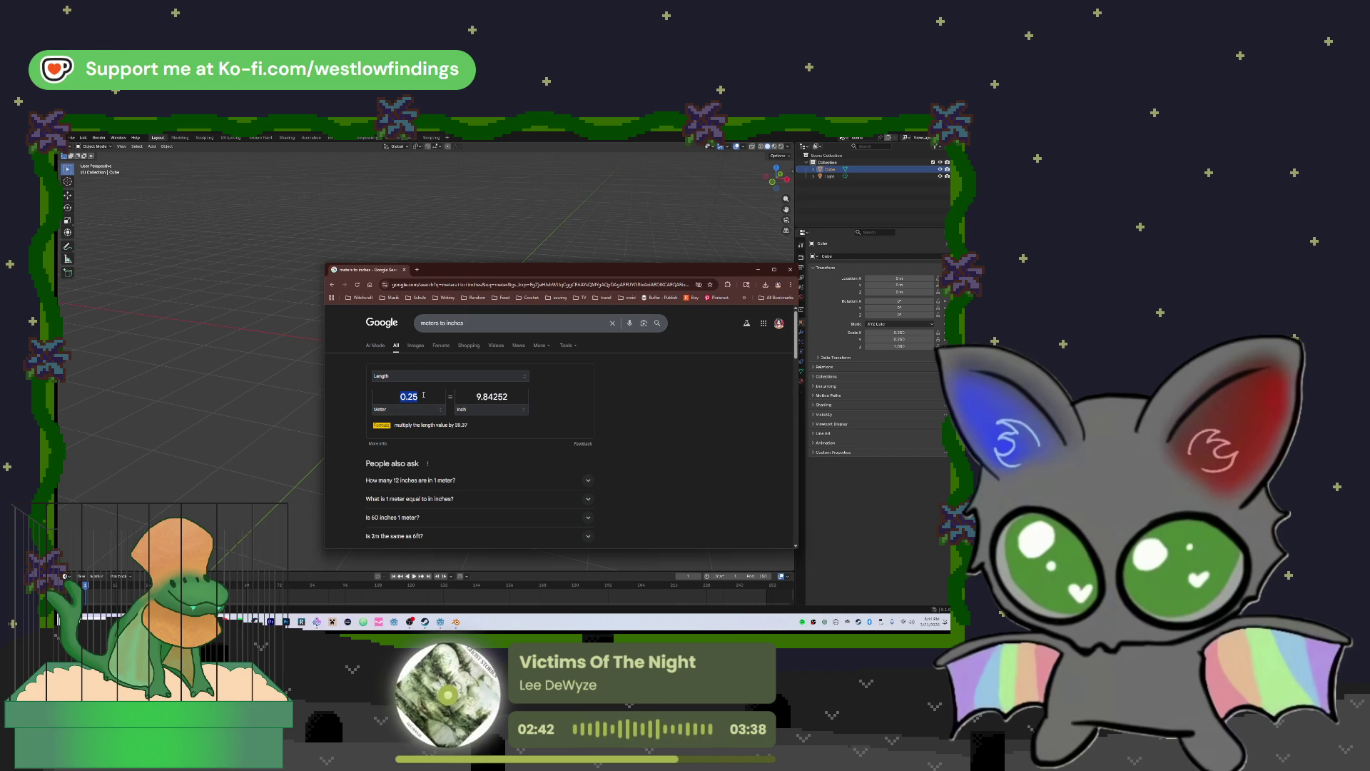
key("BackSpace")
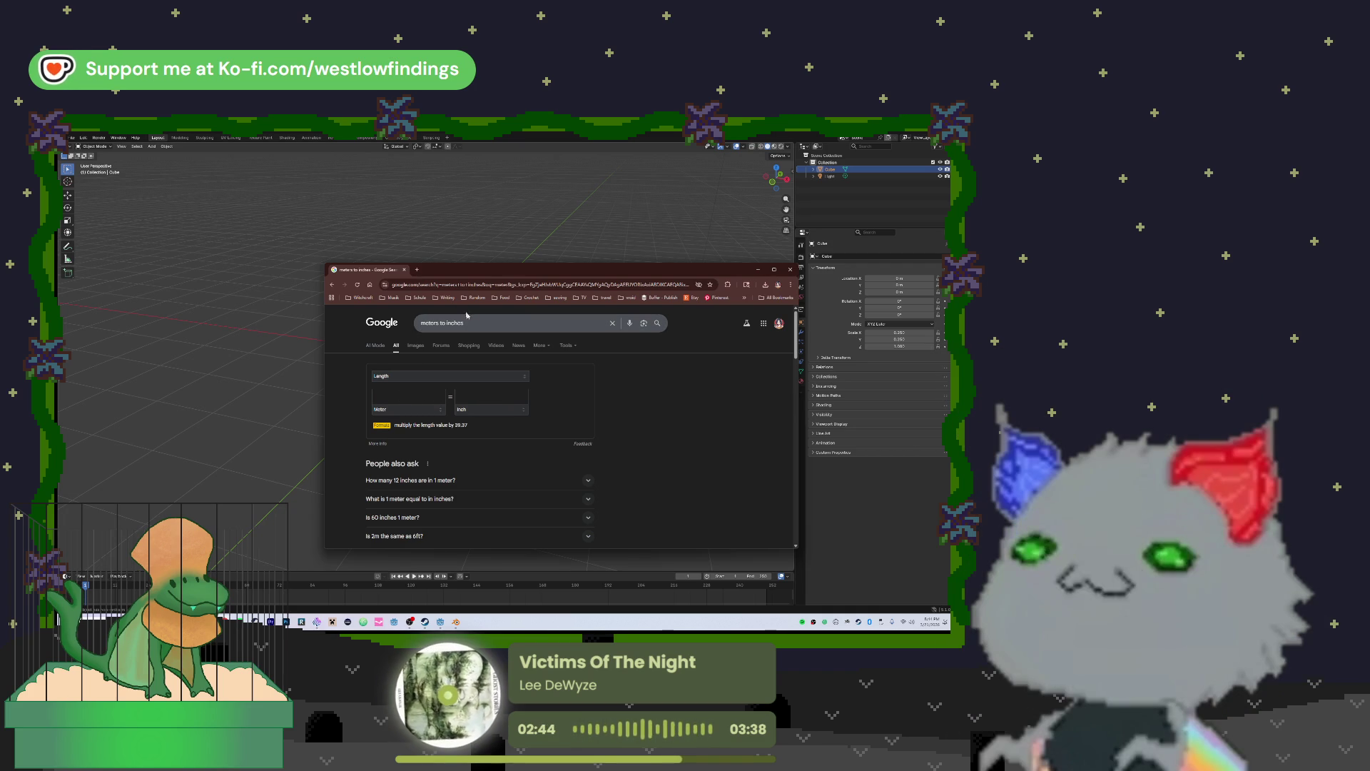
type("1")
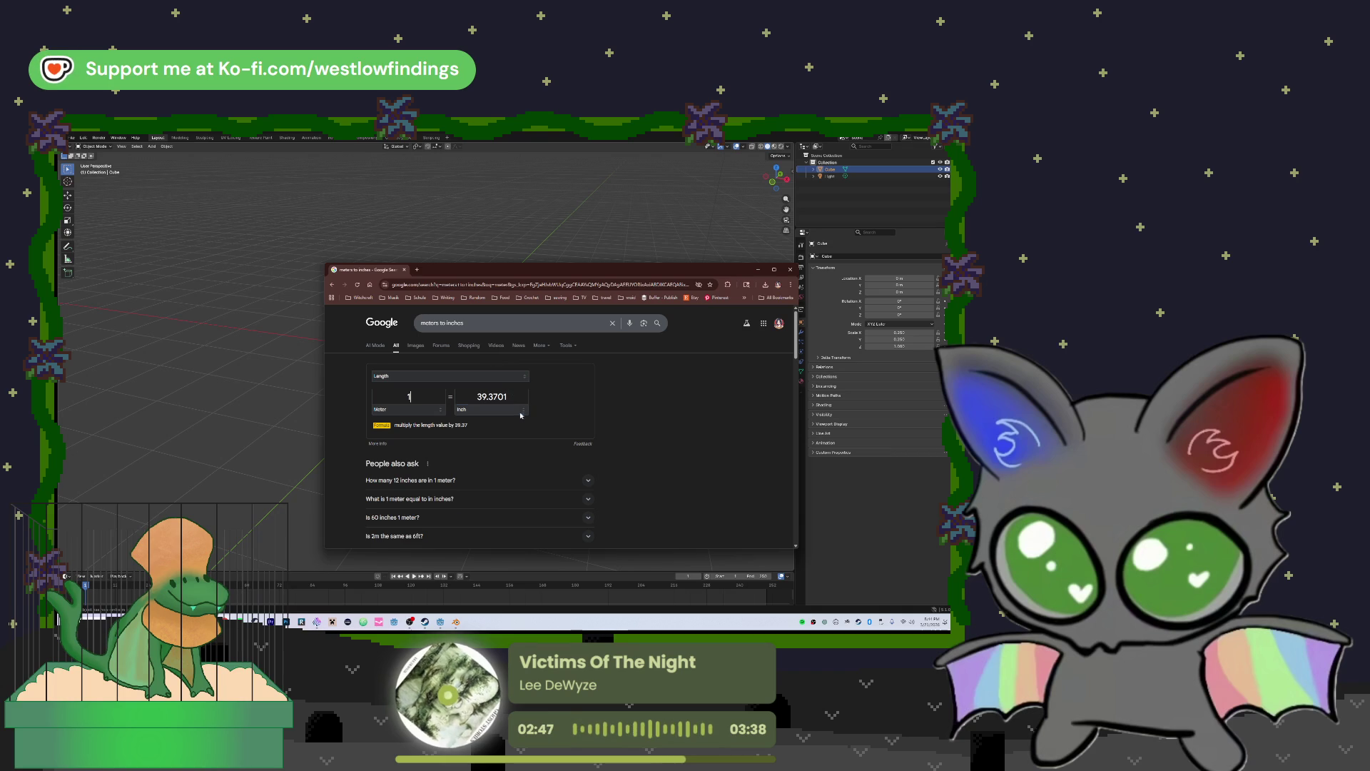
Switch the target unit to Foot, convert 1.22 meters, then return to Blender
left_click(519, 404)
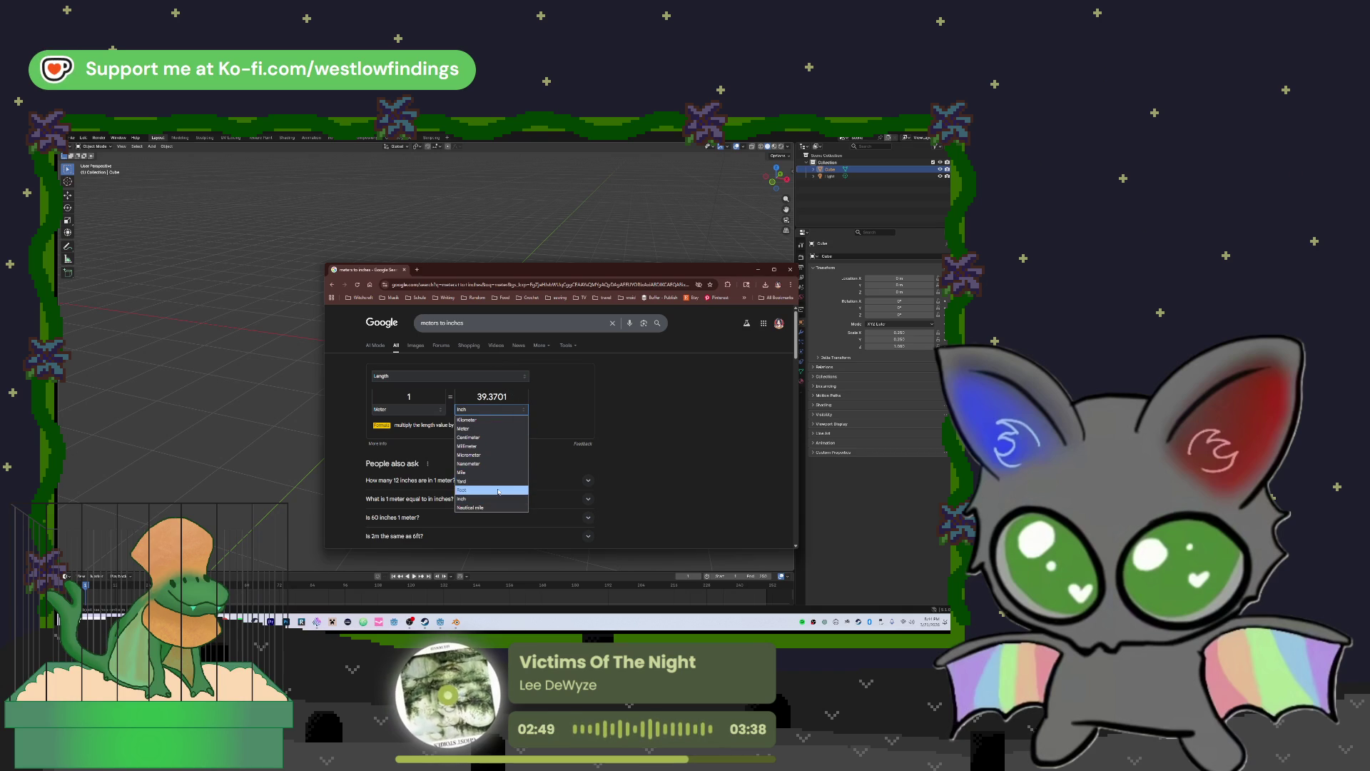
left_click(471, 489)
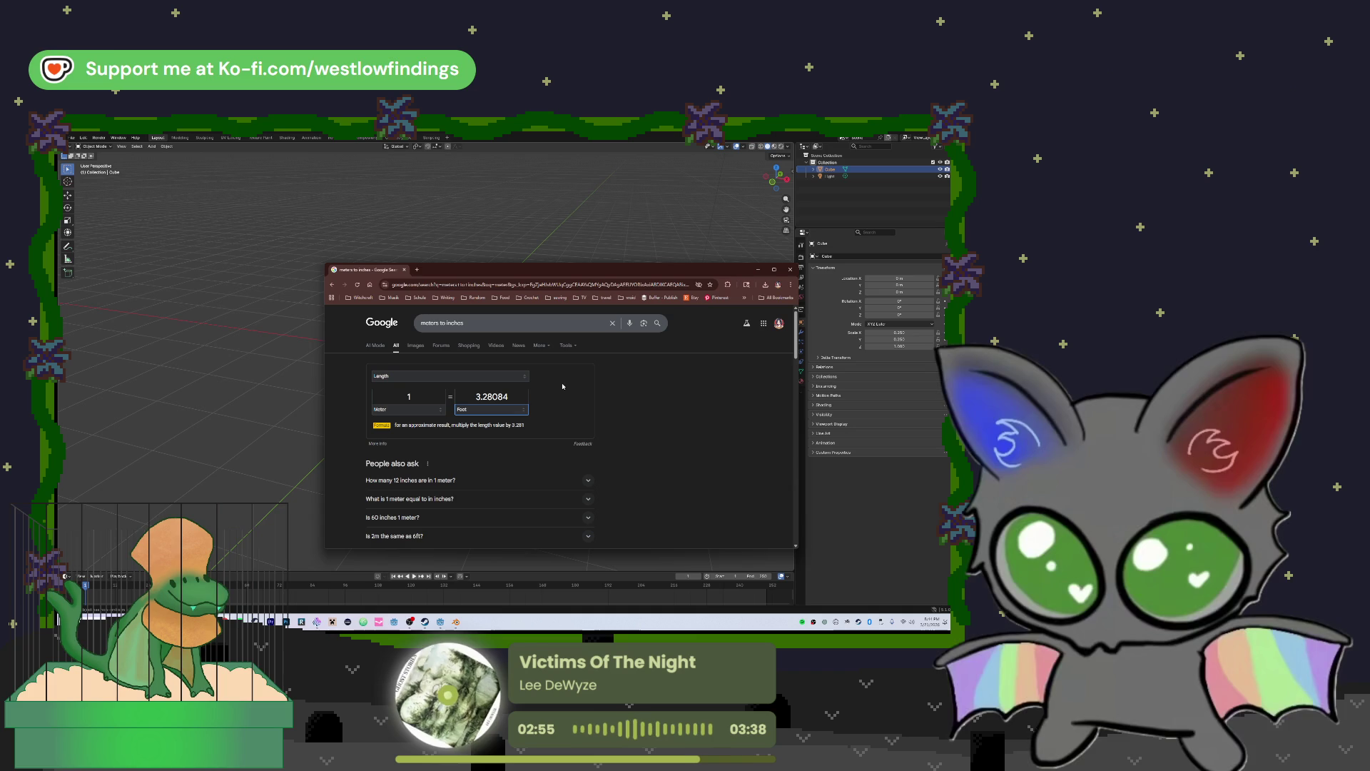
left_click(418, 392)
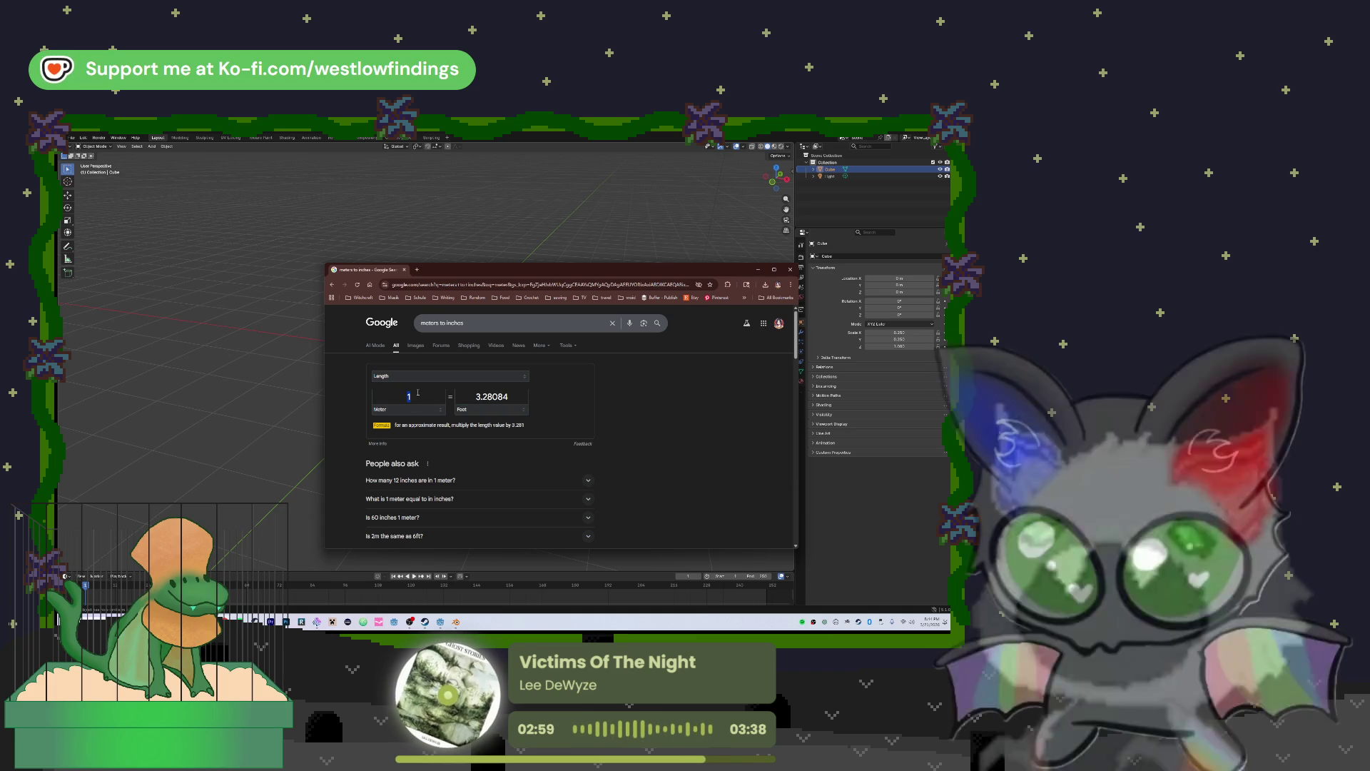
type(".2")
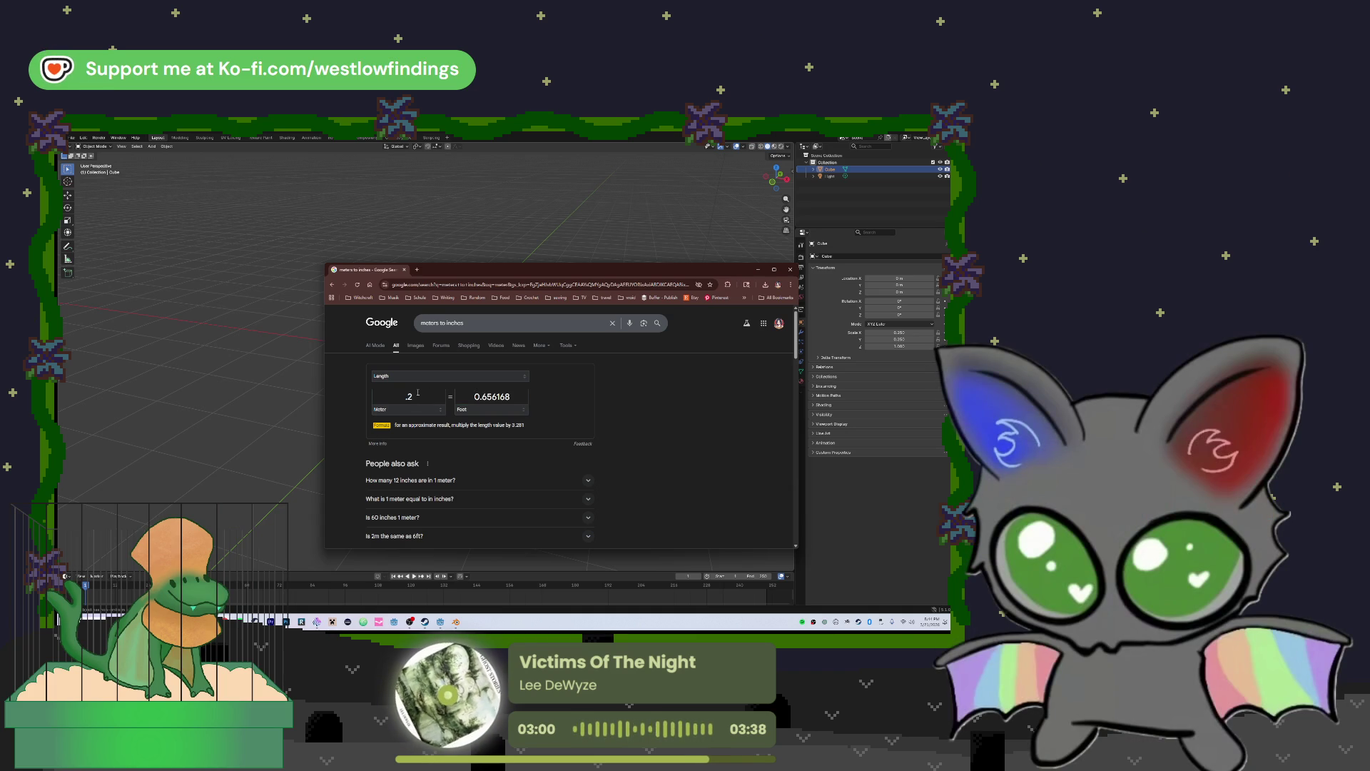
type("1.22")
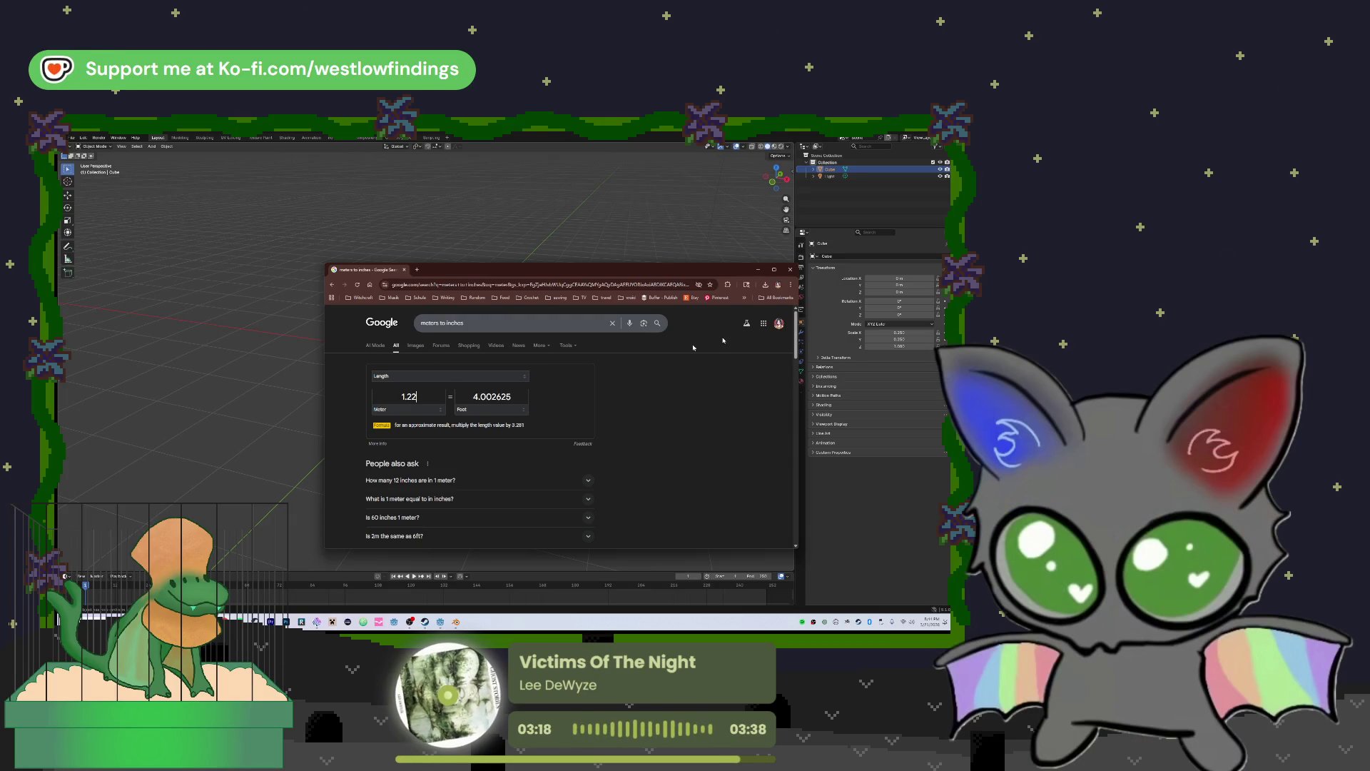
left_click(903, 333)
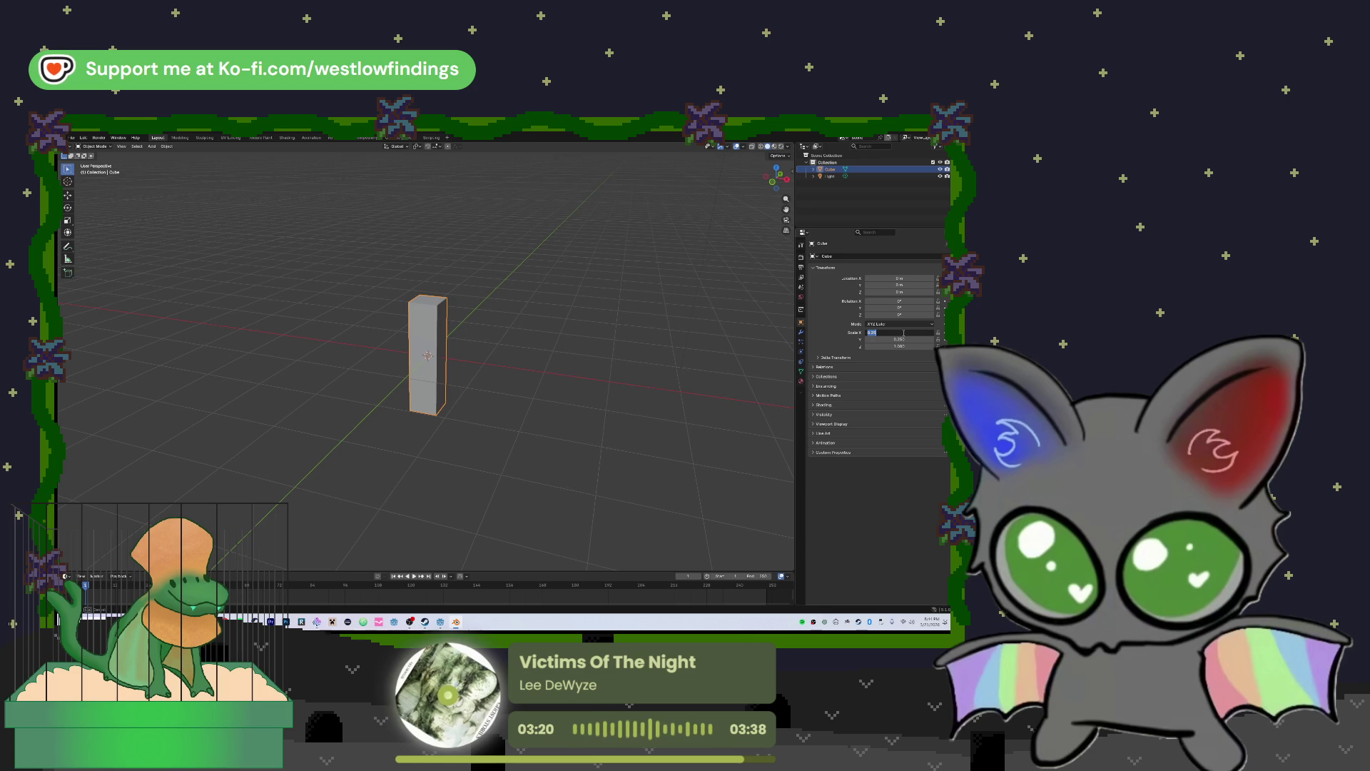
Enter 1.5 as the cube's Z scale so it stands as a tall post
left_click(902, 346)
left_click(901, 346)
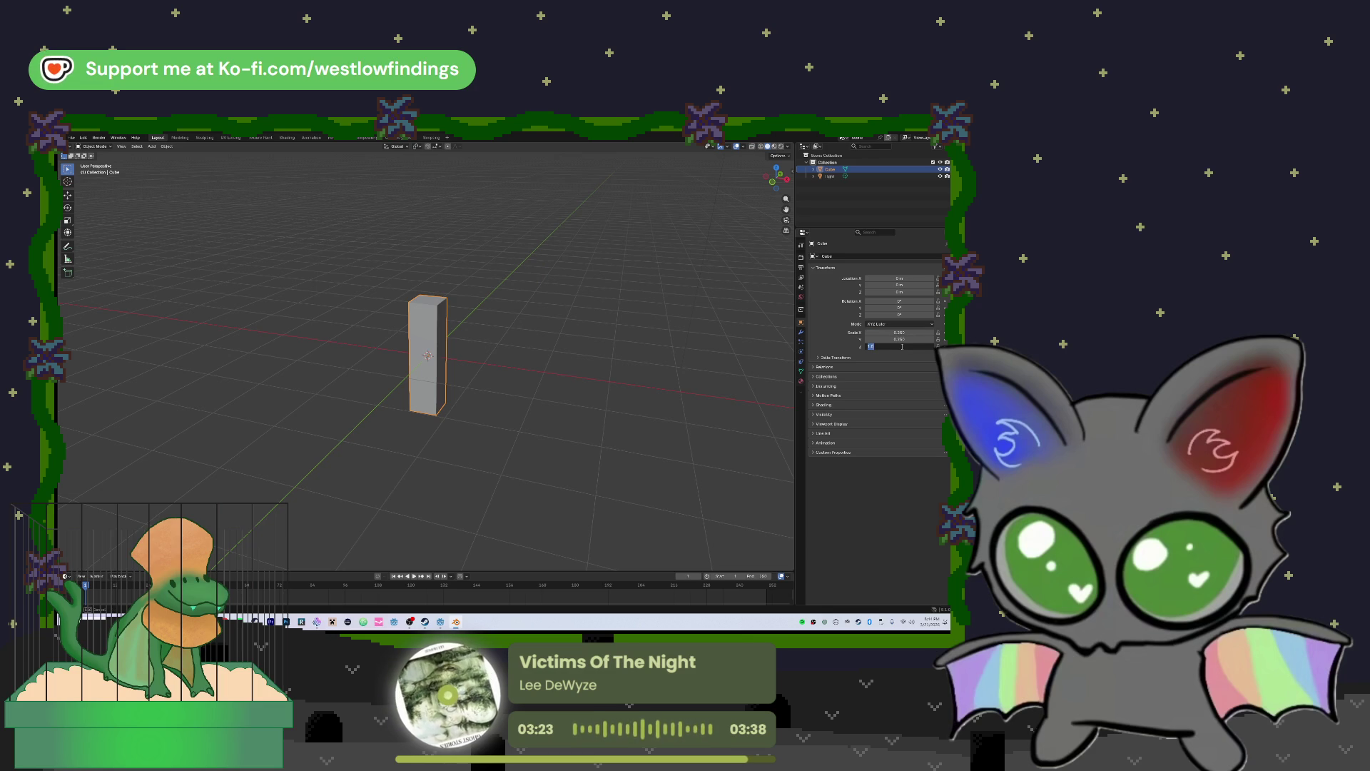
type("1.5")
key("Return")
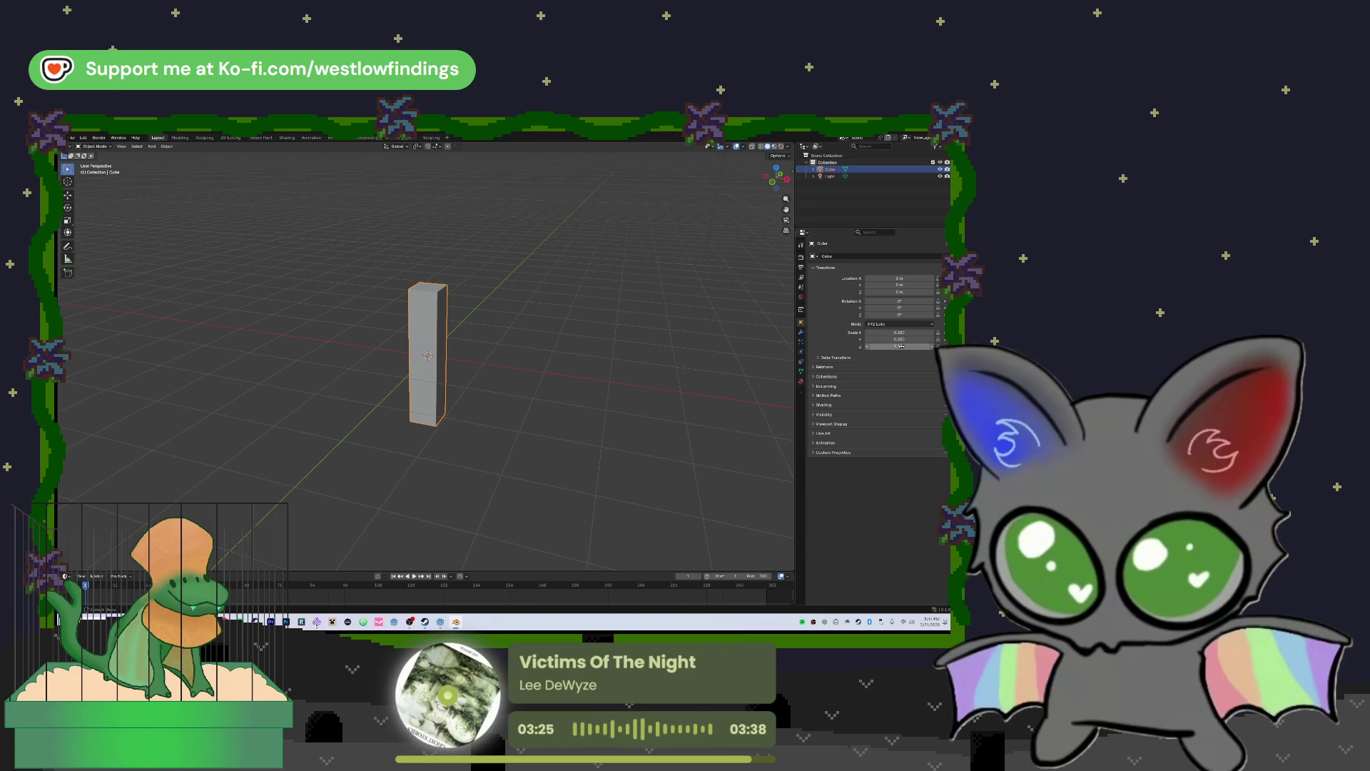
left_click_drag(607, 328, 550, 326)
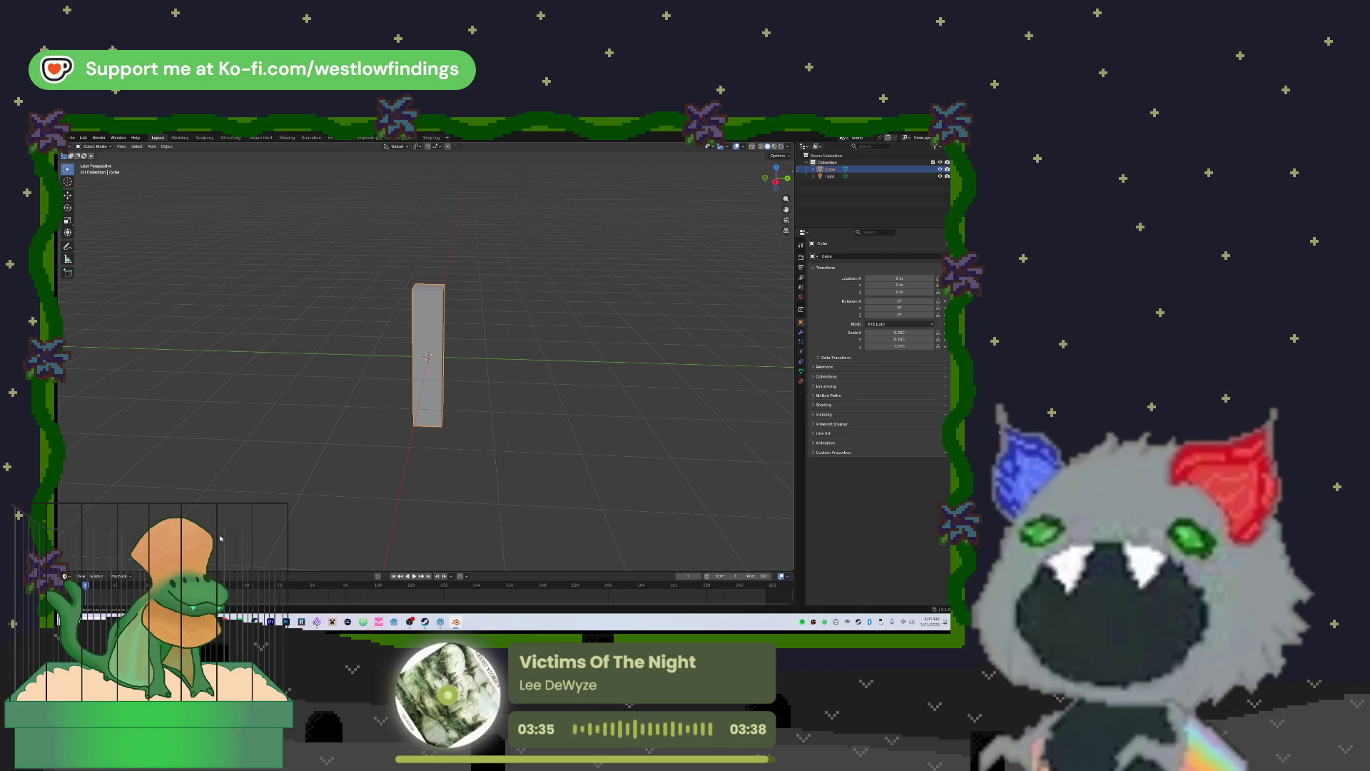
Orbit around the post, then switch to Front Orthographic view
mouse_move(293, 612)
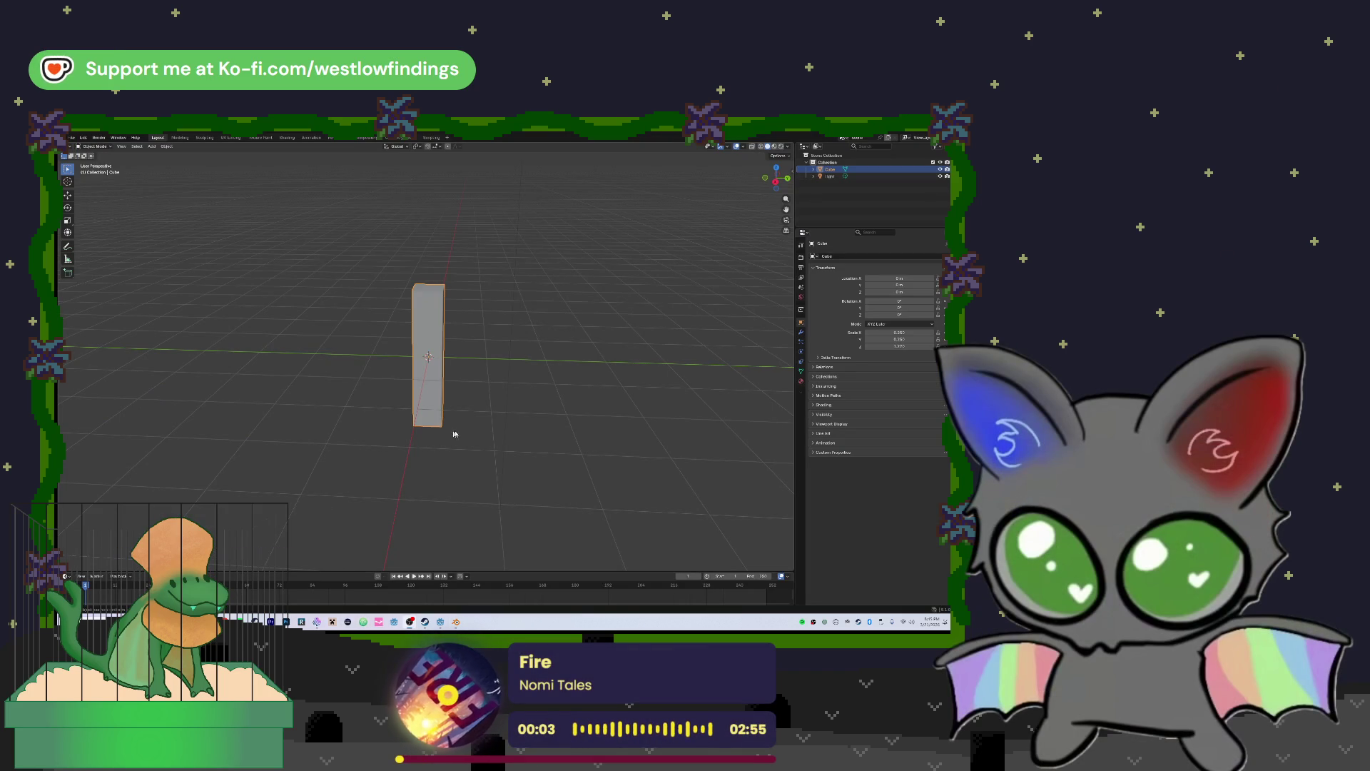
mouse_move(474, 433)
left_mouse_down()
mouse_move(590, 314)
mouse_move(716, 318)
mouse_move(689, 317)
left_mouse_up()
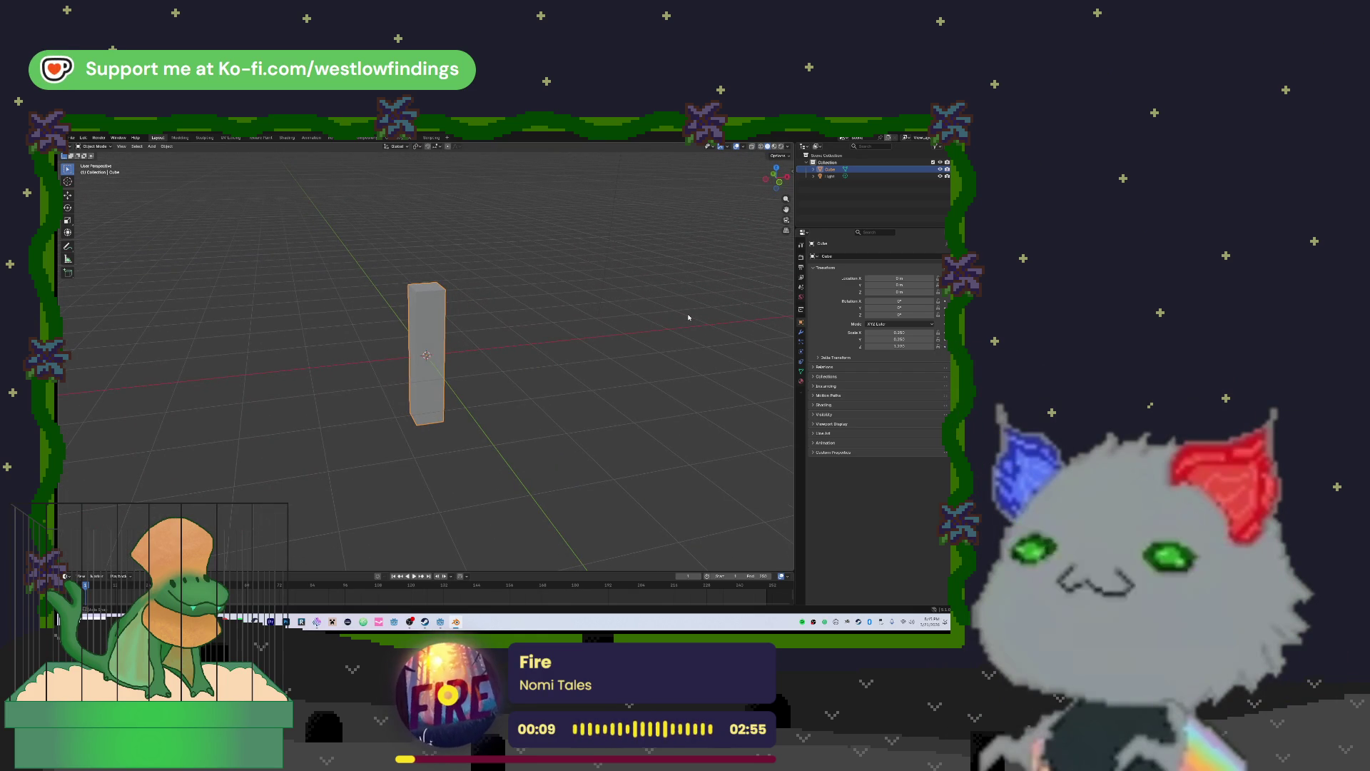
mouse_move(683, 292)
left_mouse_down()
mouse_move(645, 340)
mouse_move(606, 332)
left_mouse_up()
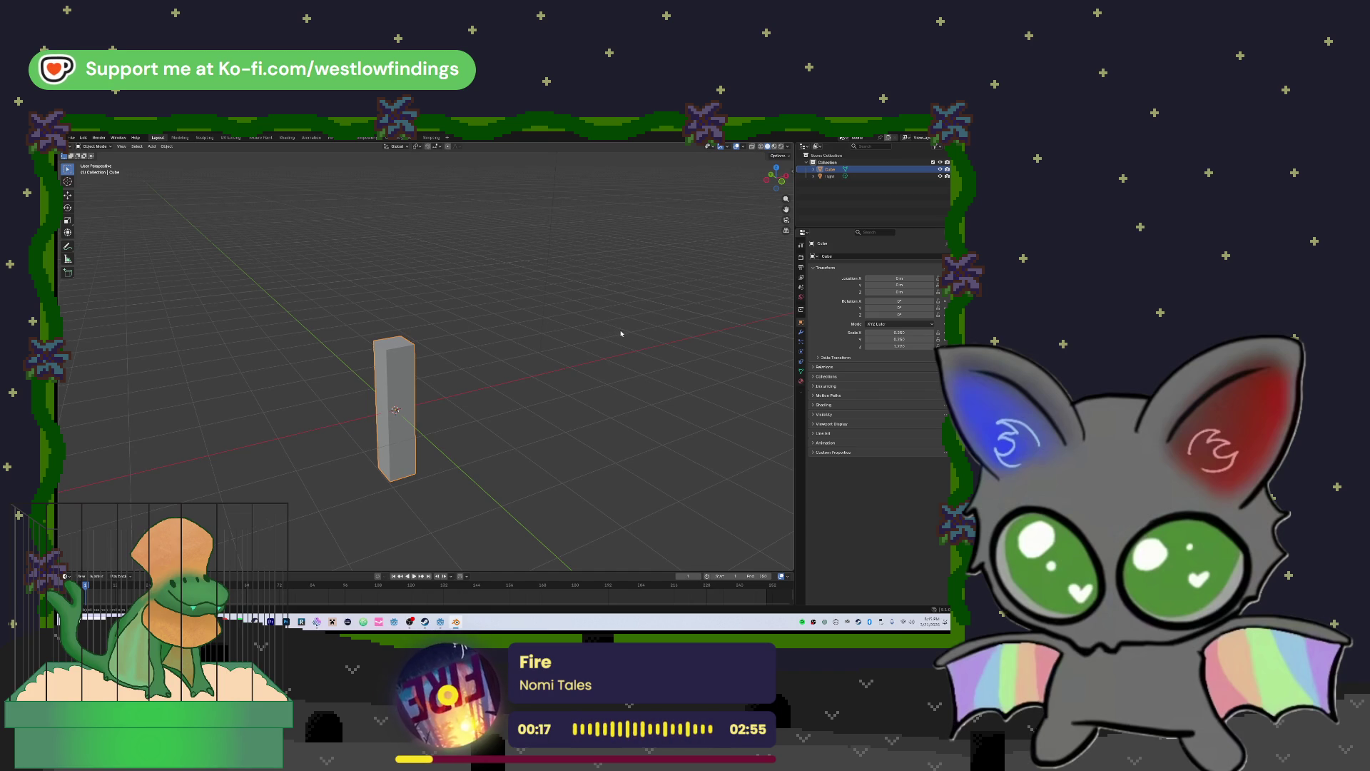
mouse_move(600, 339)
left_mouse_down()
mouse_move(566, 334)
mouse_move(639, 333)
mouse_move(547, 334)
mouse_move(514, 308)
mouse_move(602, 312)
mouse_move(611, 327)
mouse_move(541, 328)
left_mouse_up()
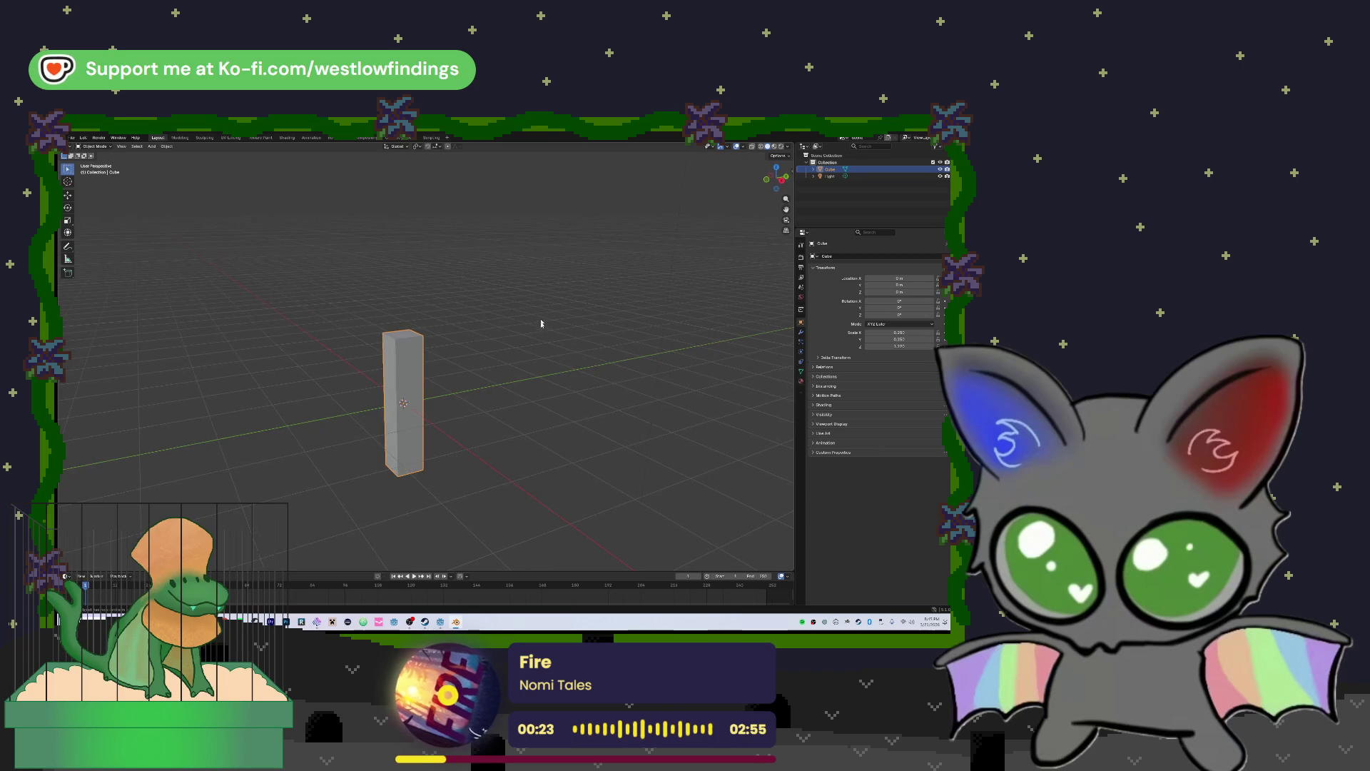
key("KP_1")
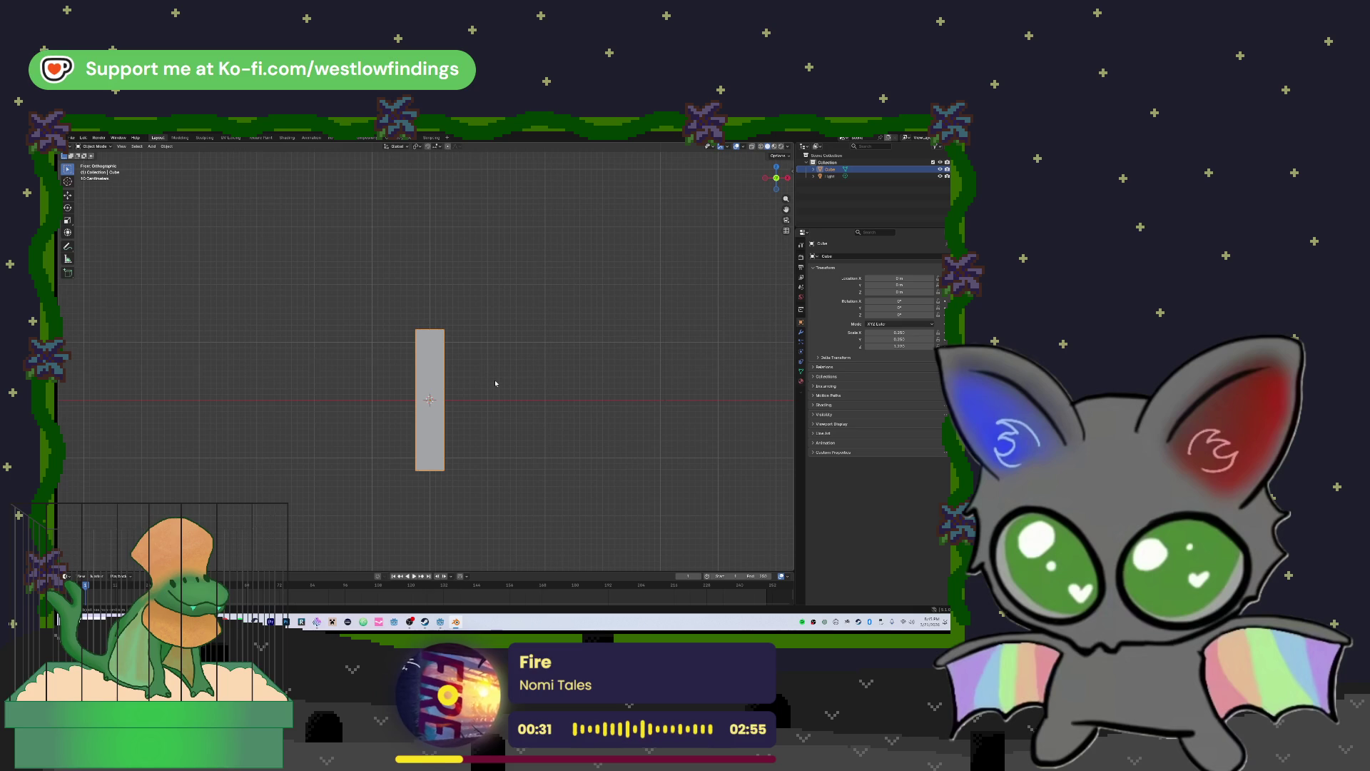
Duplicate the post as Cube.001 and constrain its movement to the X axis
key("shift+d")
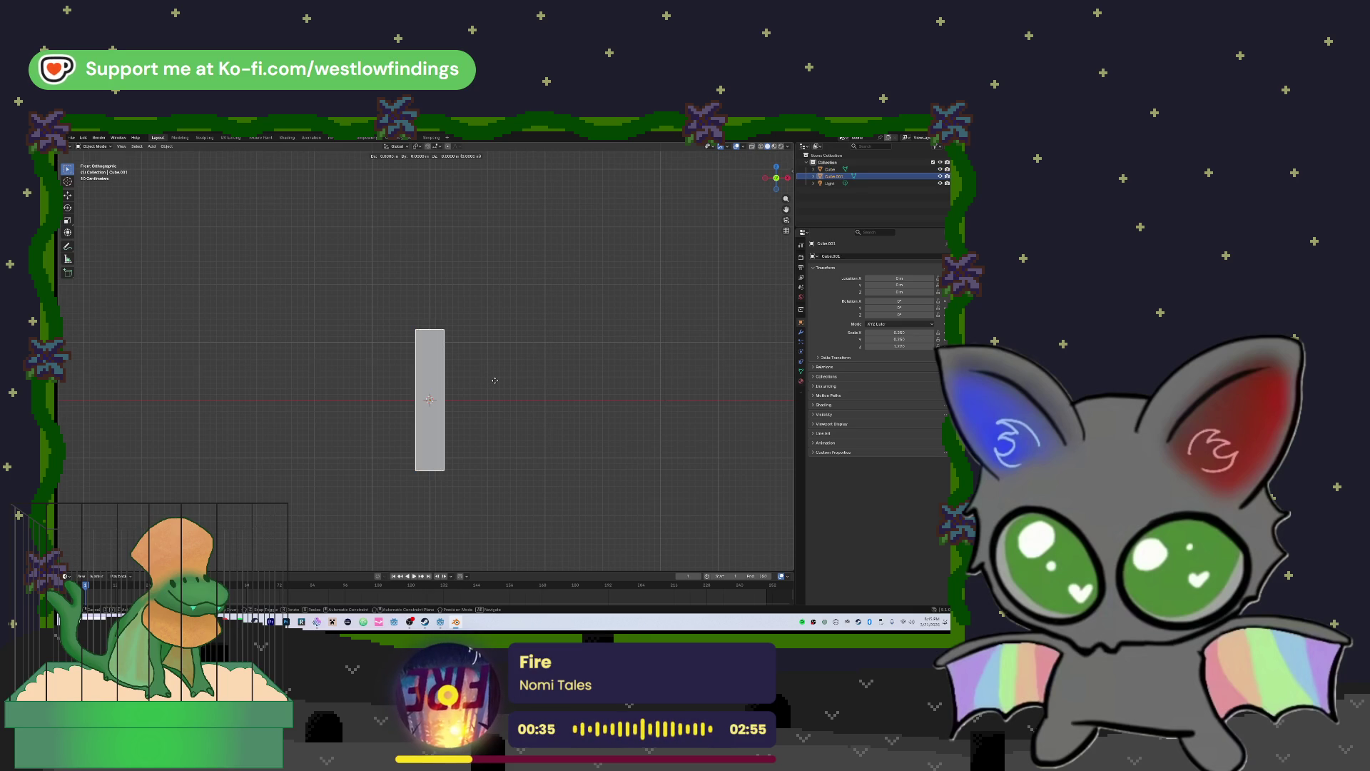
key("x")
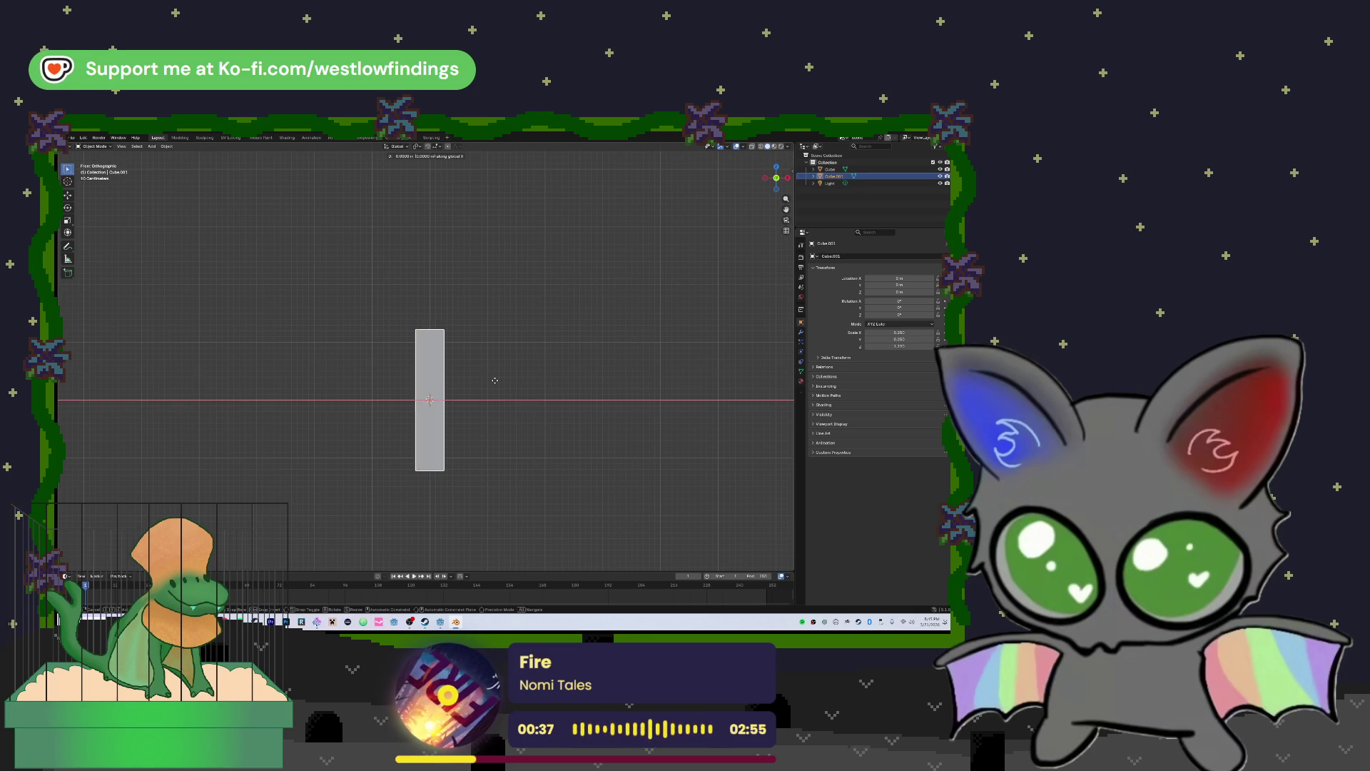
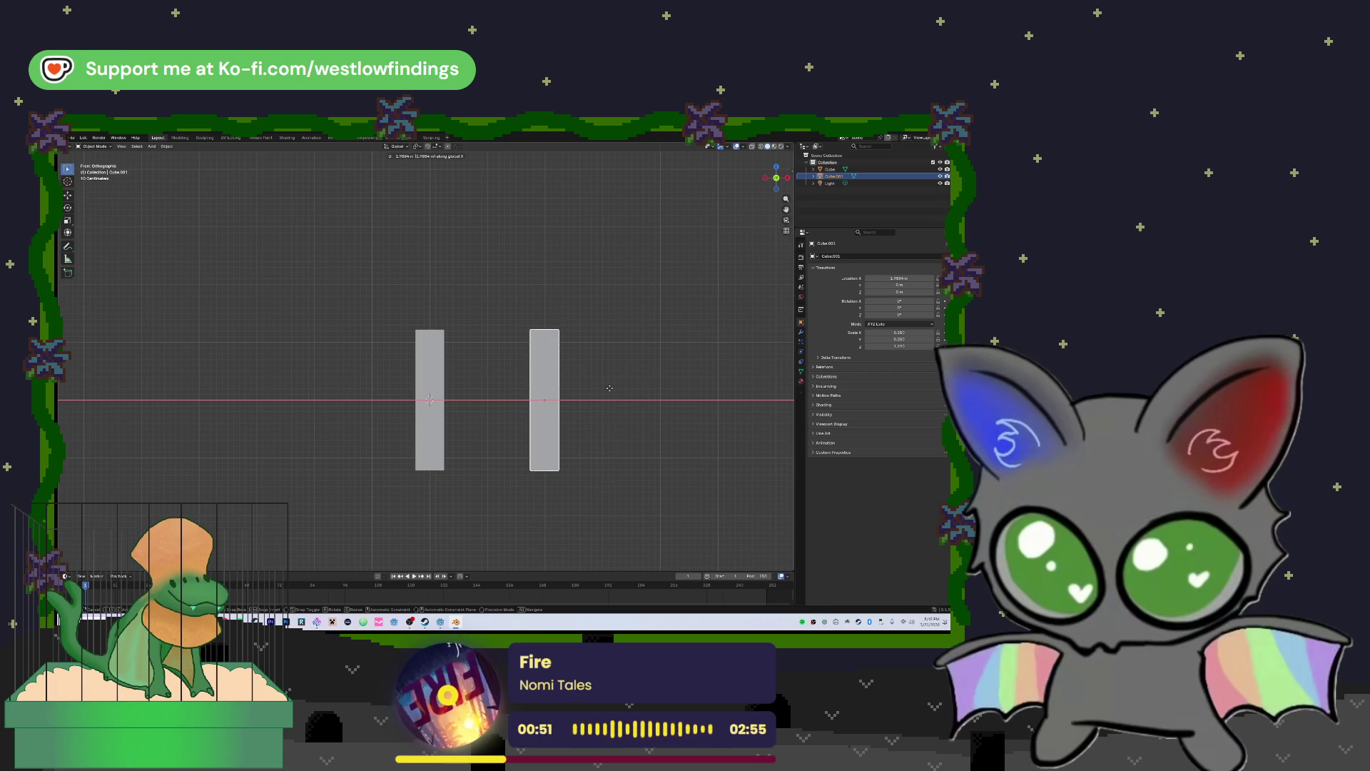
Place the duplicated pillar at Location X = 2 m beside the original
left_click(612, 390)
left_click(894, 278)
type("2")
key("Return")
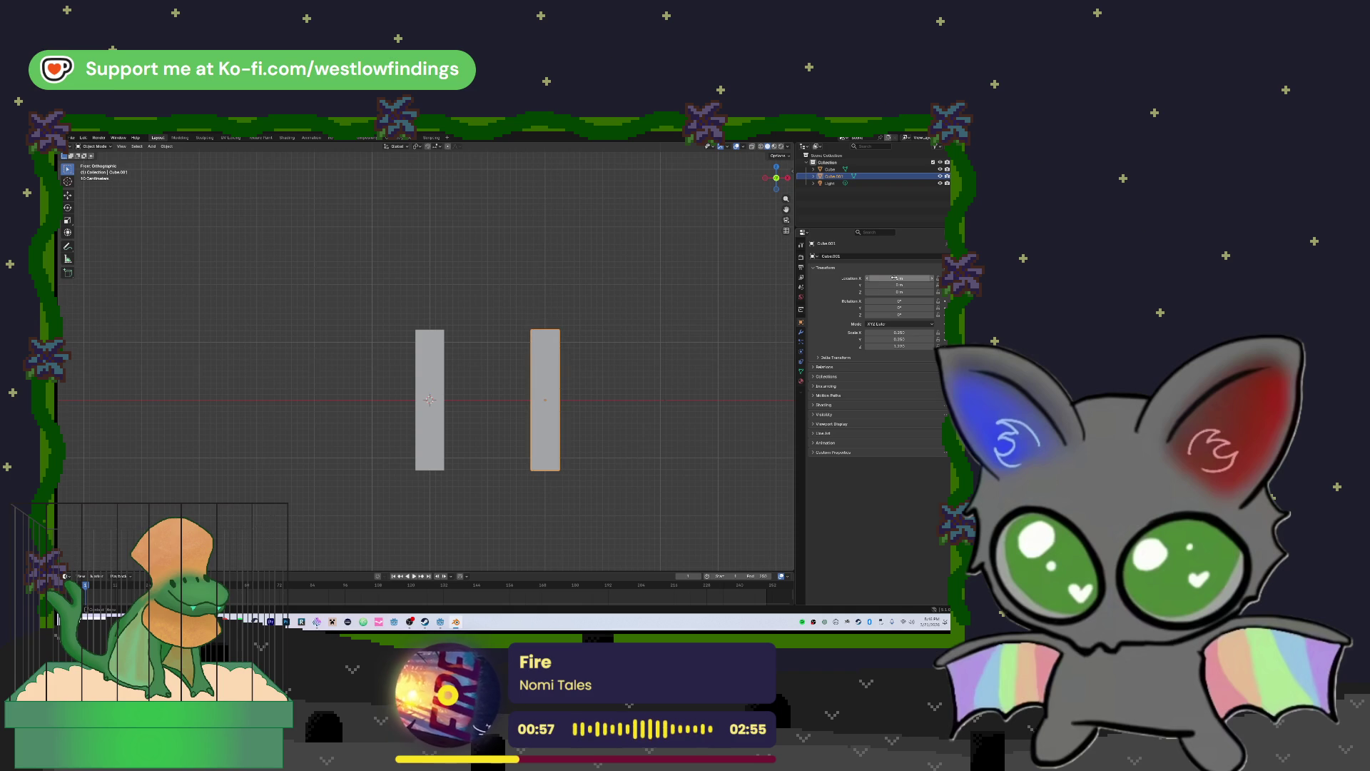
mouse_move(617, 312)
left_mouse_down()
mouse_move(612, 361)
mouse_move(615, 315)
mouse_move(679, 309)
mouse_move(624, 328)
left_mouse_up()
Briefly enter Edit Mode on the duplicate, then exit and delete it
key("Tab")
key("alt+a")
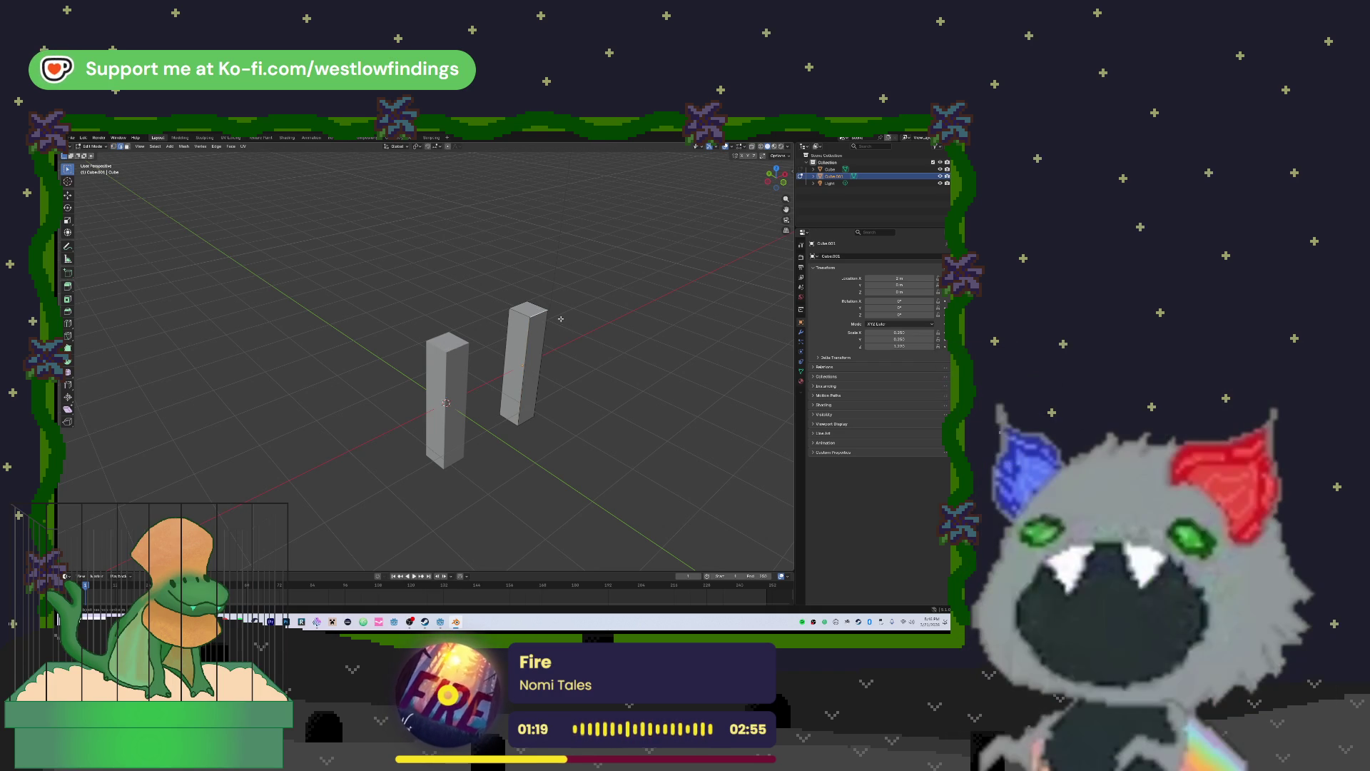
left_click_drag(542, 359, 548, 350)
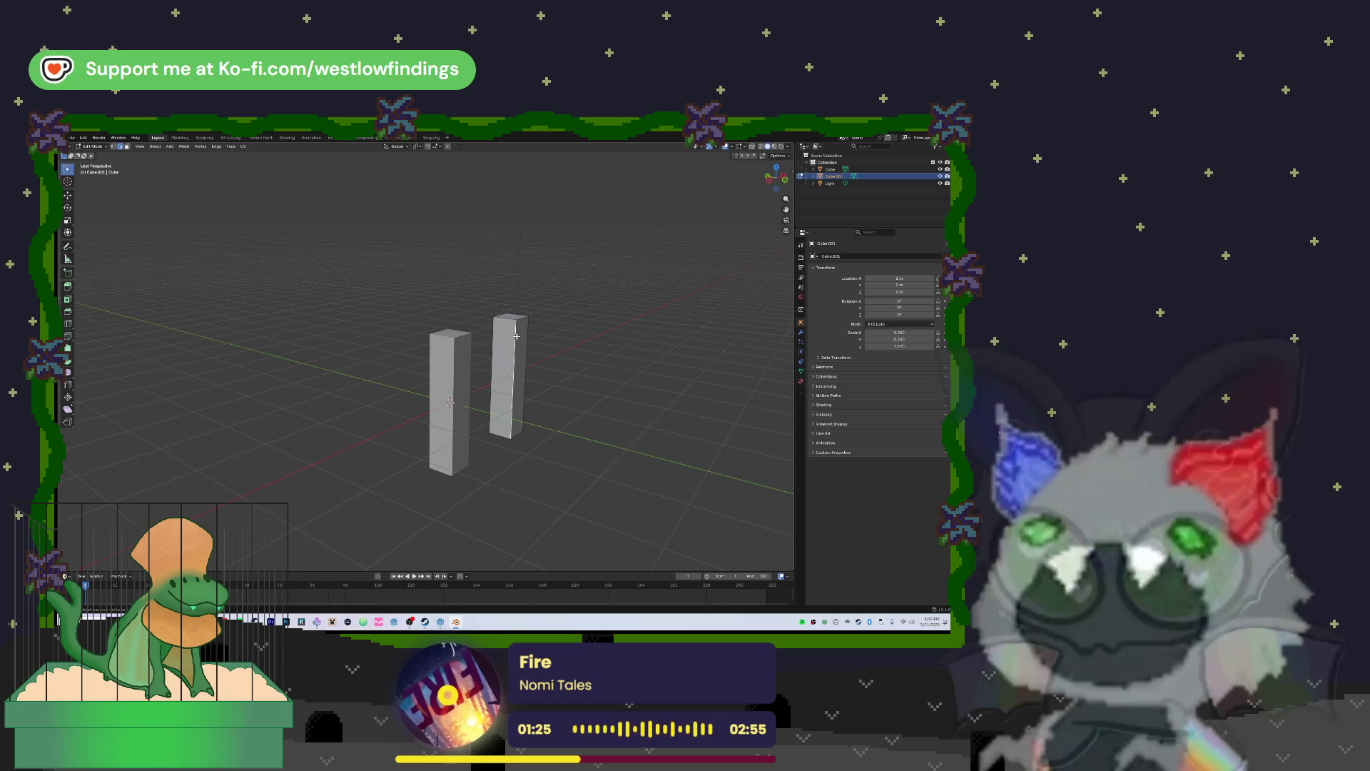
key("a")
key("Tab")
key("Delete")
Select the remaining pillar's top in Edit Mode and shift it along Y
key("a")
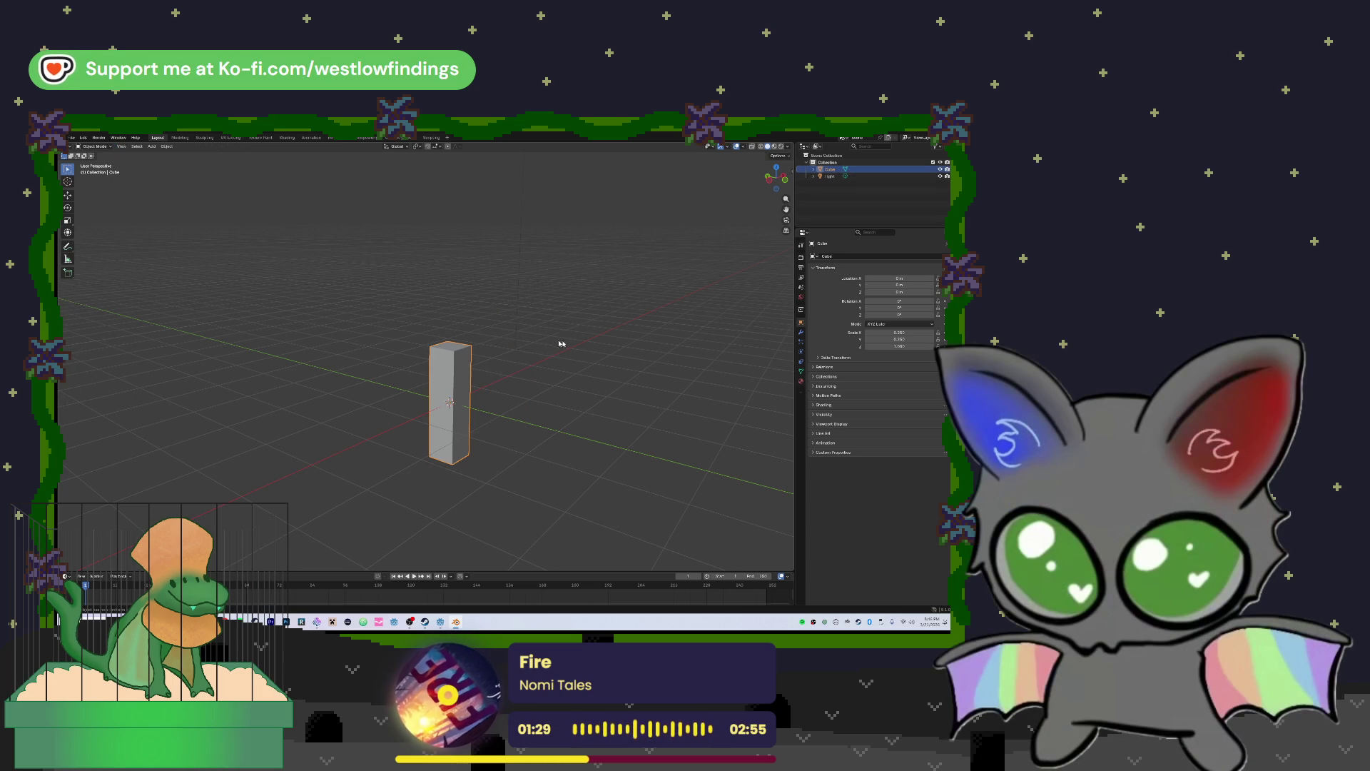
key("KP_4")
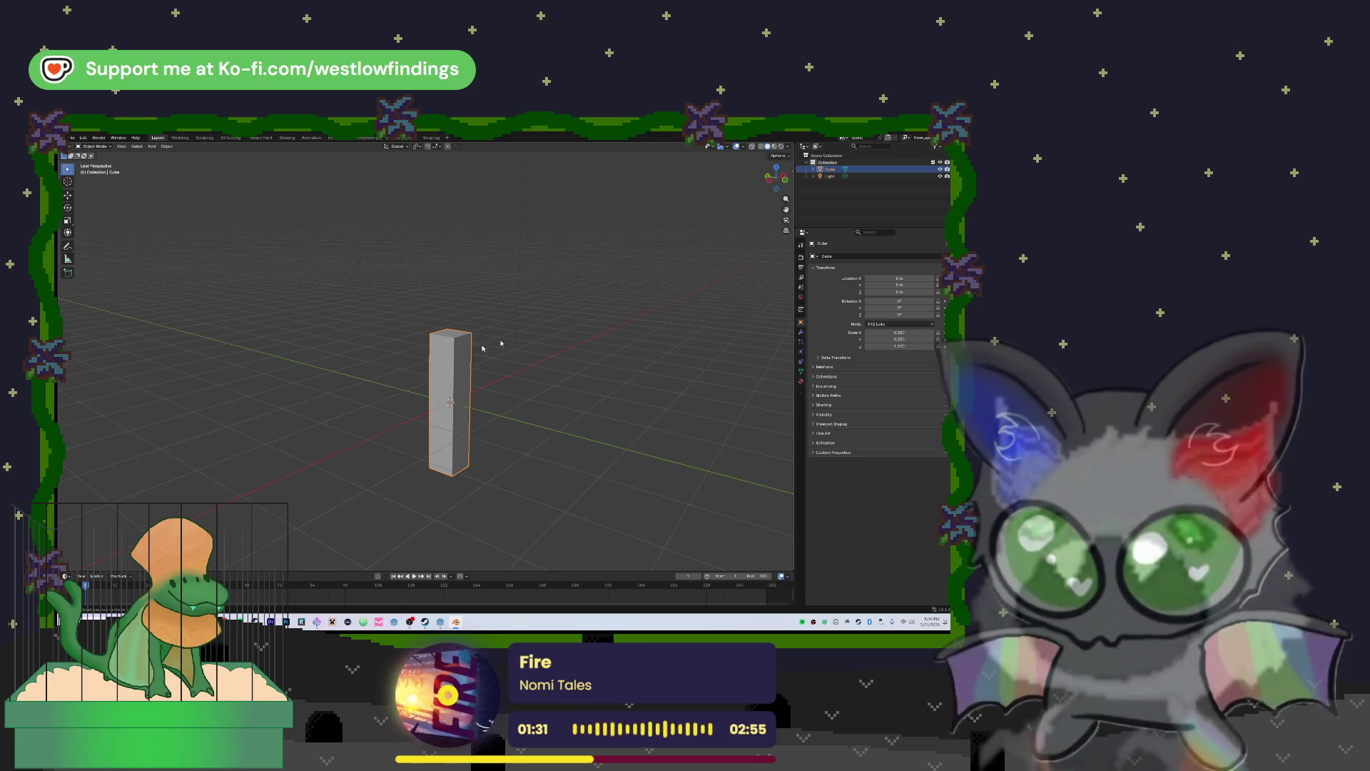
key("Tab")
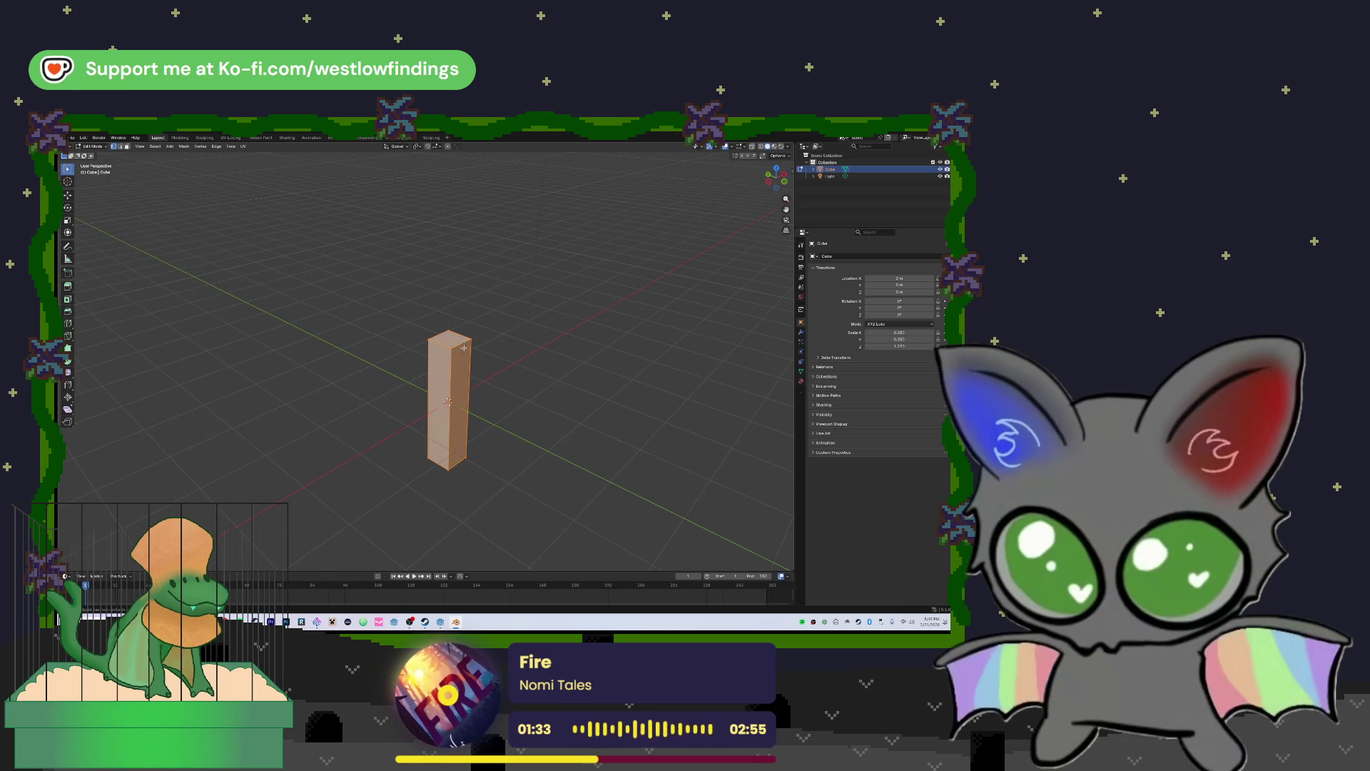
left_click(463, 348)
left_click(127, 152)
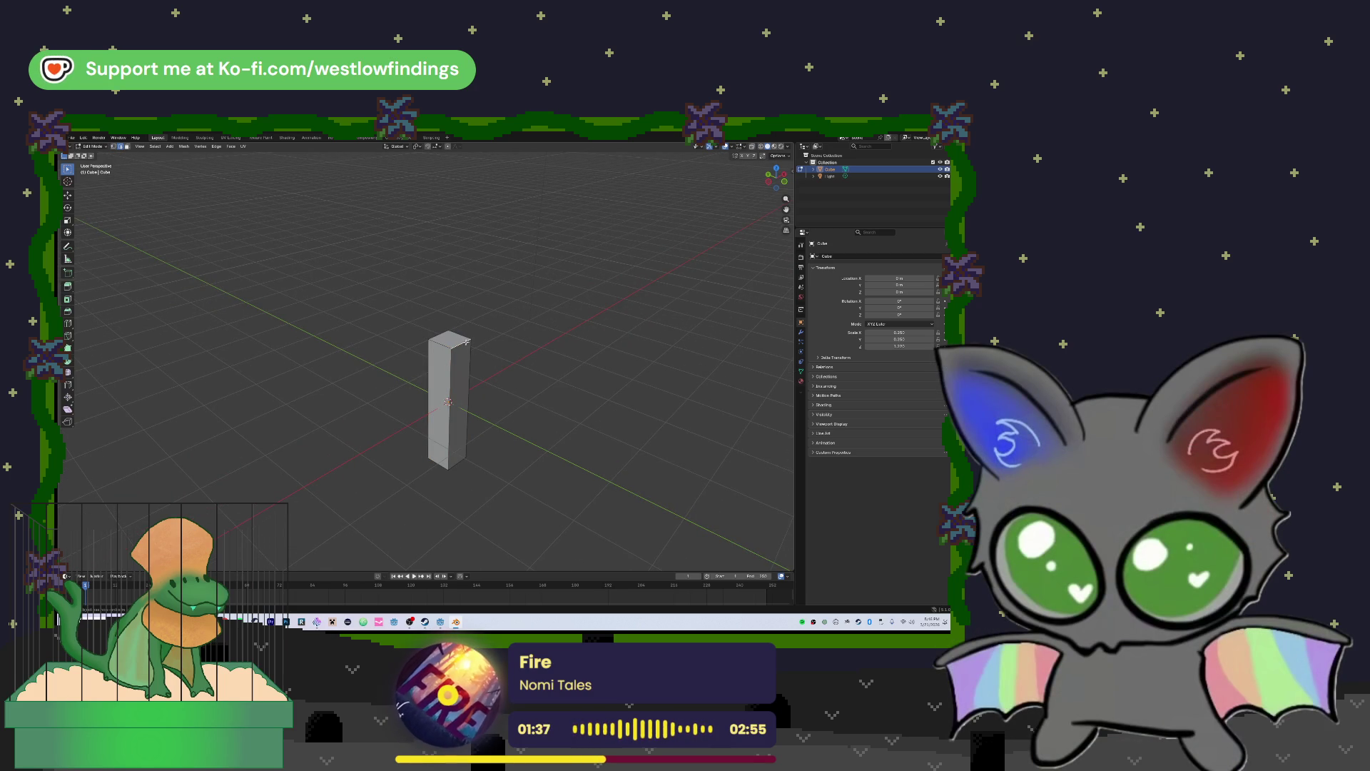
key("g")
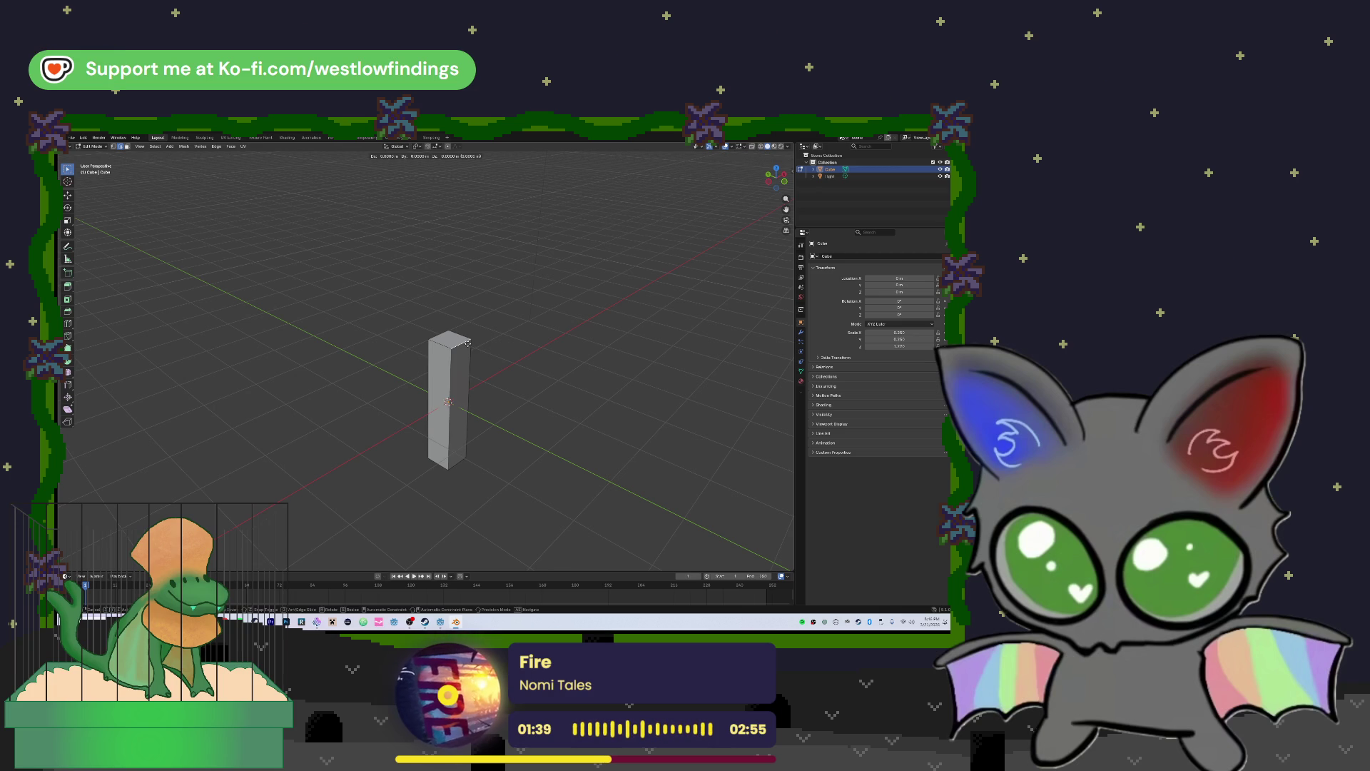
key("y")
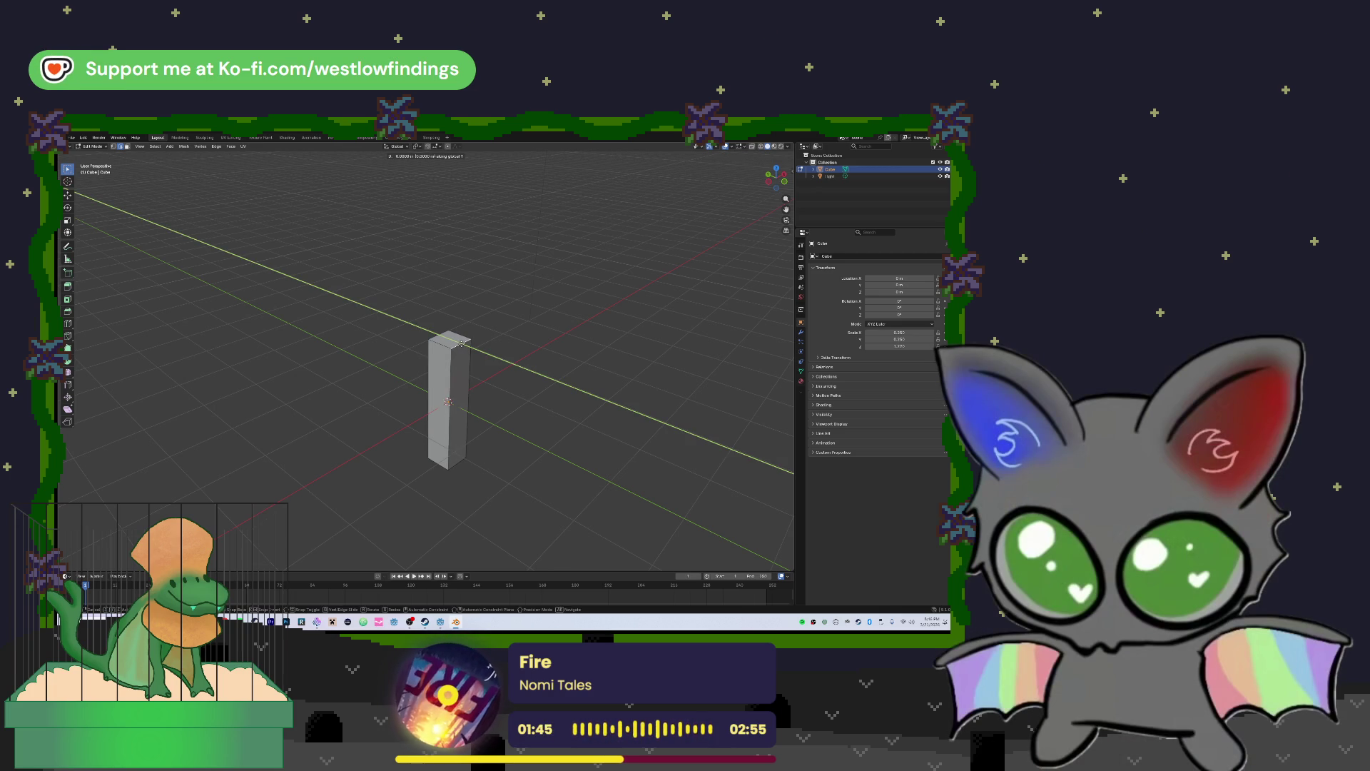
left_click(468, 345)
Raise the pillar's top along Z to slant it, then return to Object Mode
mouse_move(554, 332)
left_mouse_down()
mouse_move(512, 347)
mouse_move(581, 312)
left_mouse_up()
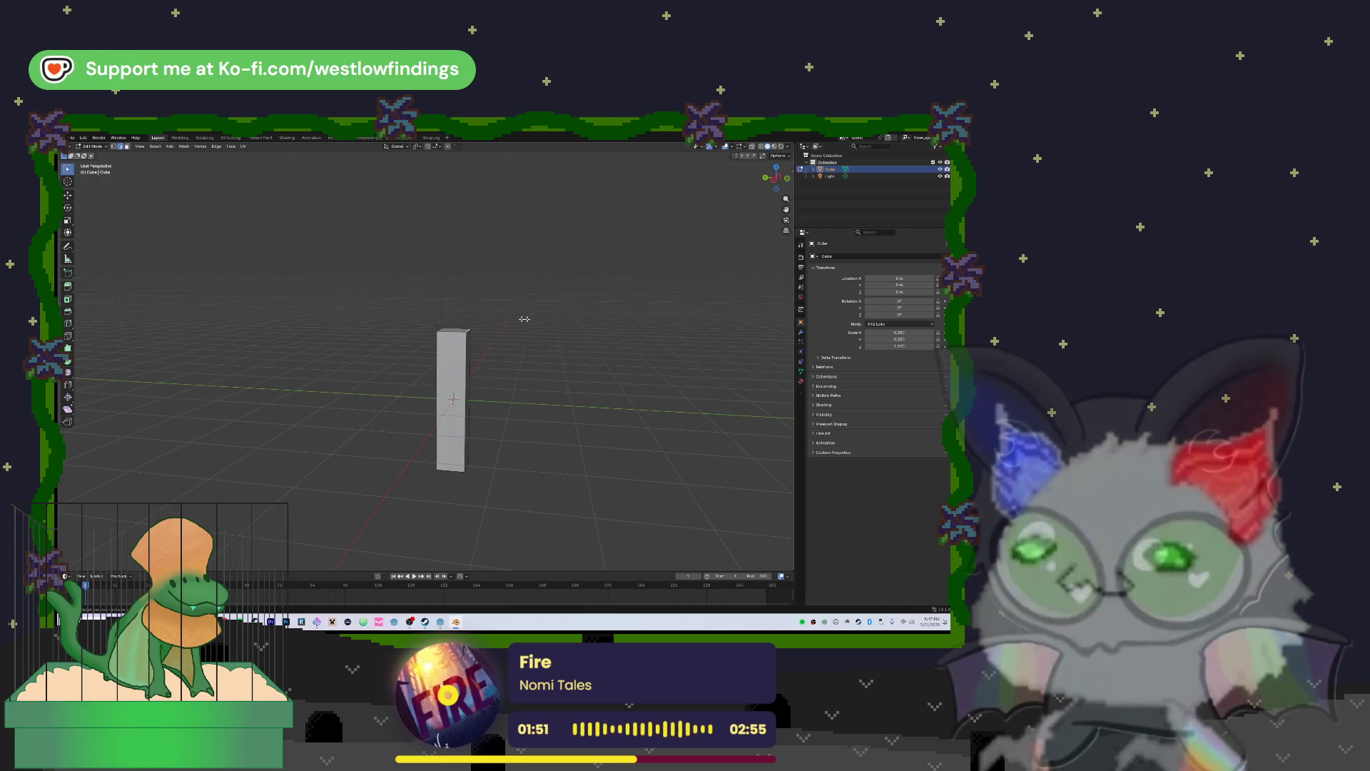
key("g")
key("z")
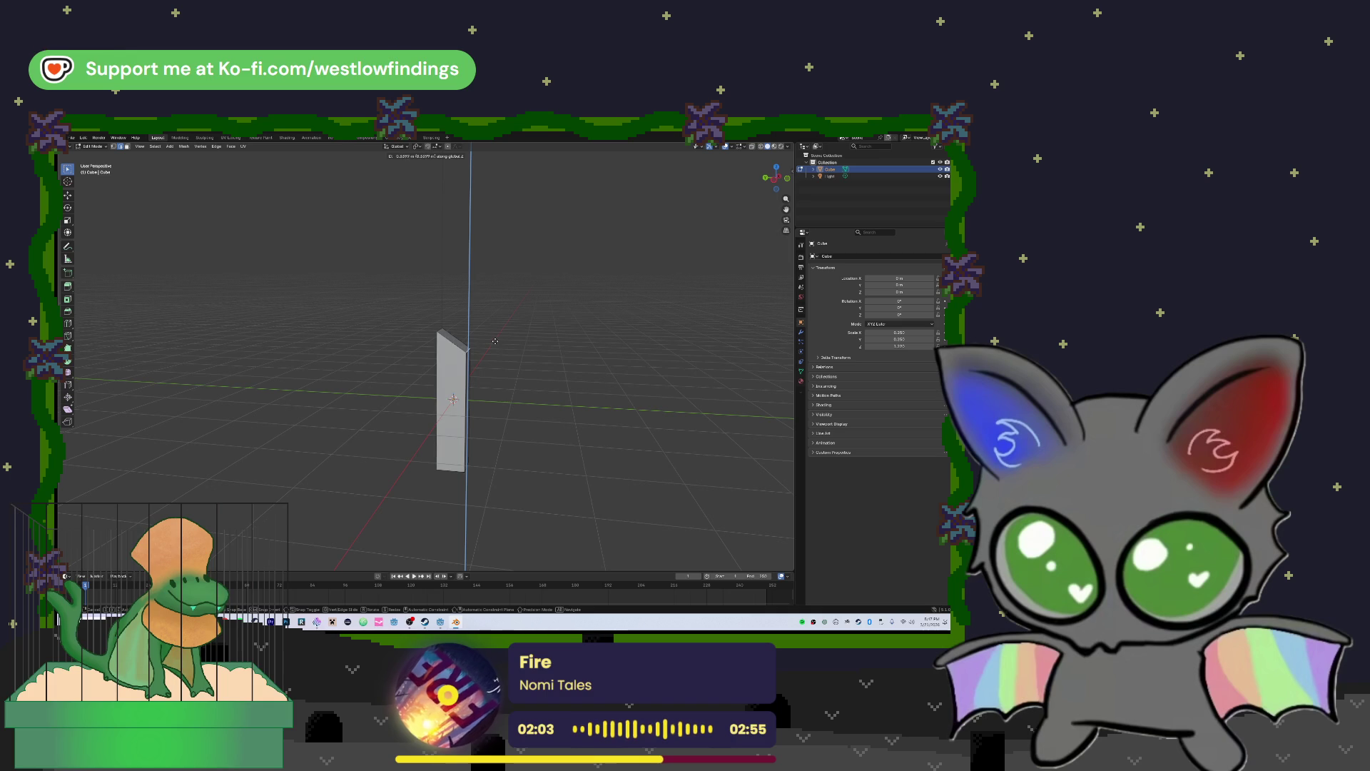
left_click(495, 341)
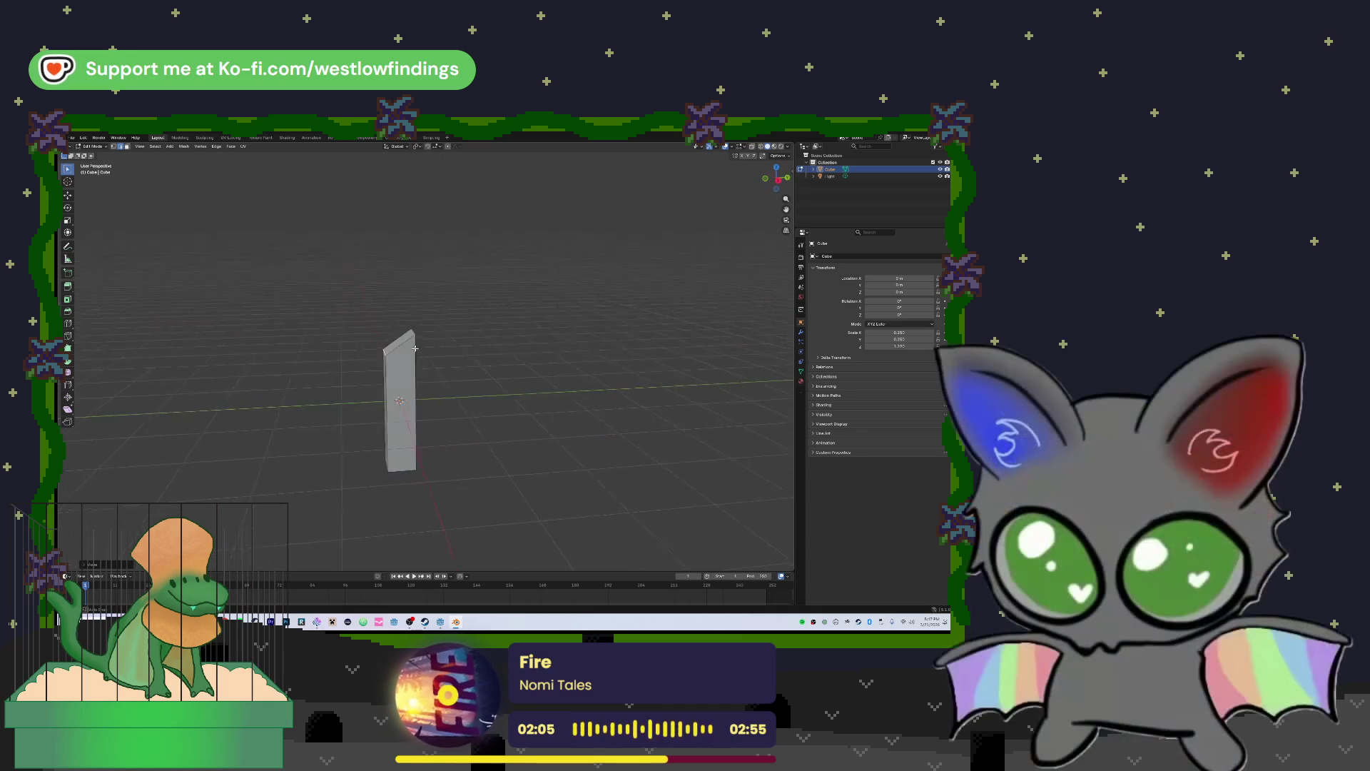
left_click_drag(459, 350, 464, 370)
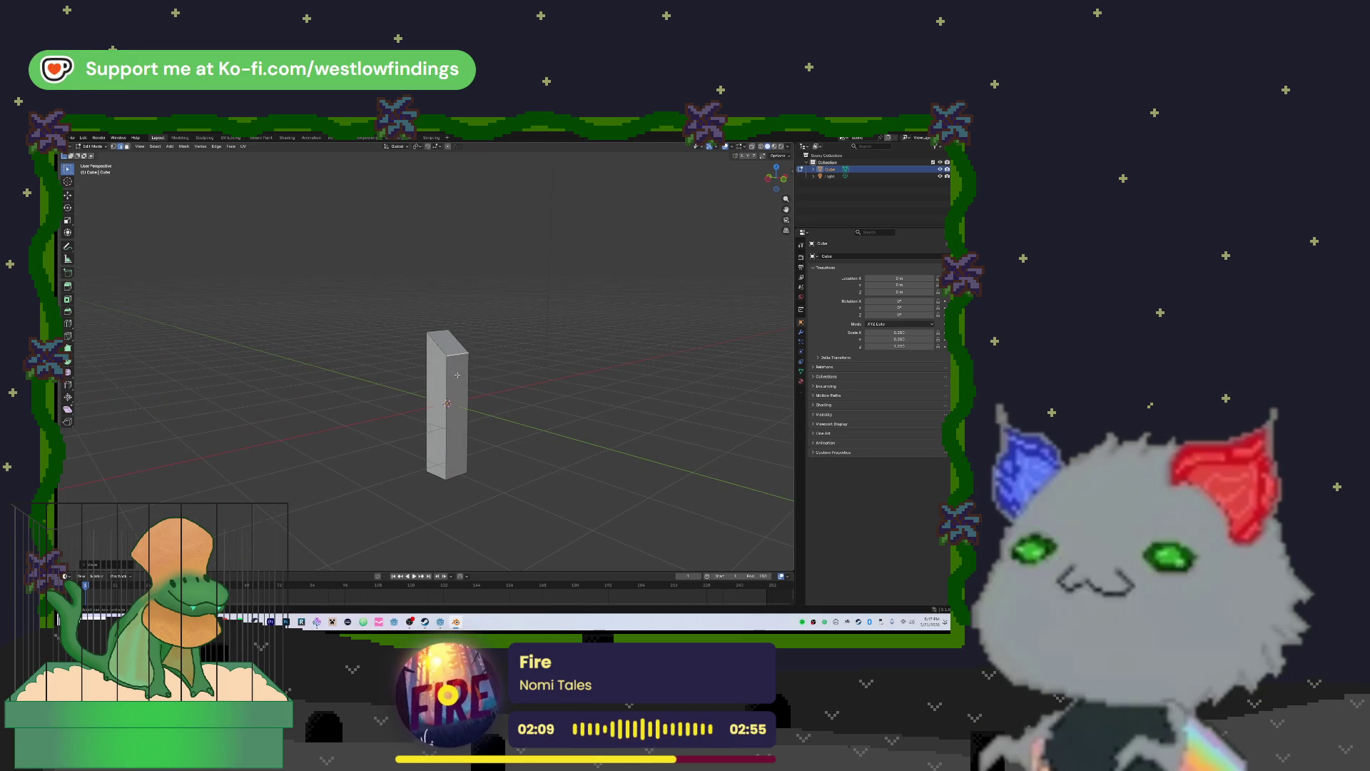
key("Tab")
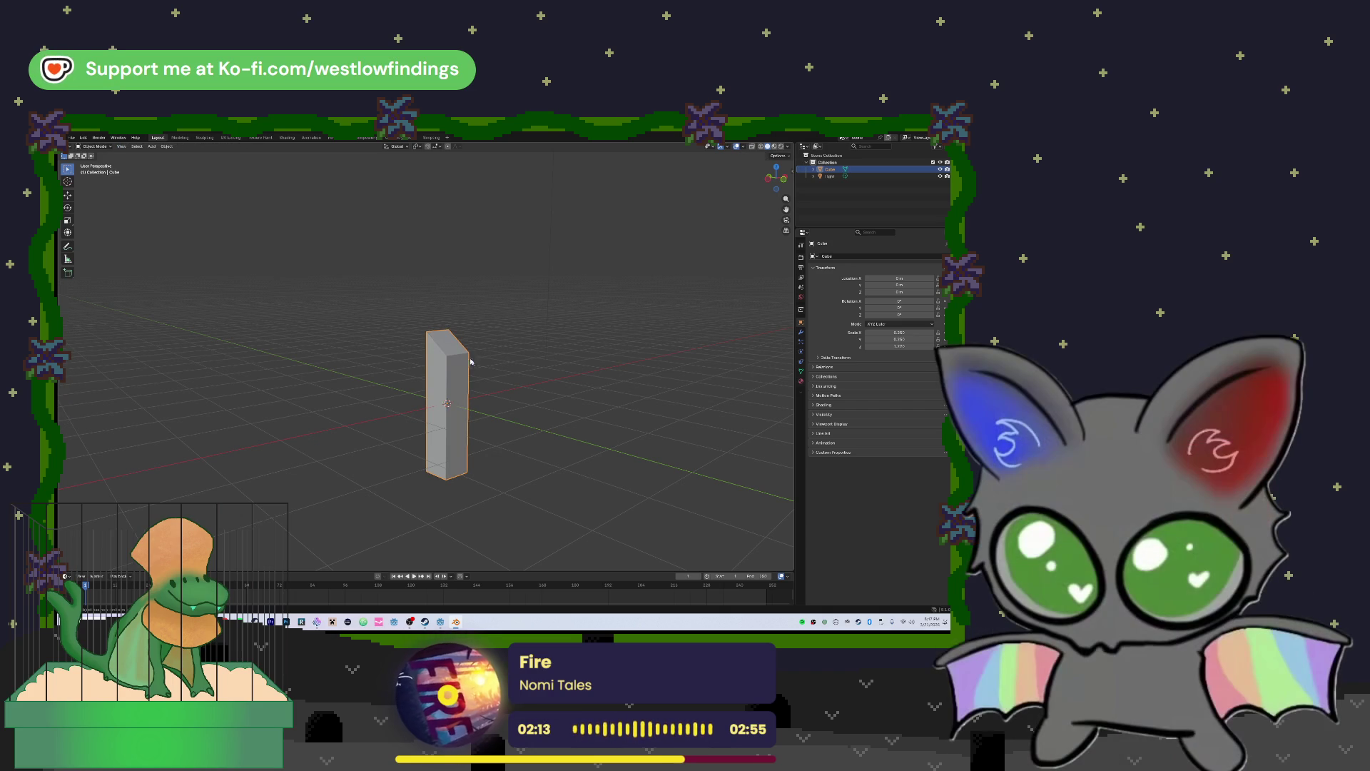
mouse_move(569, 356)
left_mouse_down()
mouse_move(529, 367)
mouse_move(547, 357)
left_mouse_up()
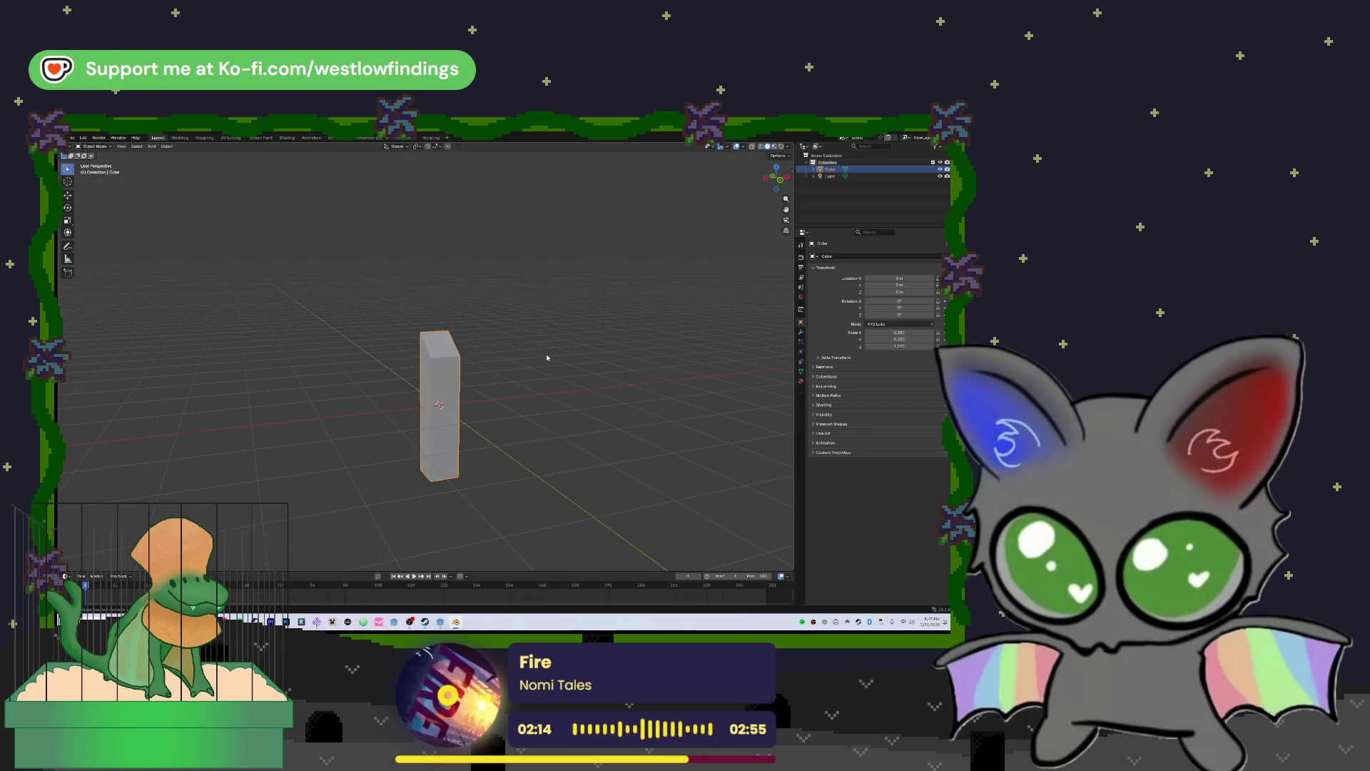
Duplicate the slanted pillar and set the copy's X location to 2 m
key("shift+d")
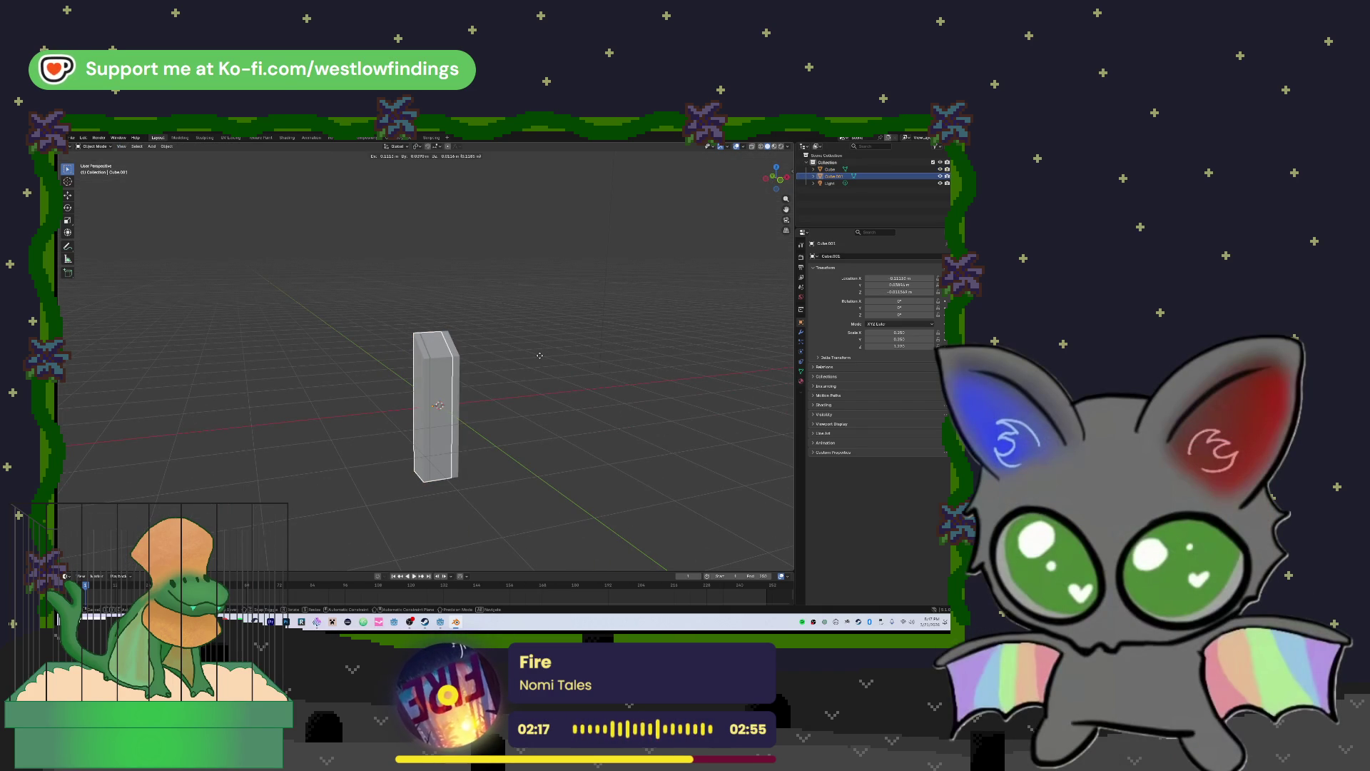
key("x")
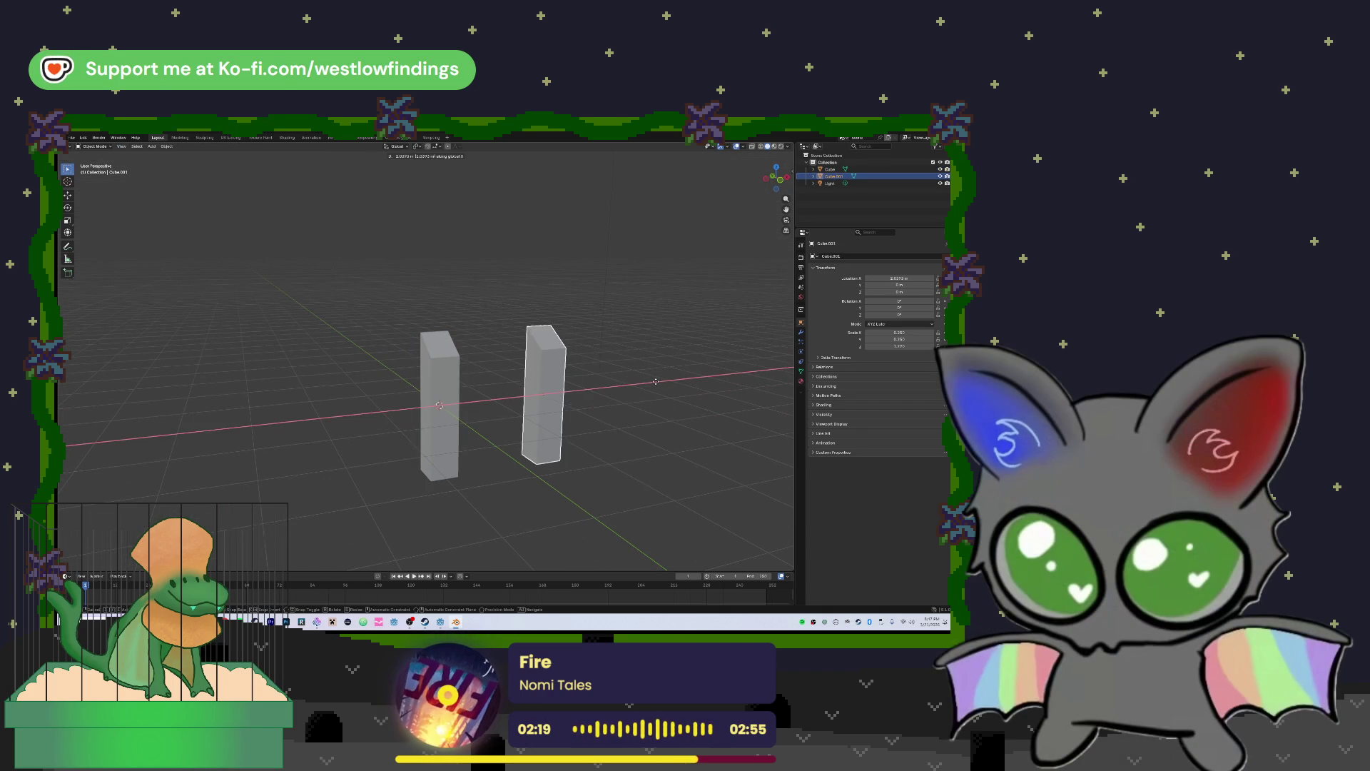
left_click(649, 383)
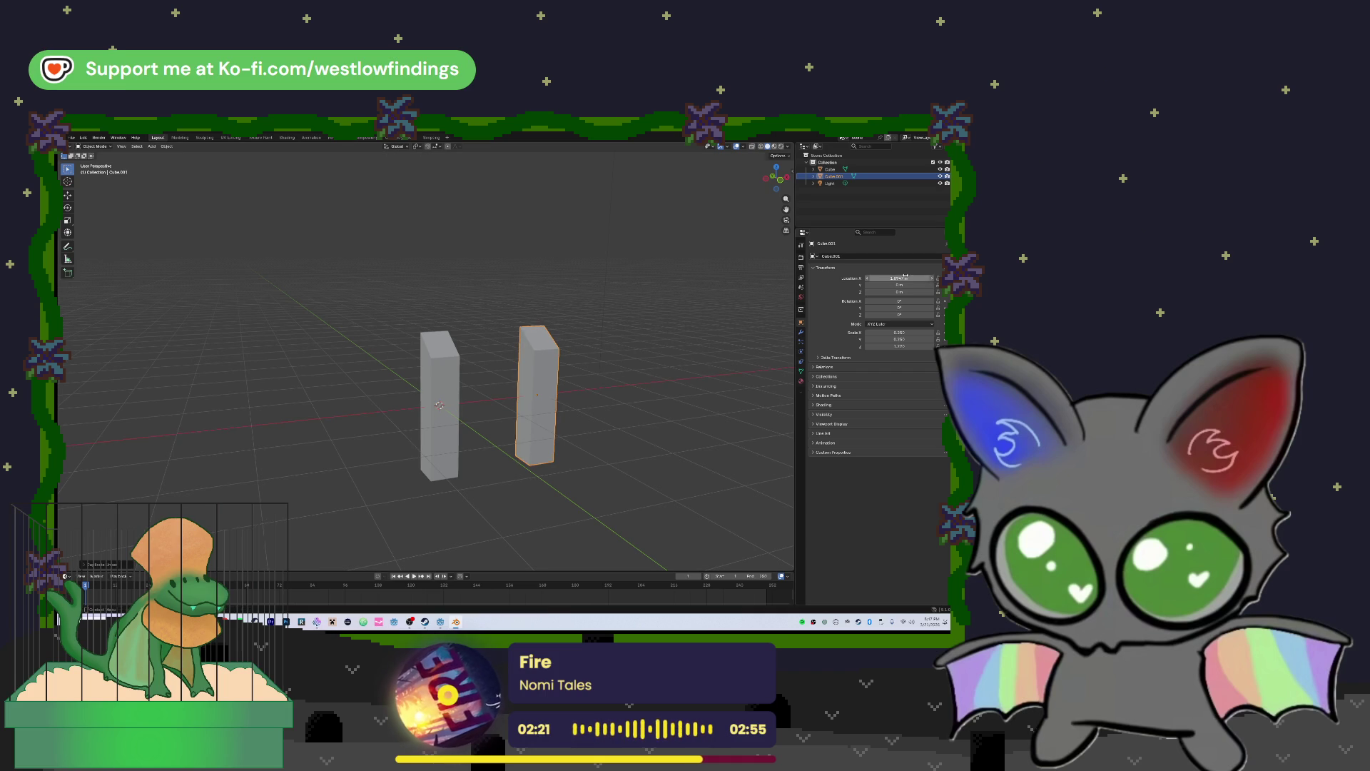
type("2")
key("Return")
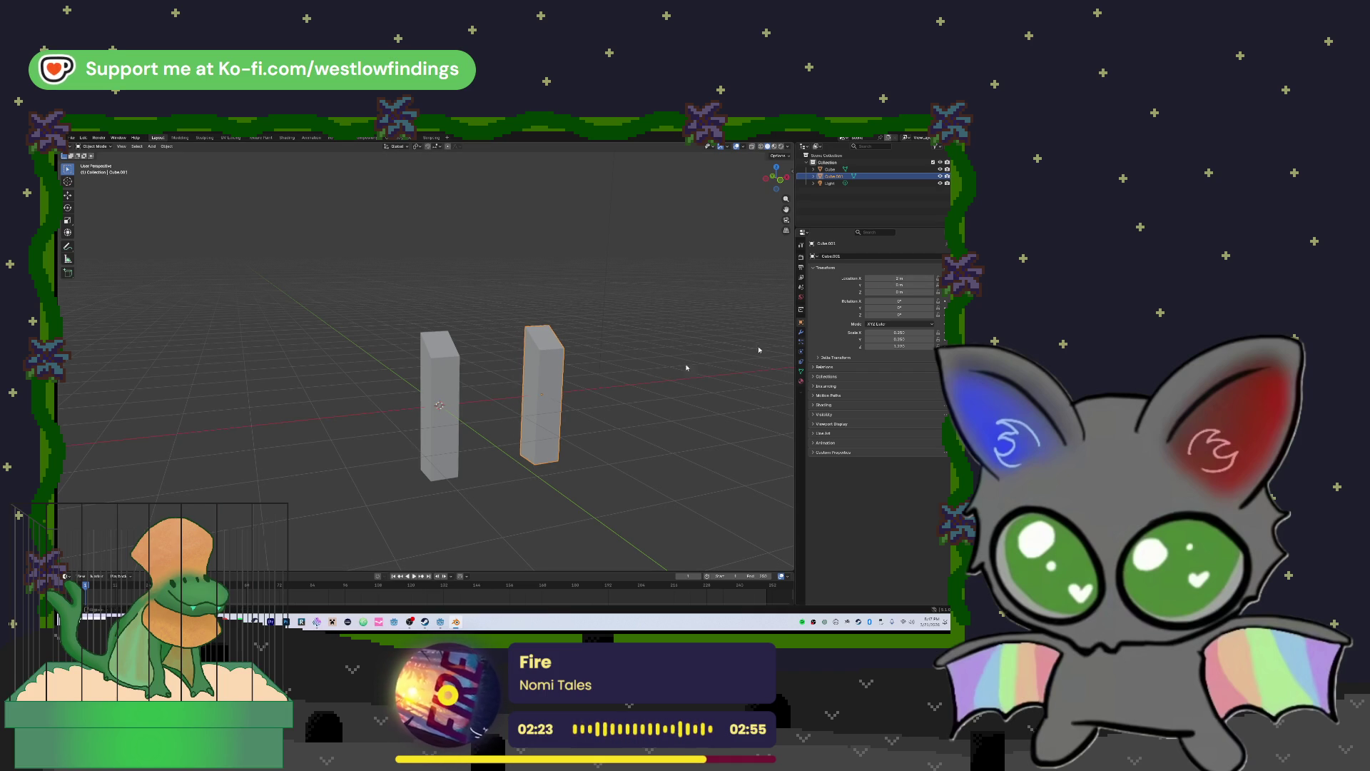
left_click_drag(563, 382, 604, 378)
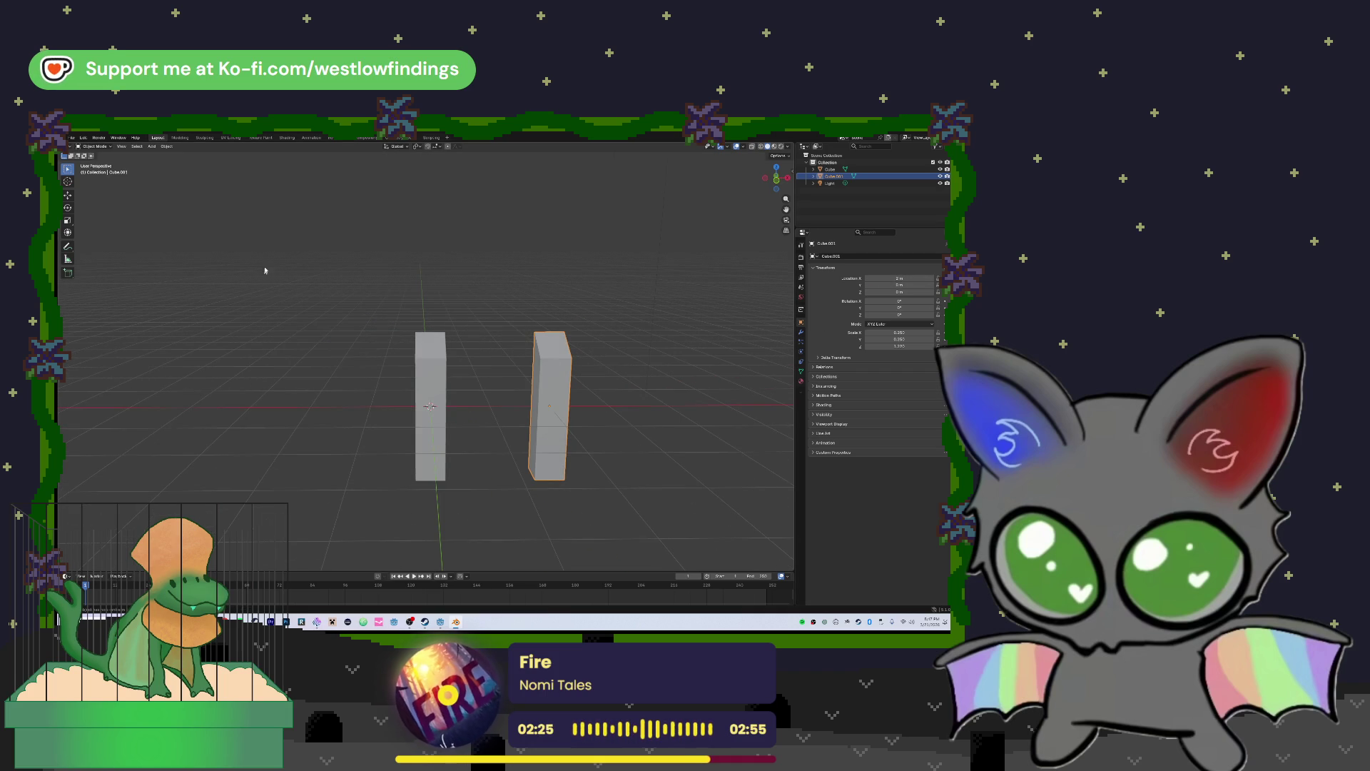
key("shift+a")
Add a new cube and raise it straight up along Z above the posts
mouse_move(264, 274)
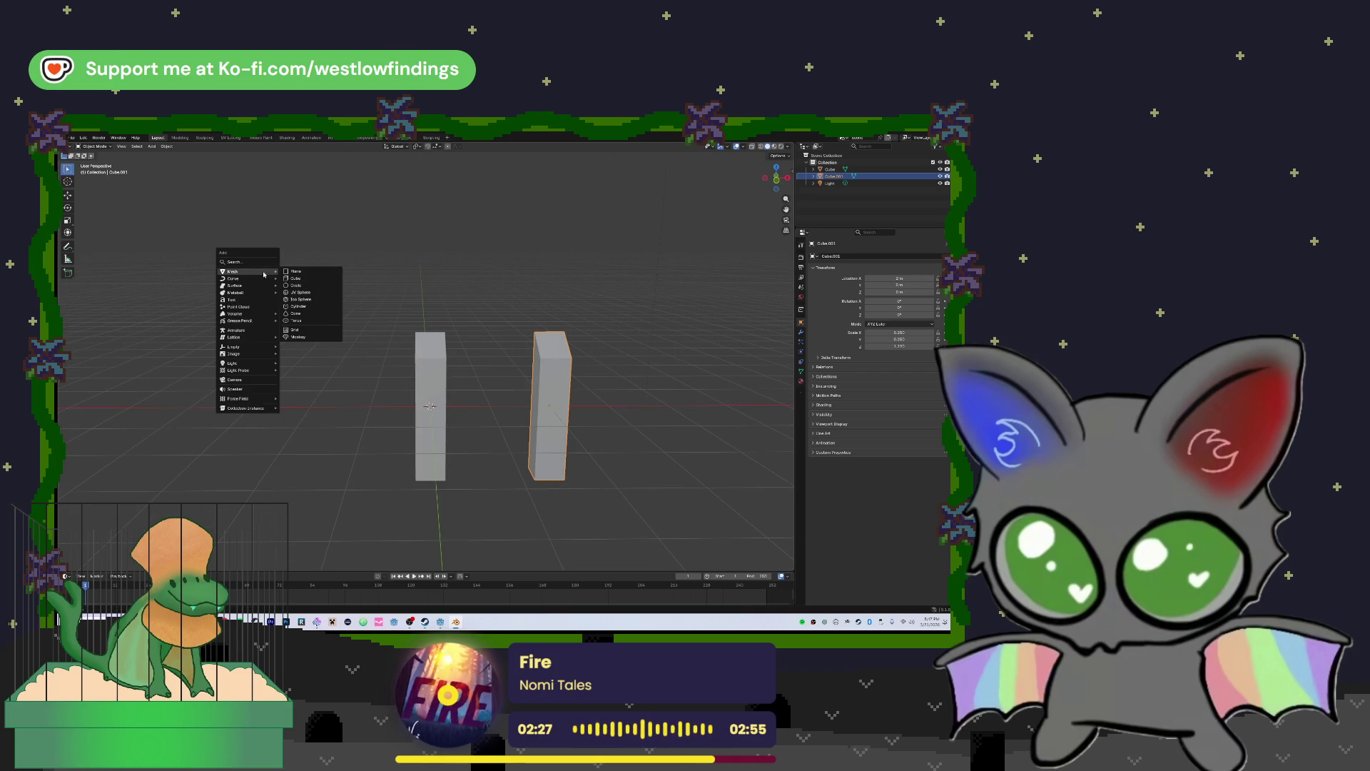
left_click(297, 280)
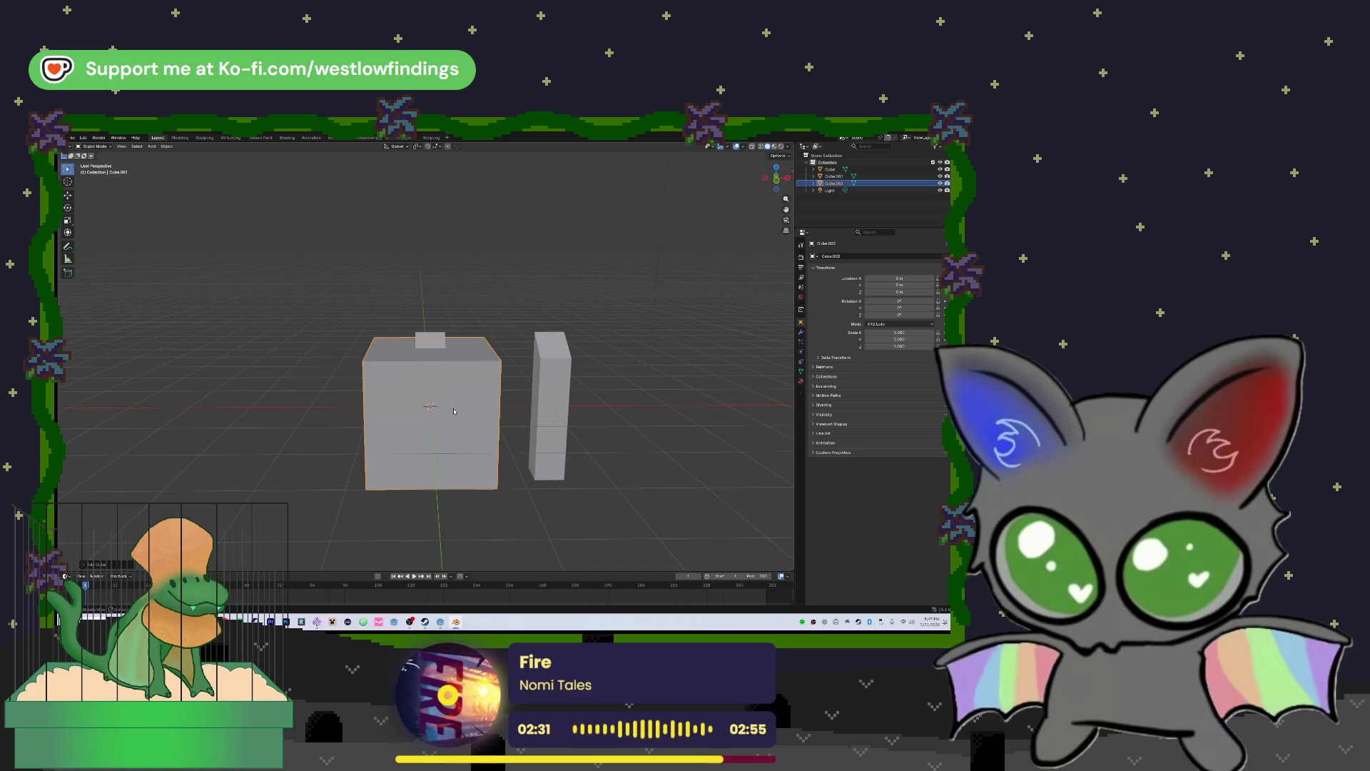
key("g")
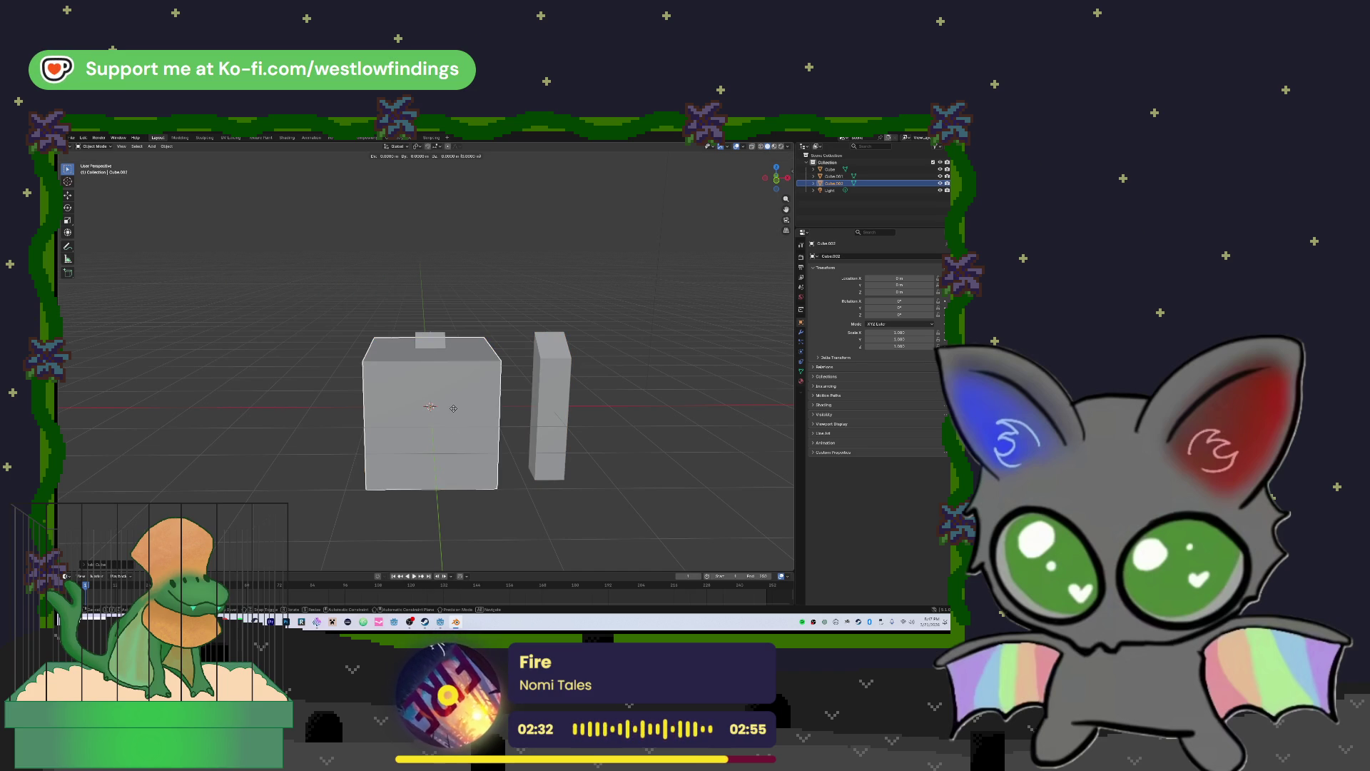
key("z")
left_click(439, 336)
left_click_drag(439, 335, 446, 369)
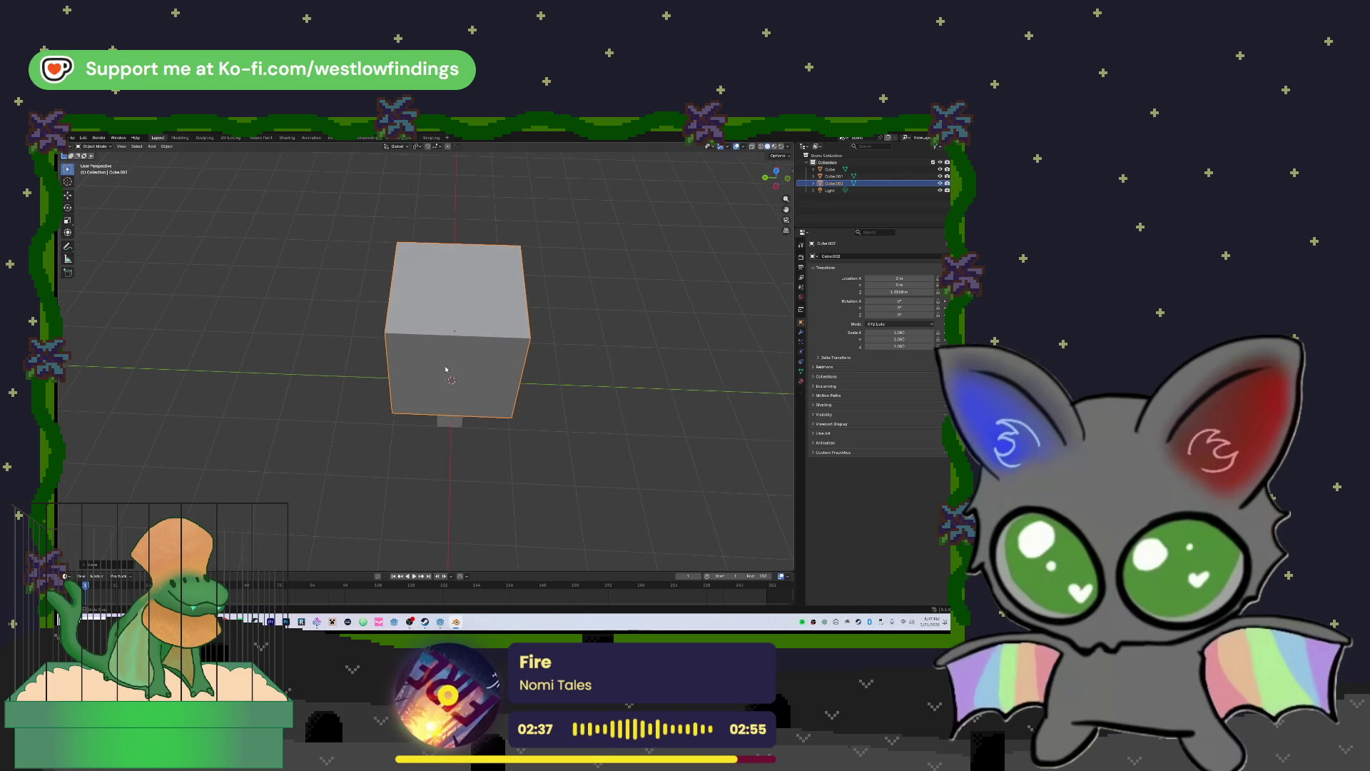
Scale the cube down along Y into a thin square panel
key("s")
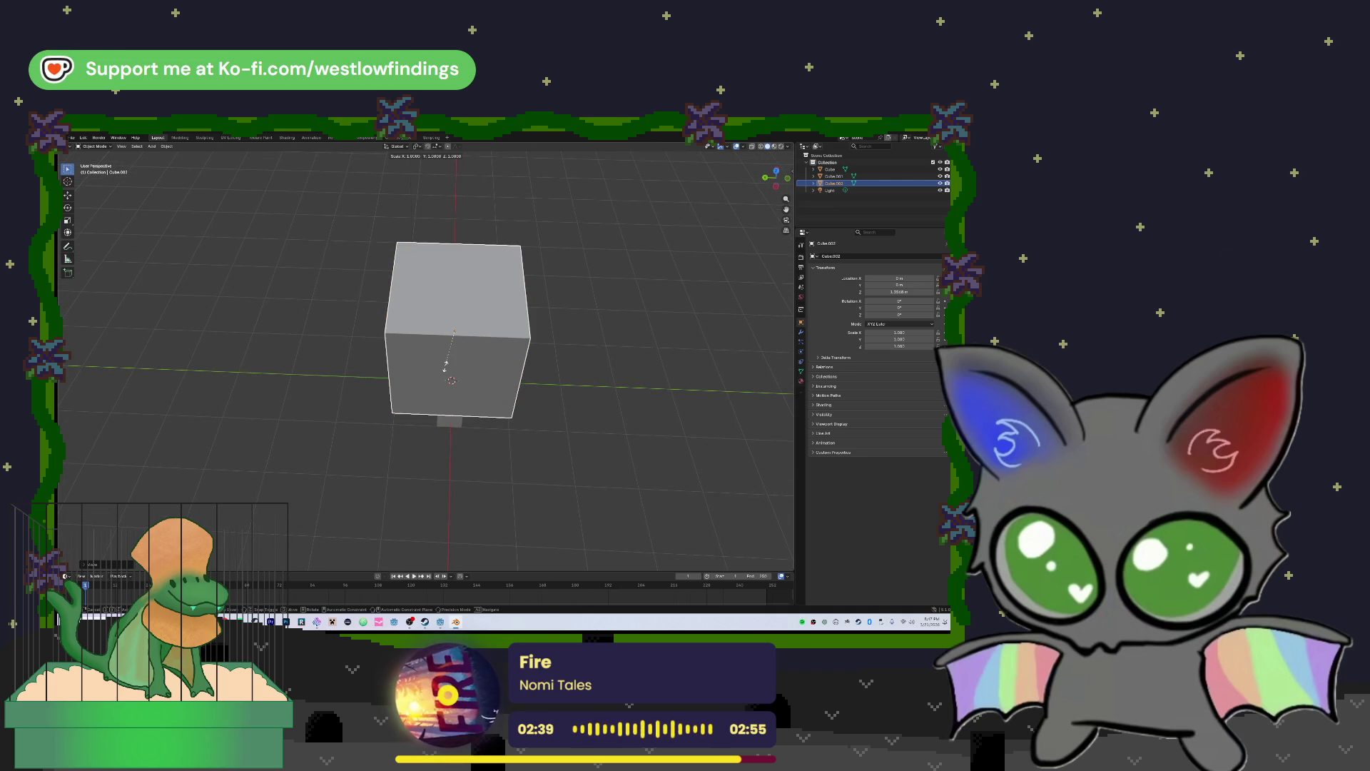
key("y")
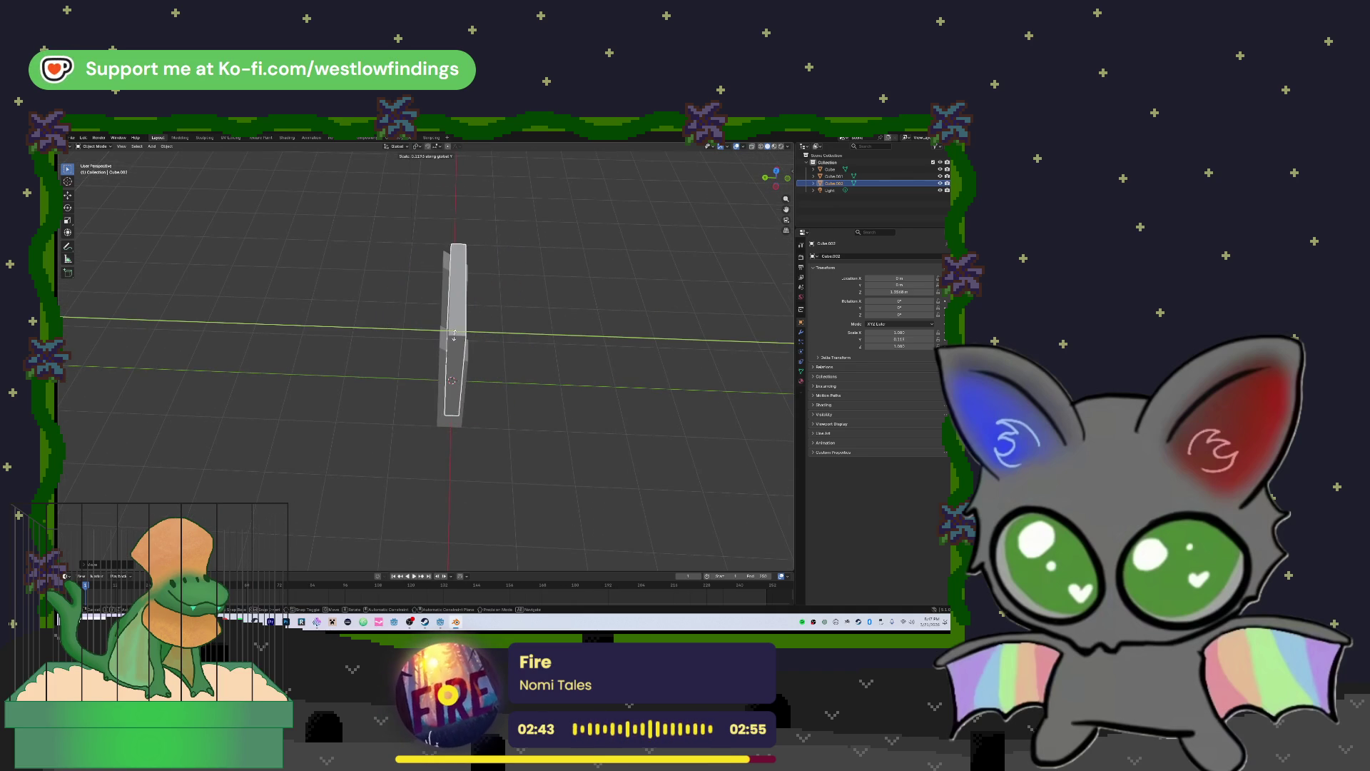
left_click(455, 336)
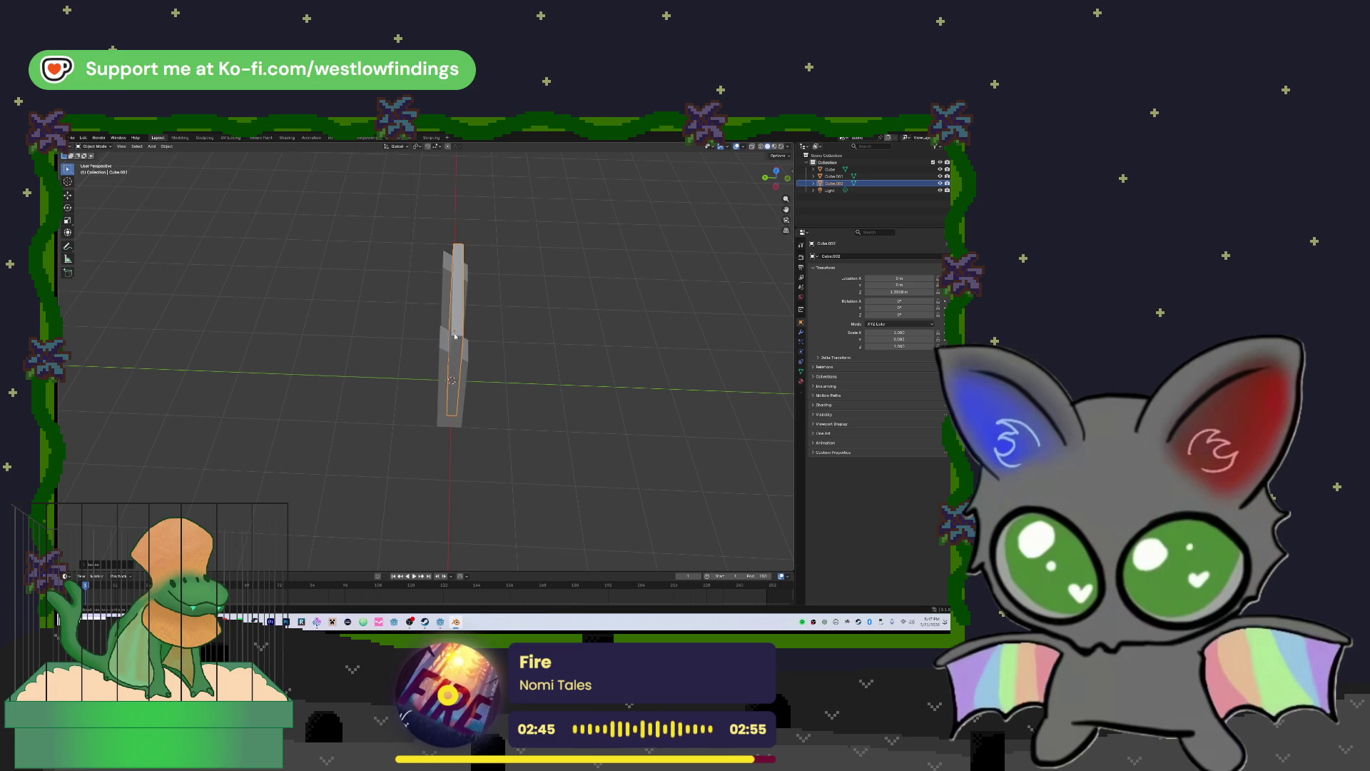
left_click_drag(465, 393, 506, 401)
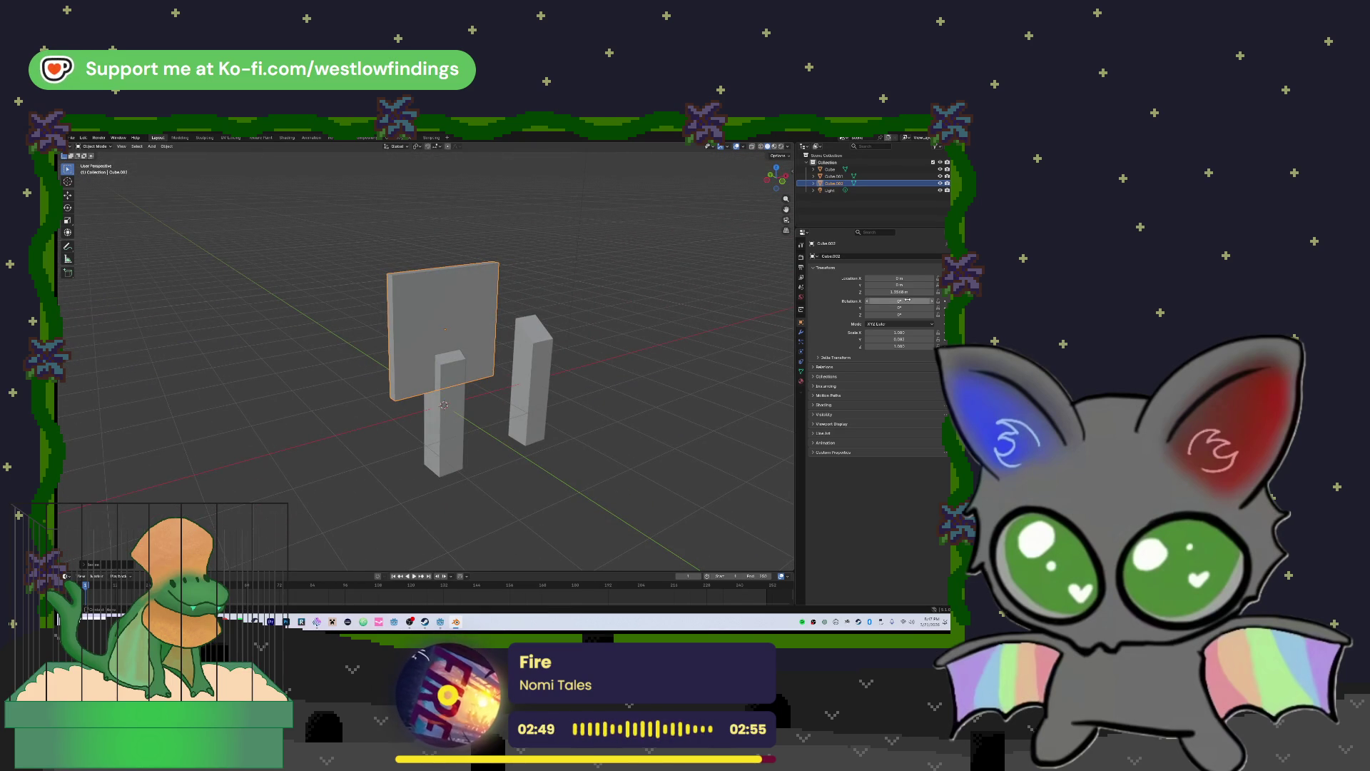
Tilt the panel to about 29° on X and lower it onto the posts
left_click_drag(899, 300, 911, 300)
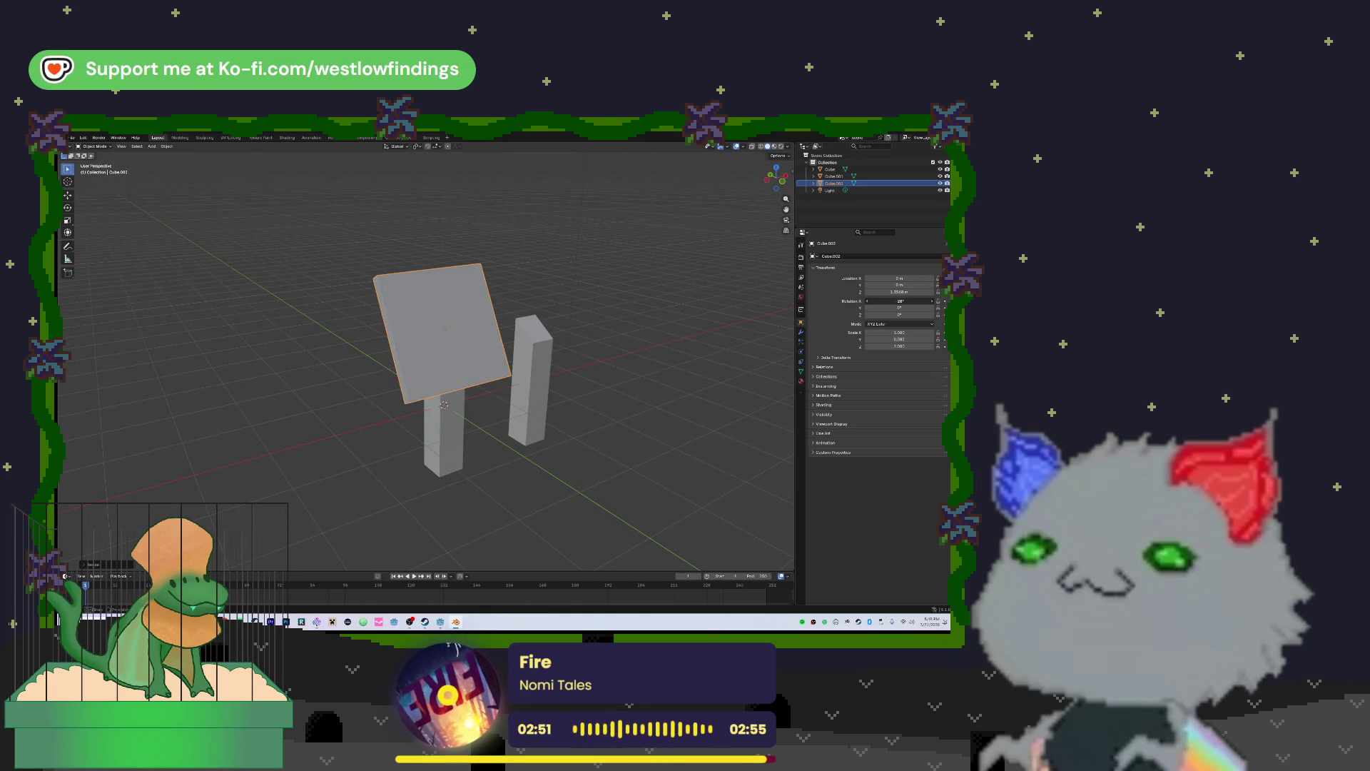
left_click_drag(628, 349, 679, 340)
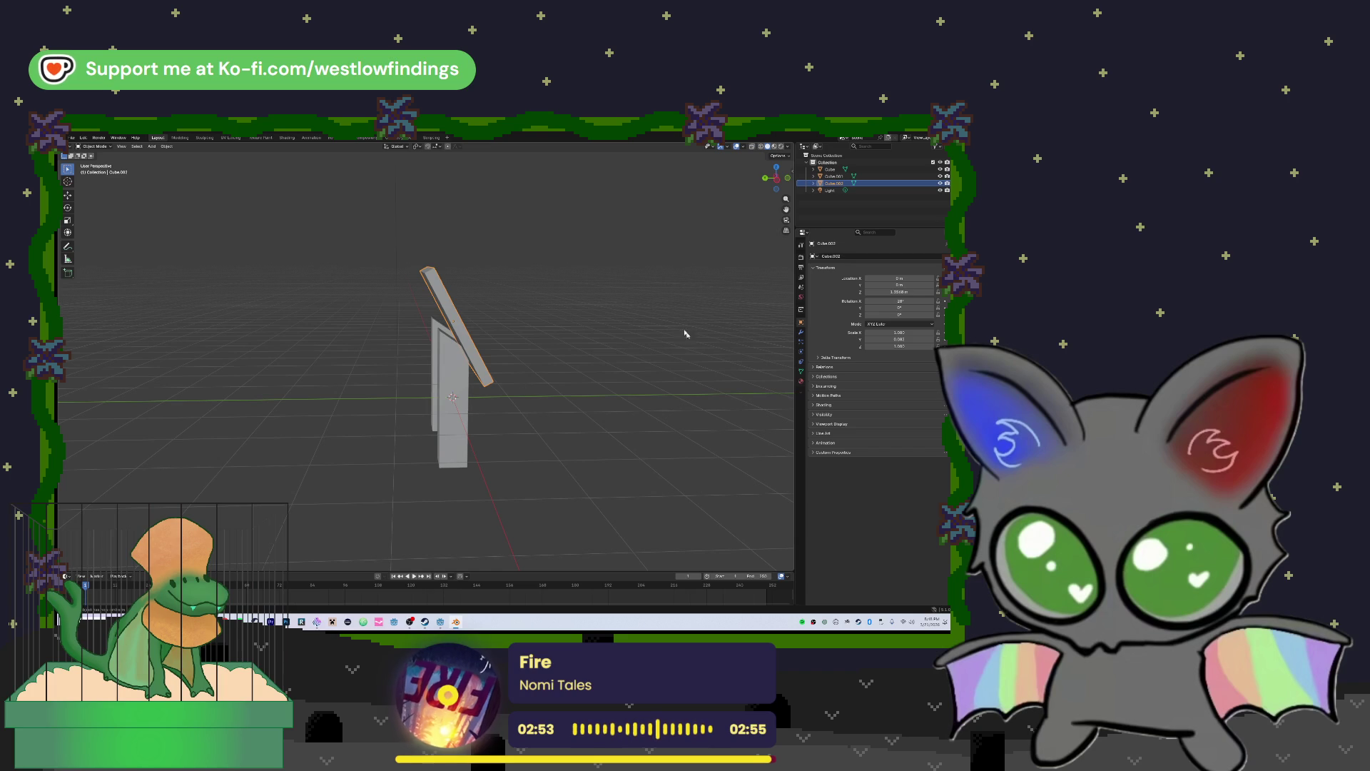
left_click_drag(899, 301, 909, 301)
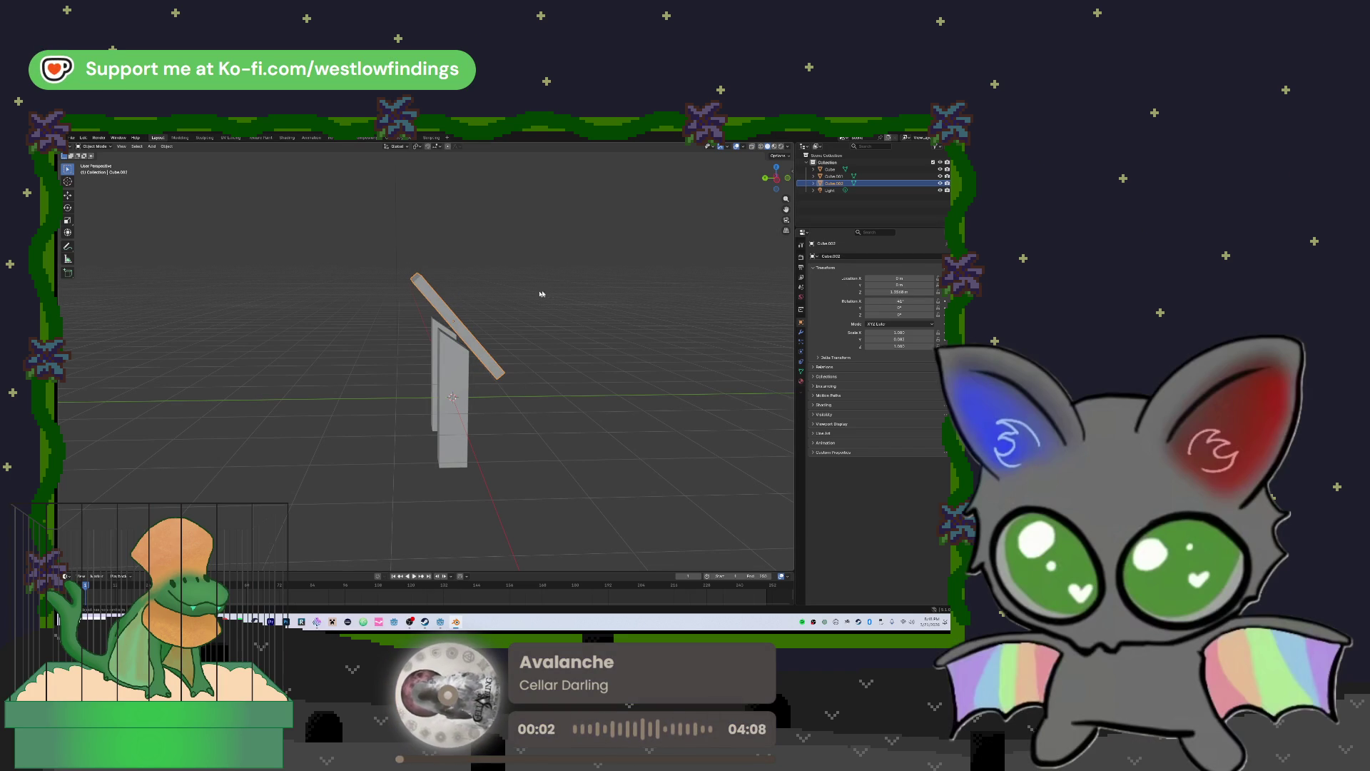
key("g")
key("z")
left_click(557, 296)
mouse_move(557, 296)
left_mouse_down()
mouse_move(360, 304)
mouse_move(464, 321)
left_mouse_up()
In Edit Mode, extend the panel's side edge outward to span both posts
key("Tab")
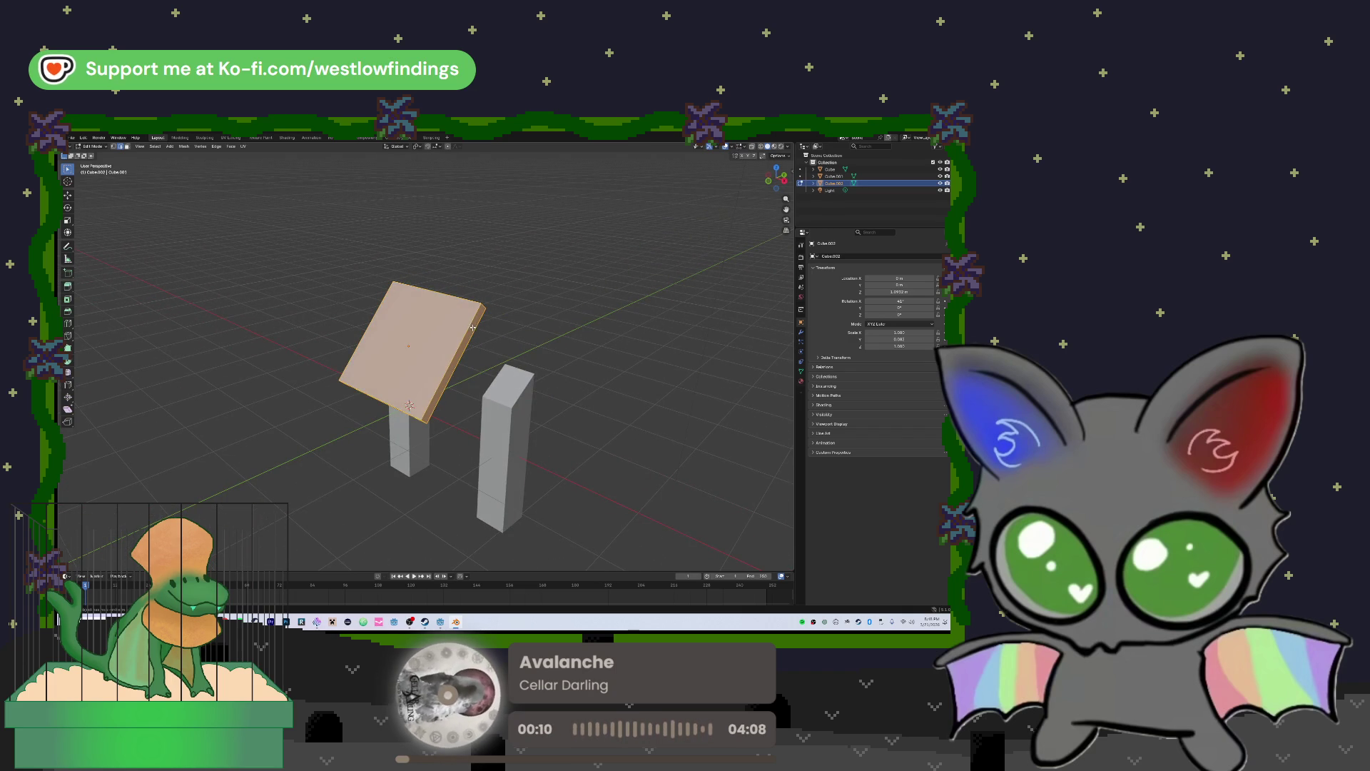
left_click(490, 326)
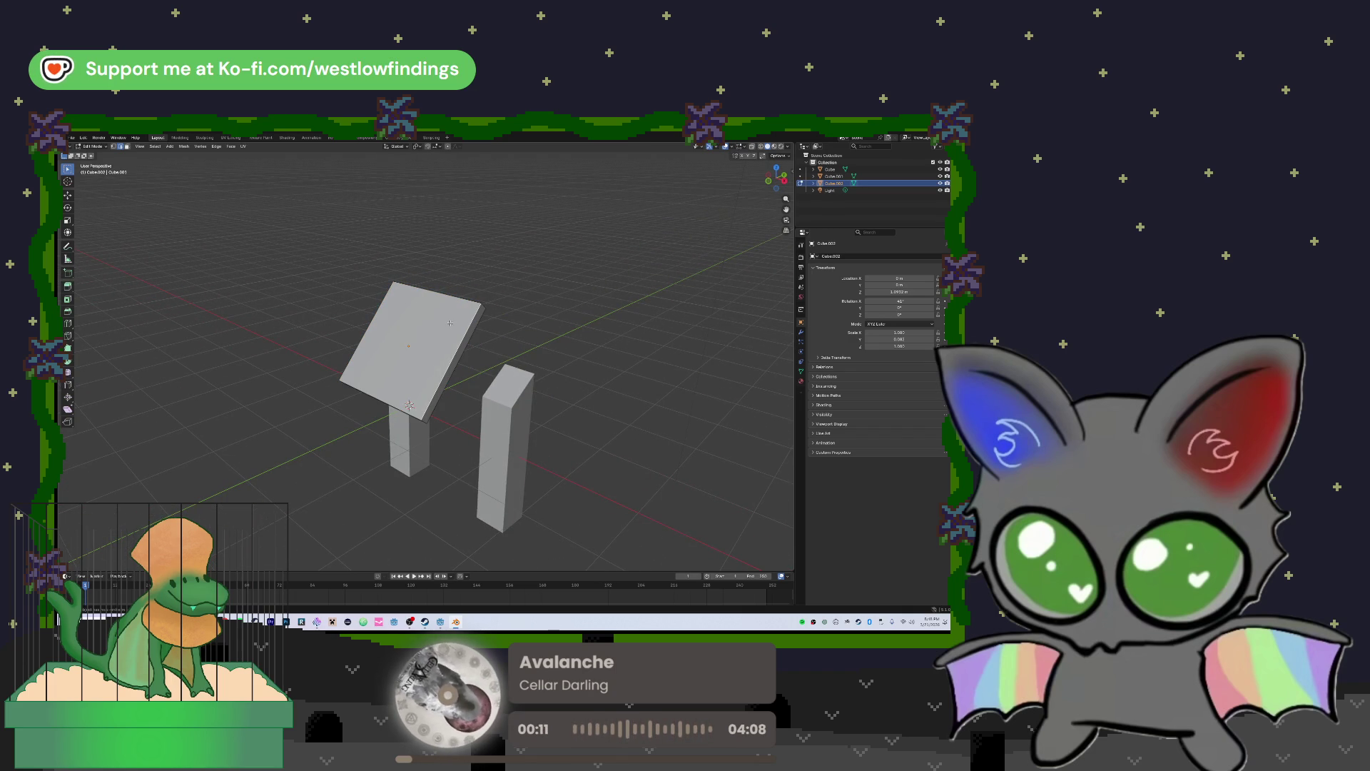
key("Tab")
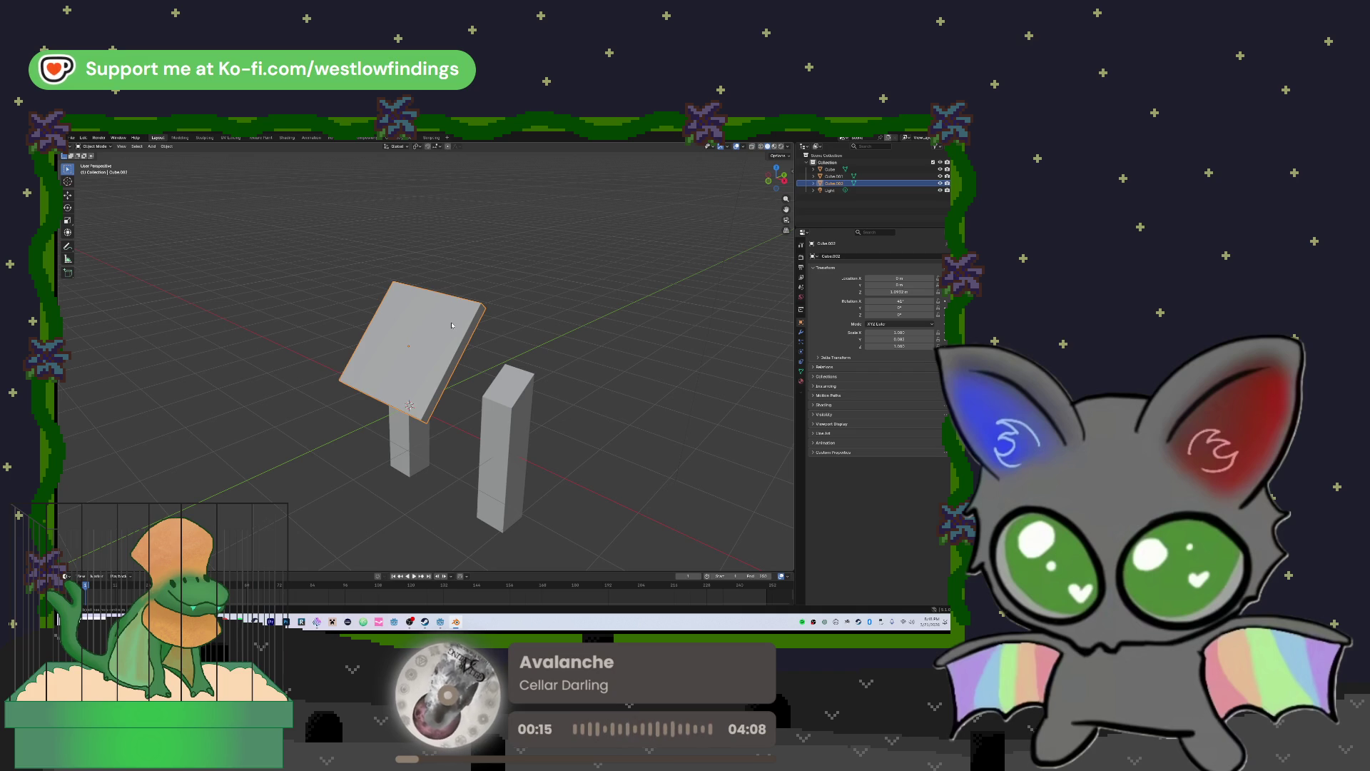
left_click_drag(451, 326, 456, 327)
key("Tab")
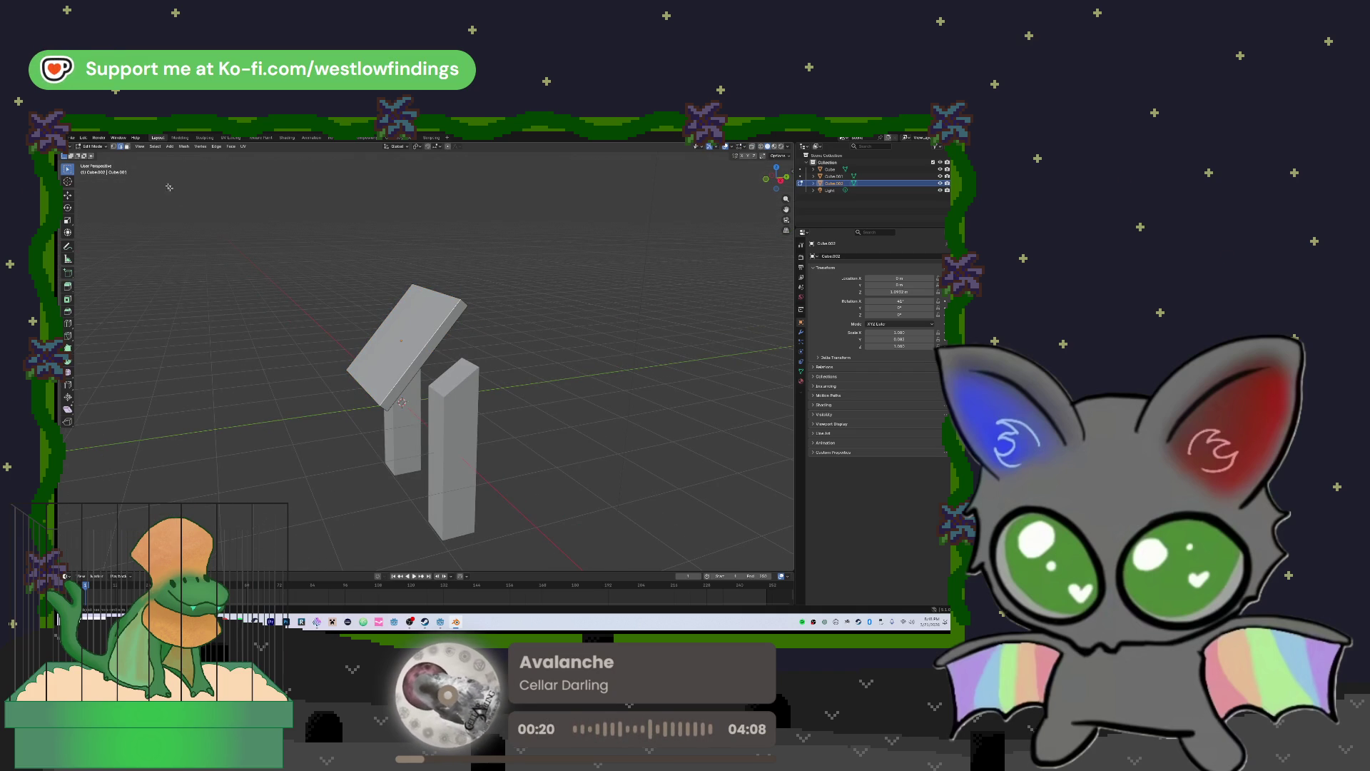
left_click(433, 344)
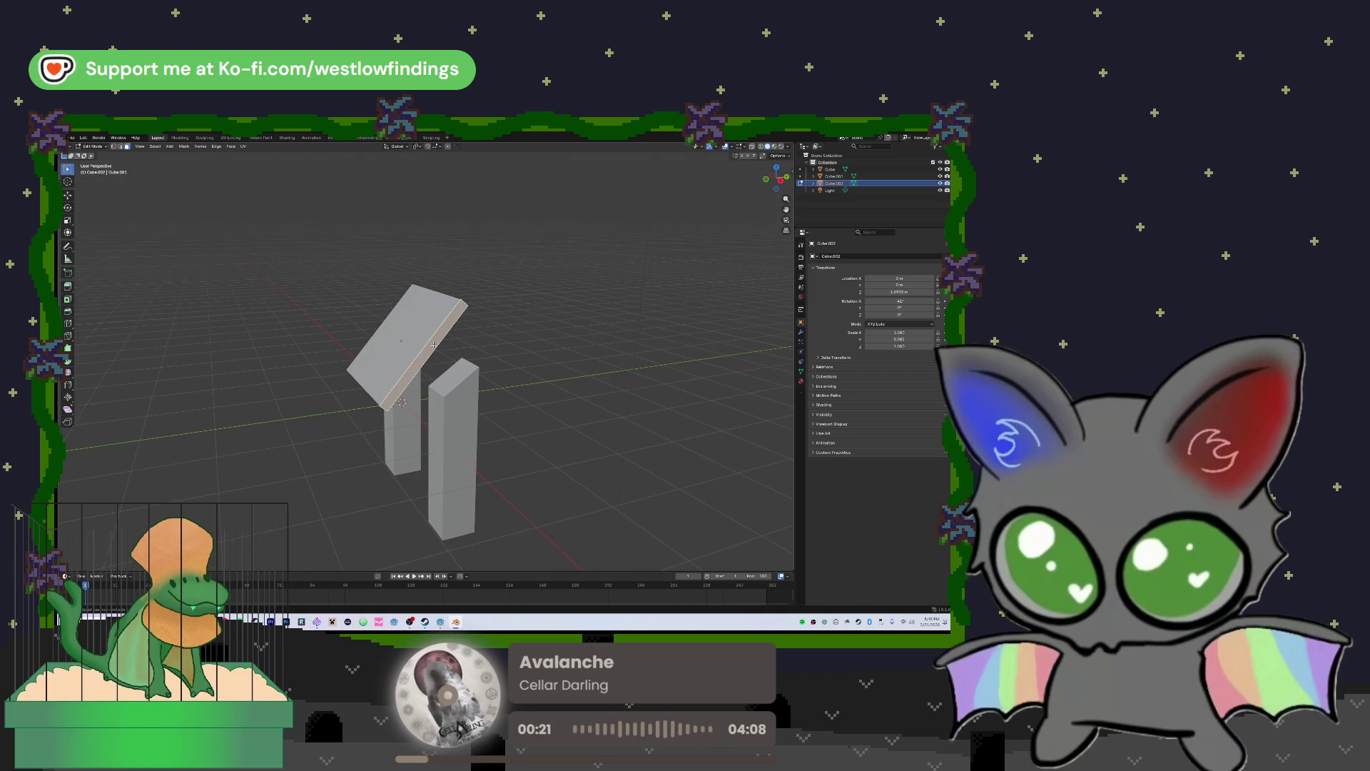
key("g")
key("z")
key("z")
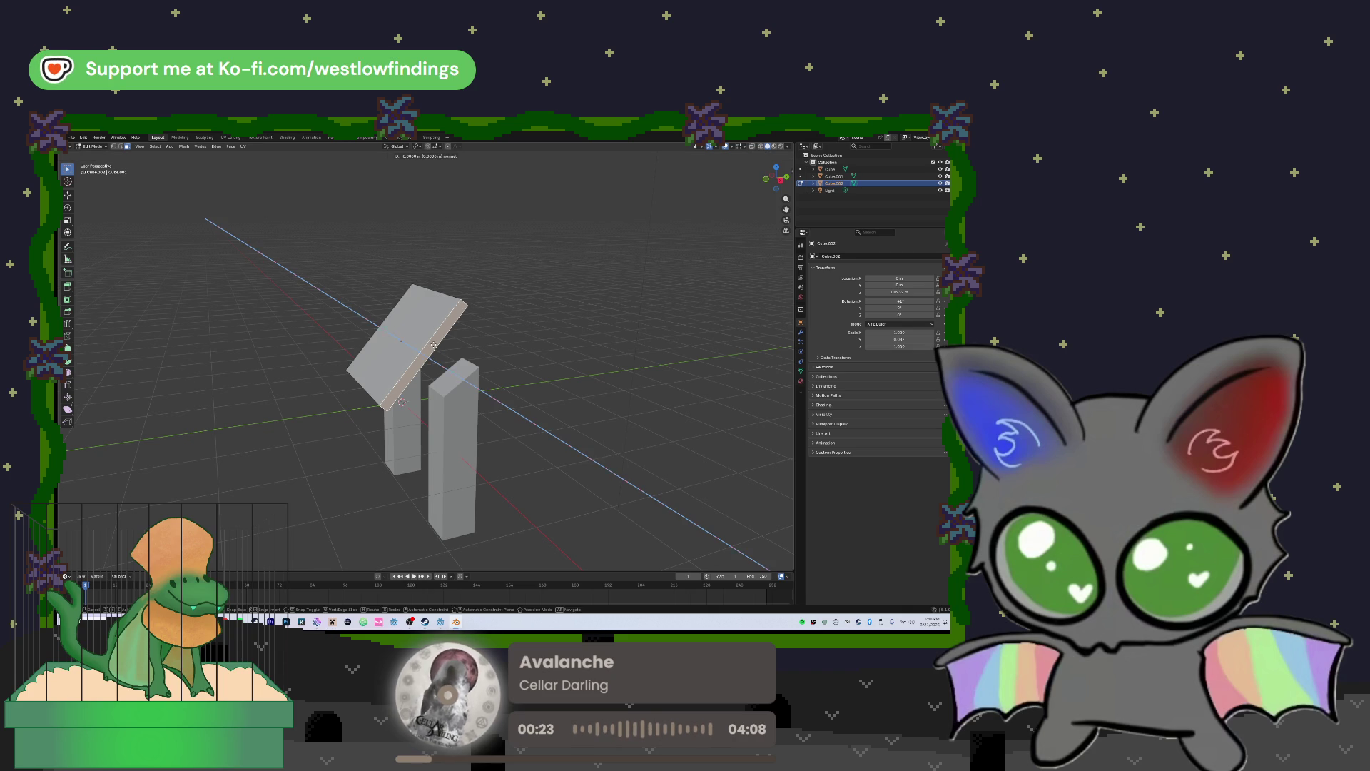
left_click(578, 367)
mouse_move(577, 367)
left_mouse_down()
mouse_move(517, 346)
mouse_move(518, 321)
mouse_move(543, 330)
mouse_move(515, 323)
left_mouse_up()
Shift the panel's left end along X for an even overhang, then exit Edit Mode
left_click_drag(318, 325, 326, 333)
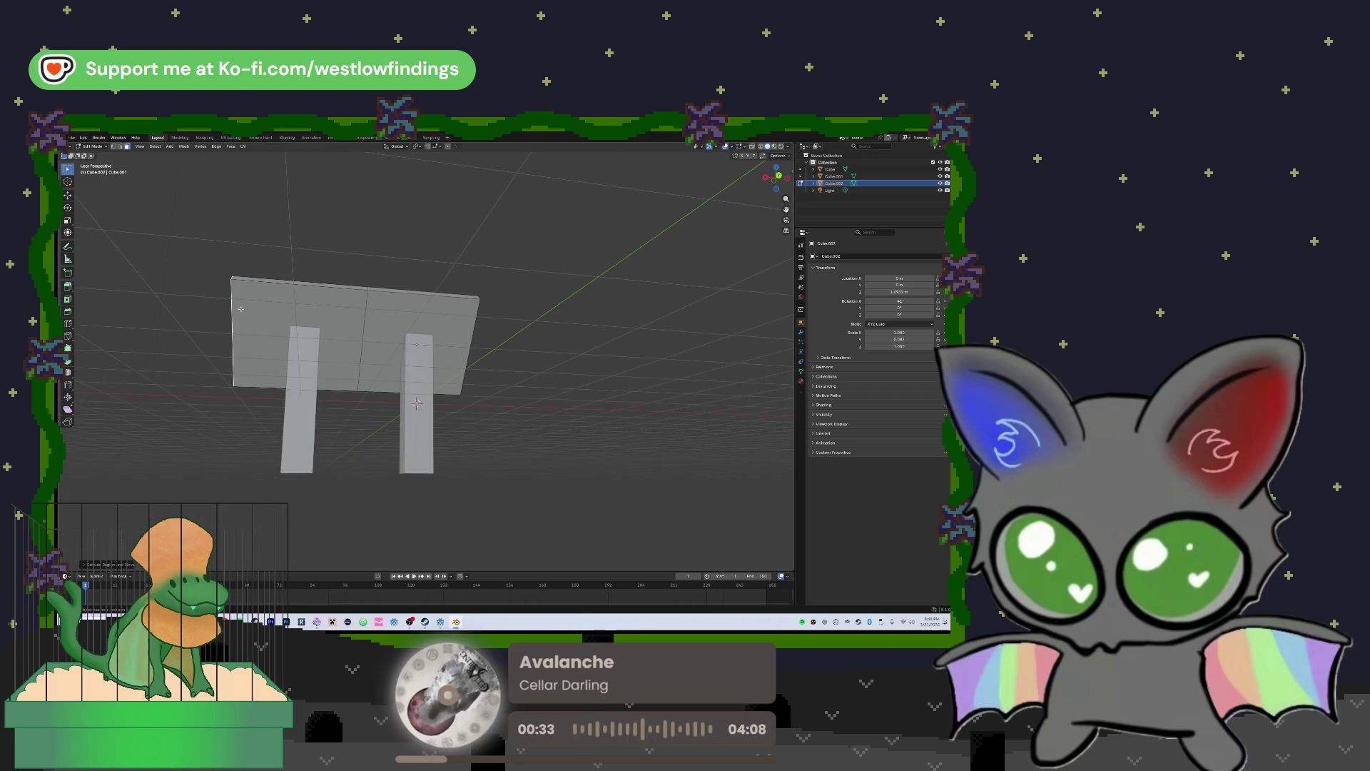
mouse_move(412, 317)
left_mouse_down()
mouse_move(390, 335)
mouse_move(452, 338)
left_mouse_up()
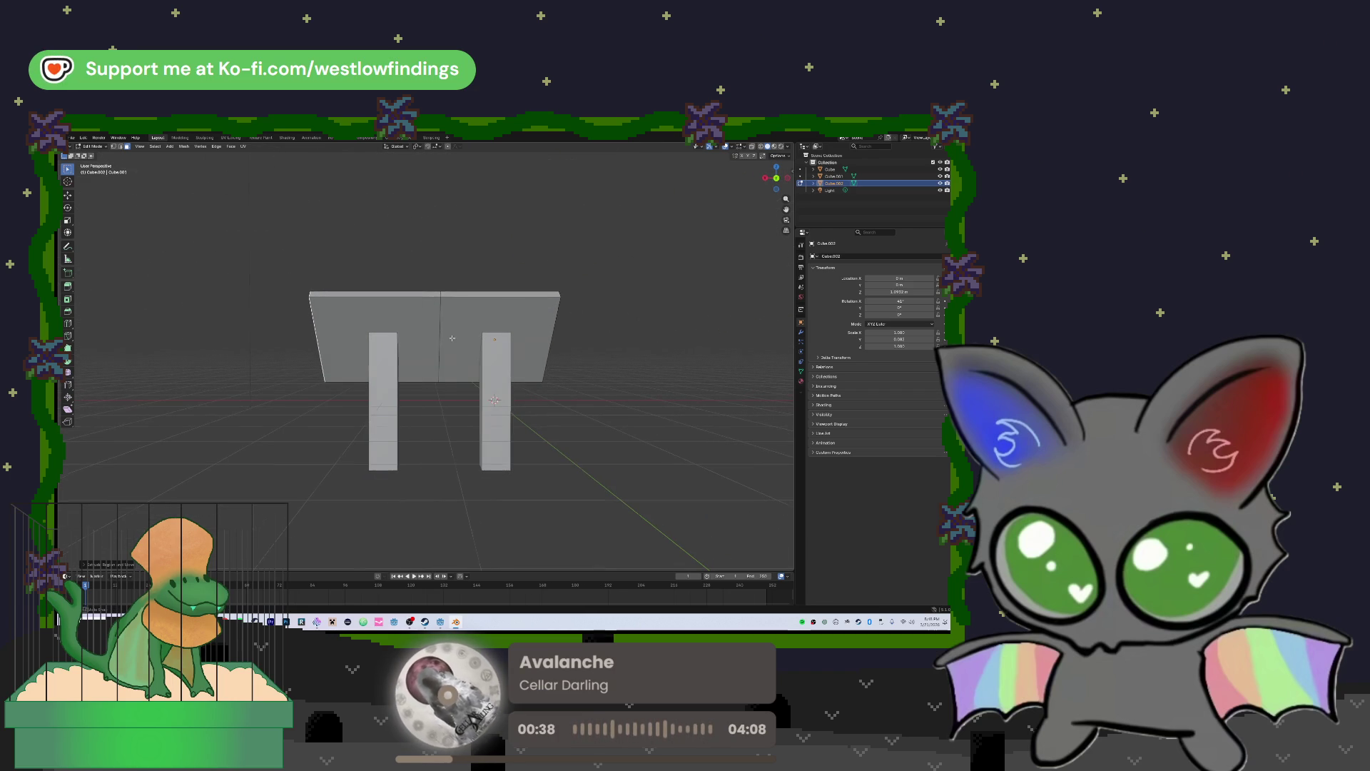
left_click(386, 321)
left_click_drag(366, 322, 483, 325)
left_click(456, 327)
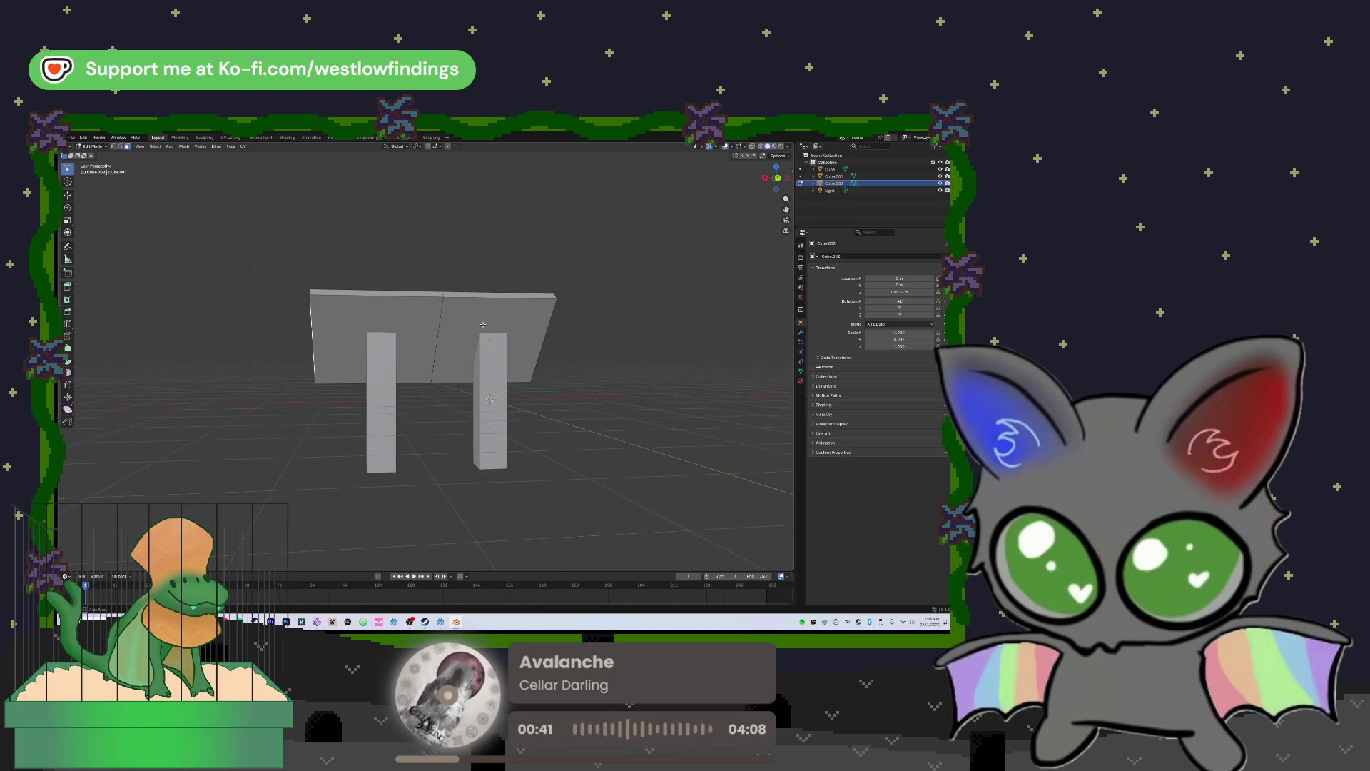
key("g")
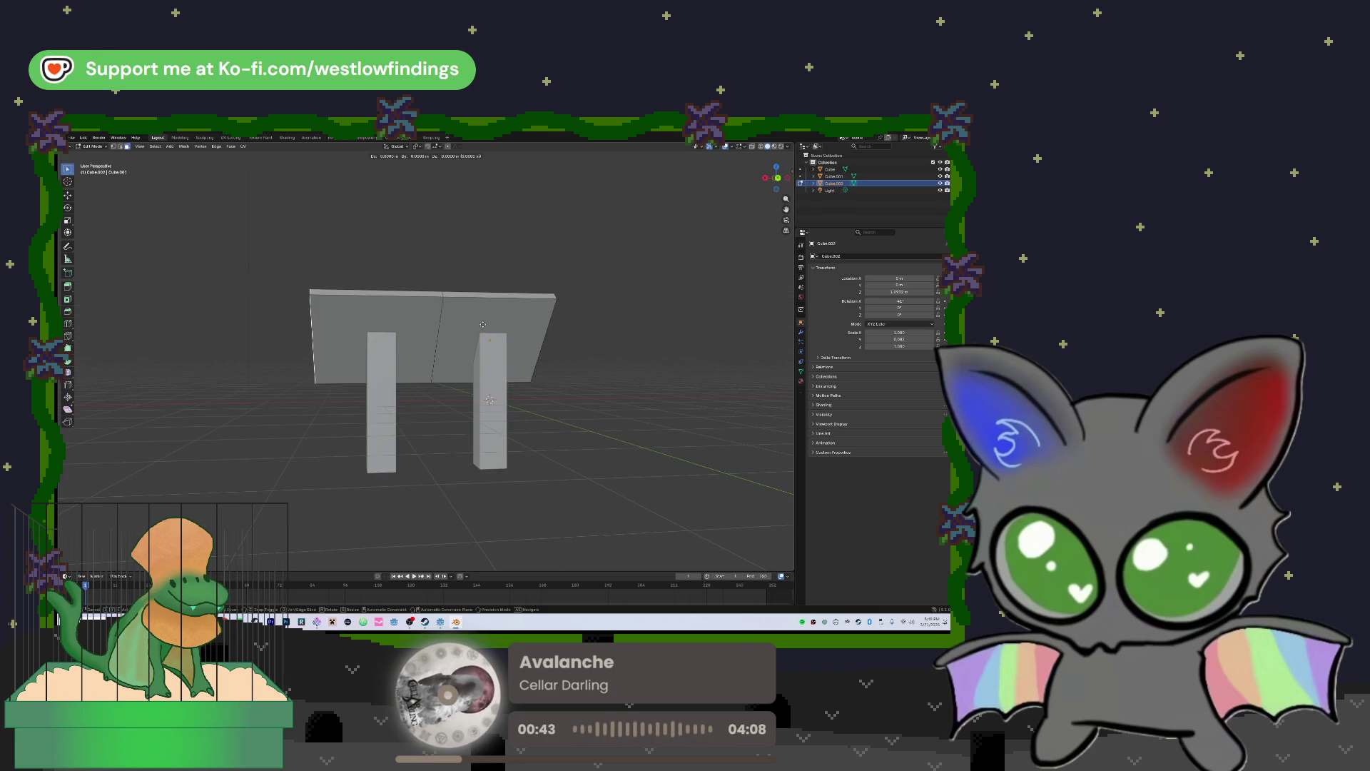
key("x")
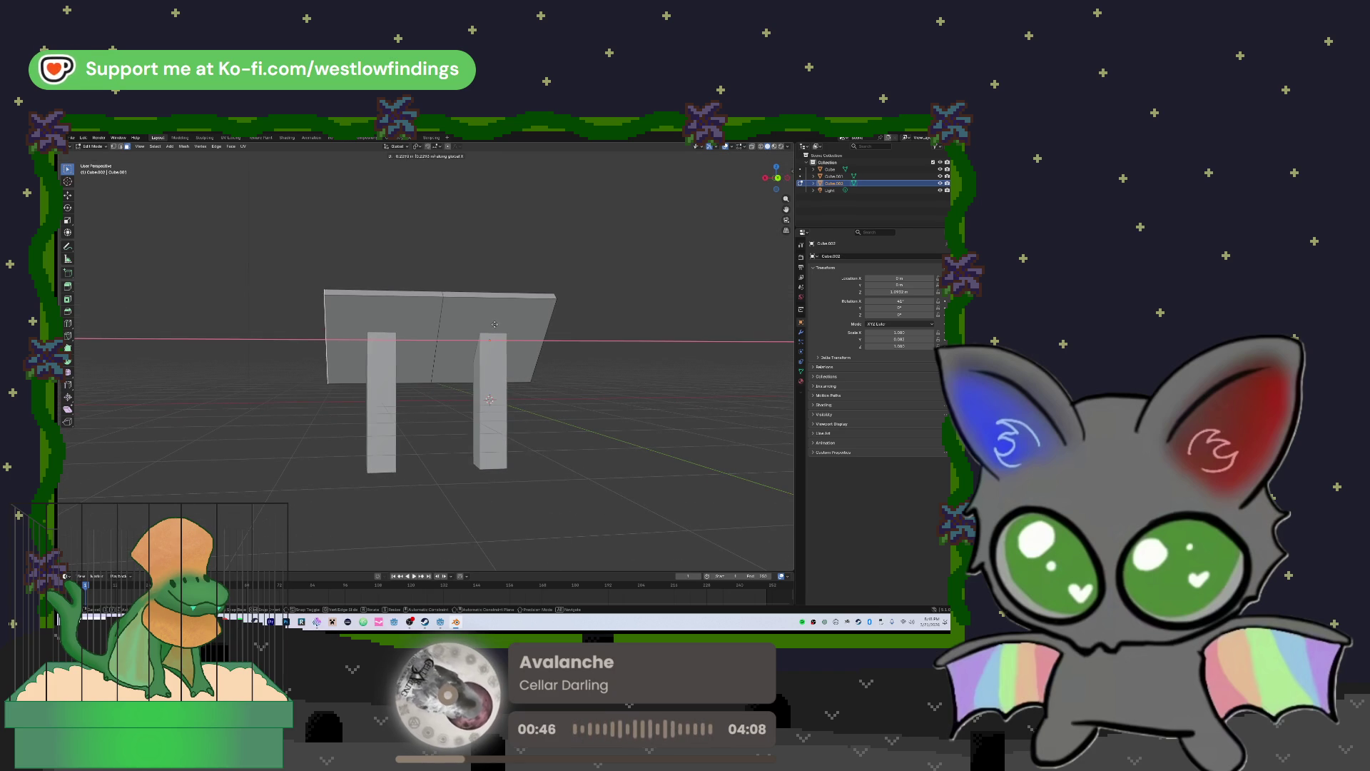
left_click(491, 325)
left_click_drag(491, 324, 685, 361)
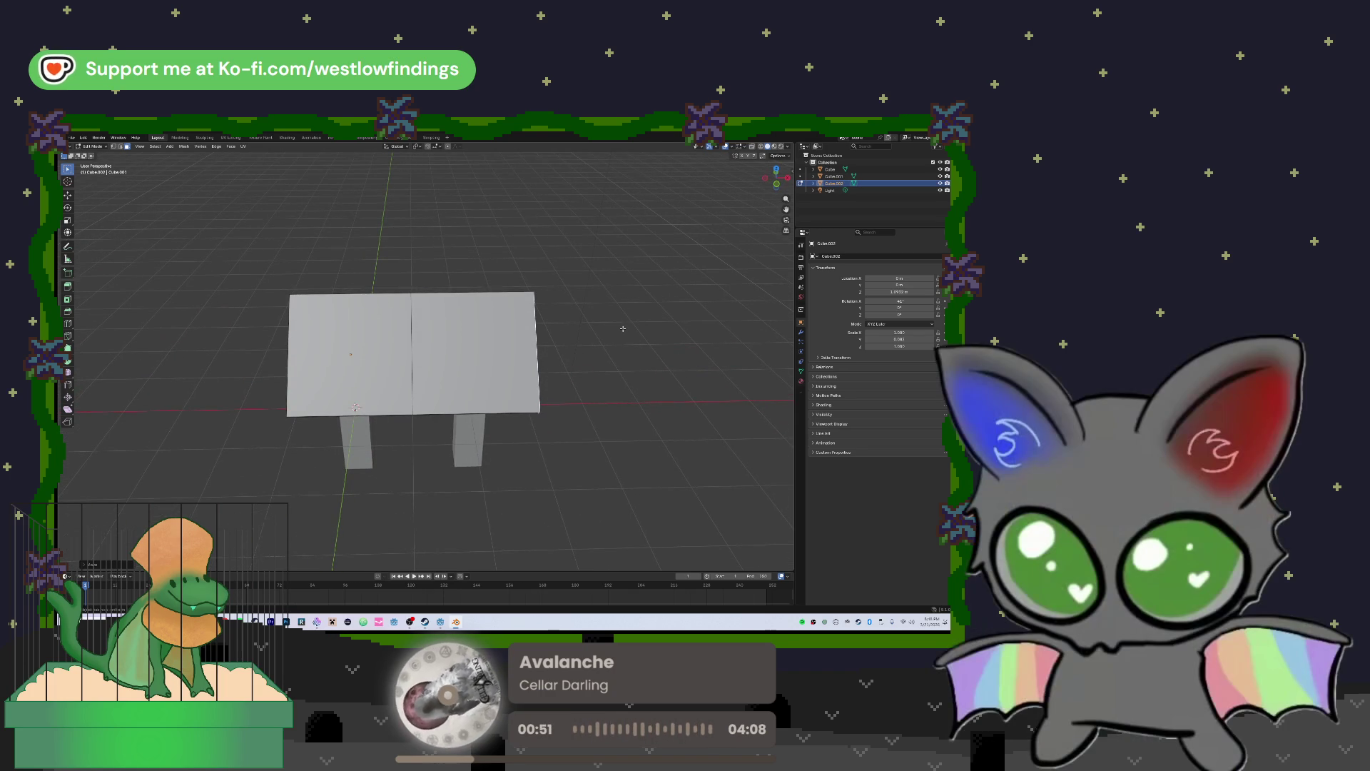
mouse_move(557, 308)
left_mouse_down()
mouse_move(489, 297)
mouse_move(697, 290)
mouse_move(740, 312)
mouse_move(499, 328)
left_mouse_up()
key("Tab")
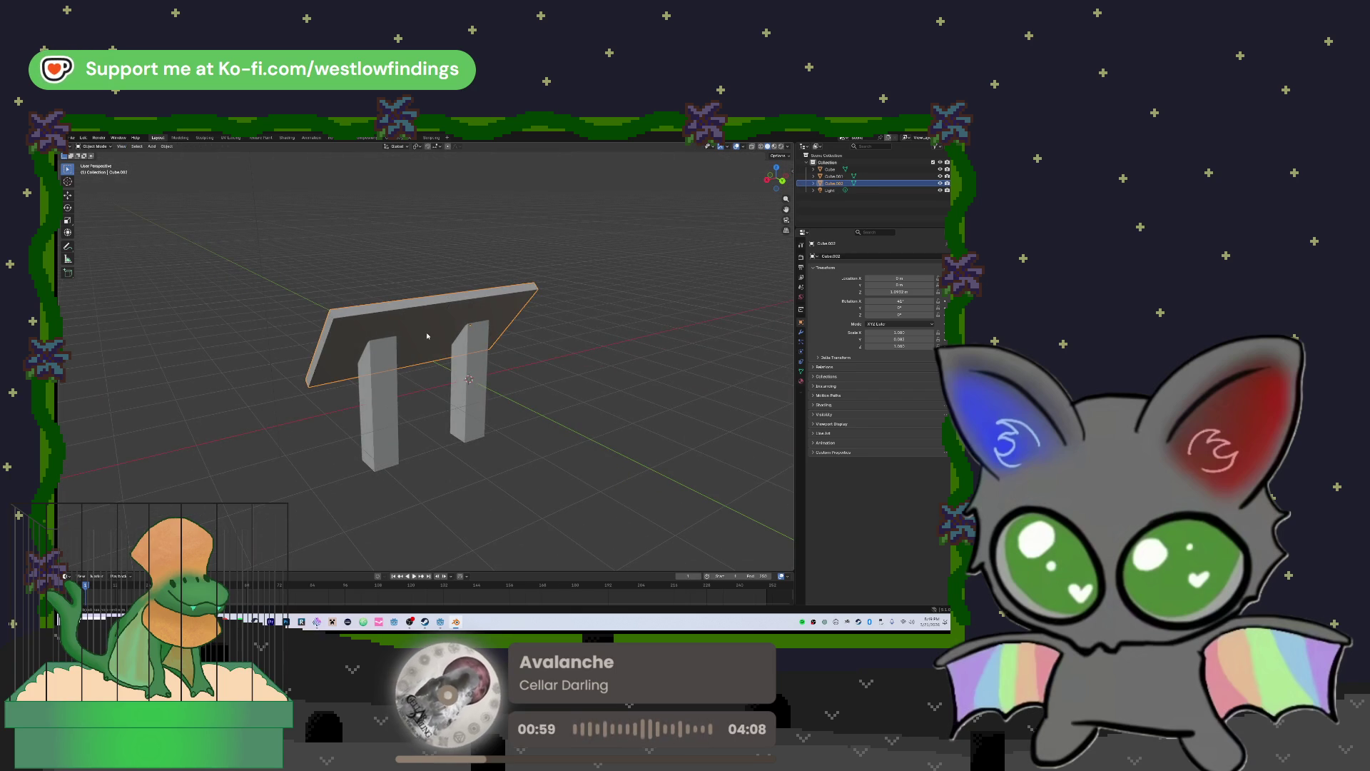
Set both posts' material Base Color to dark green
left_click(385, 350)
left_click(481, 375, "shift")
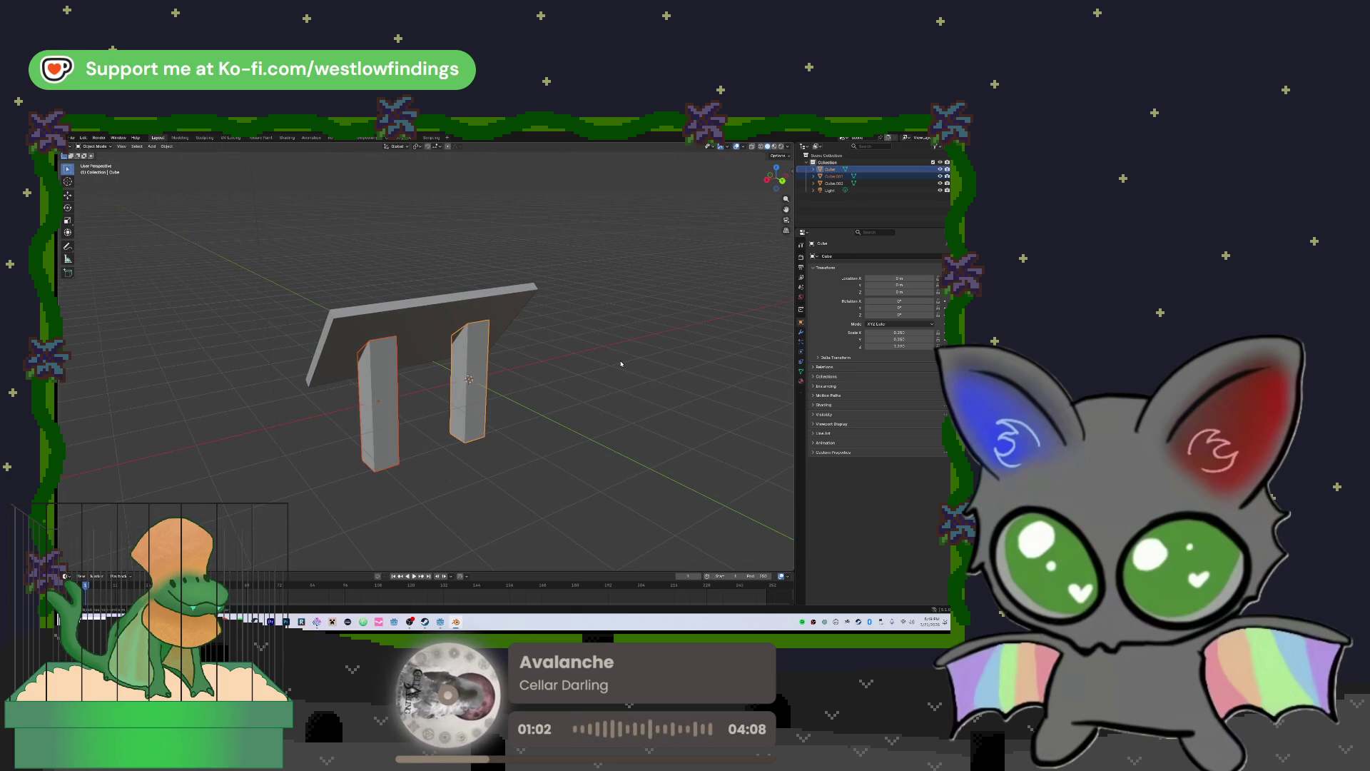
left_click(800, 380)
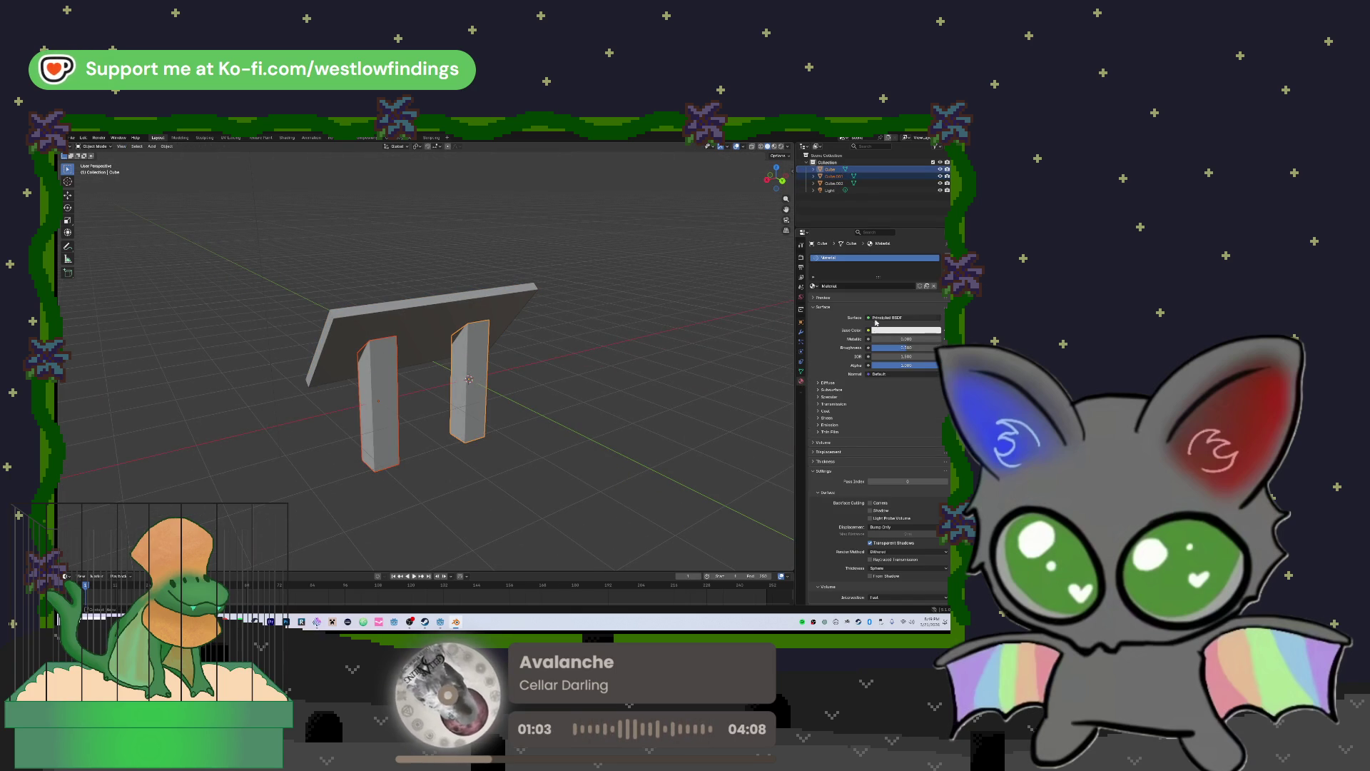
left_click(873, 330)
left_click_drag(892, 242, 884, 250)
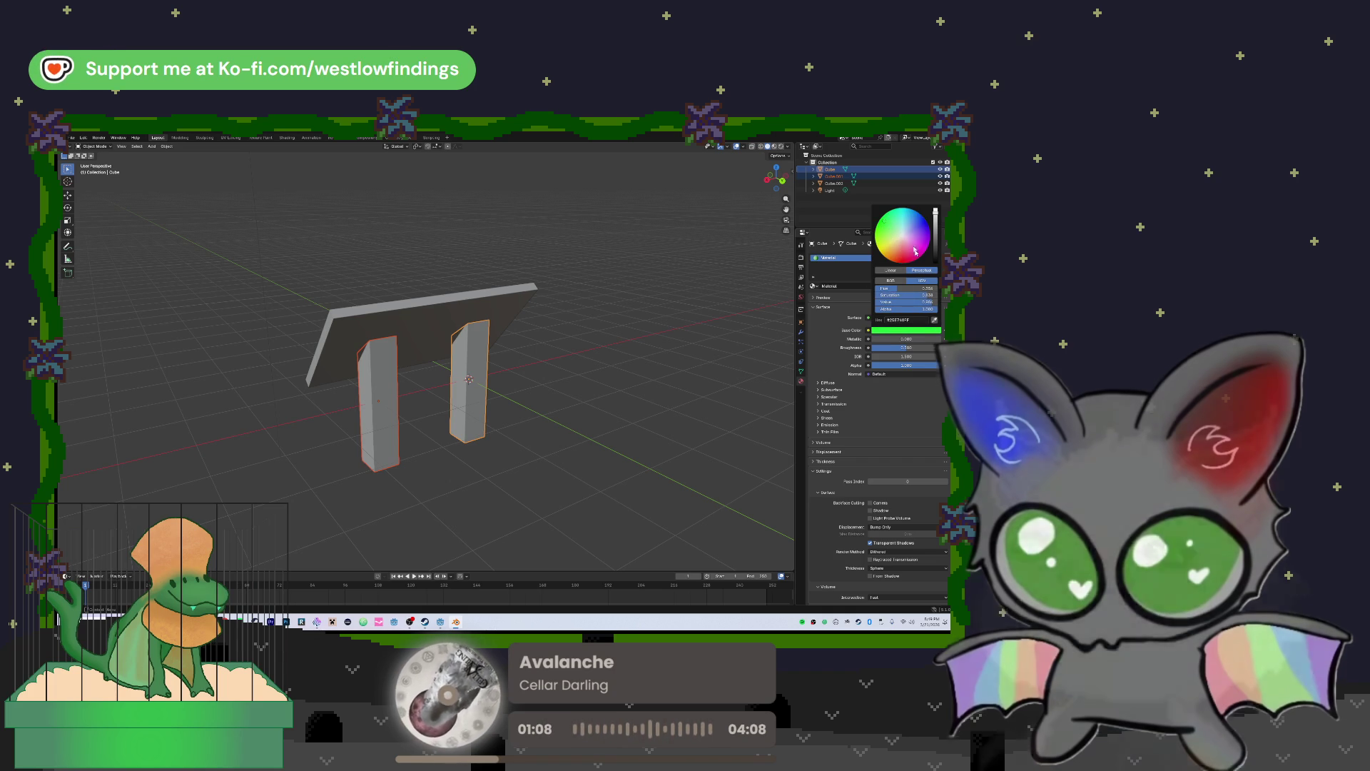
left_click_drag(934, 212, 935, 247)
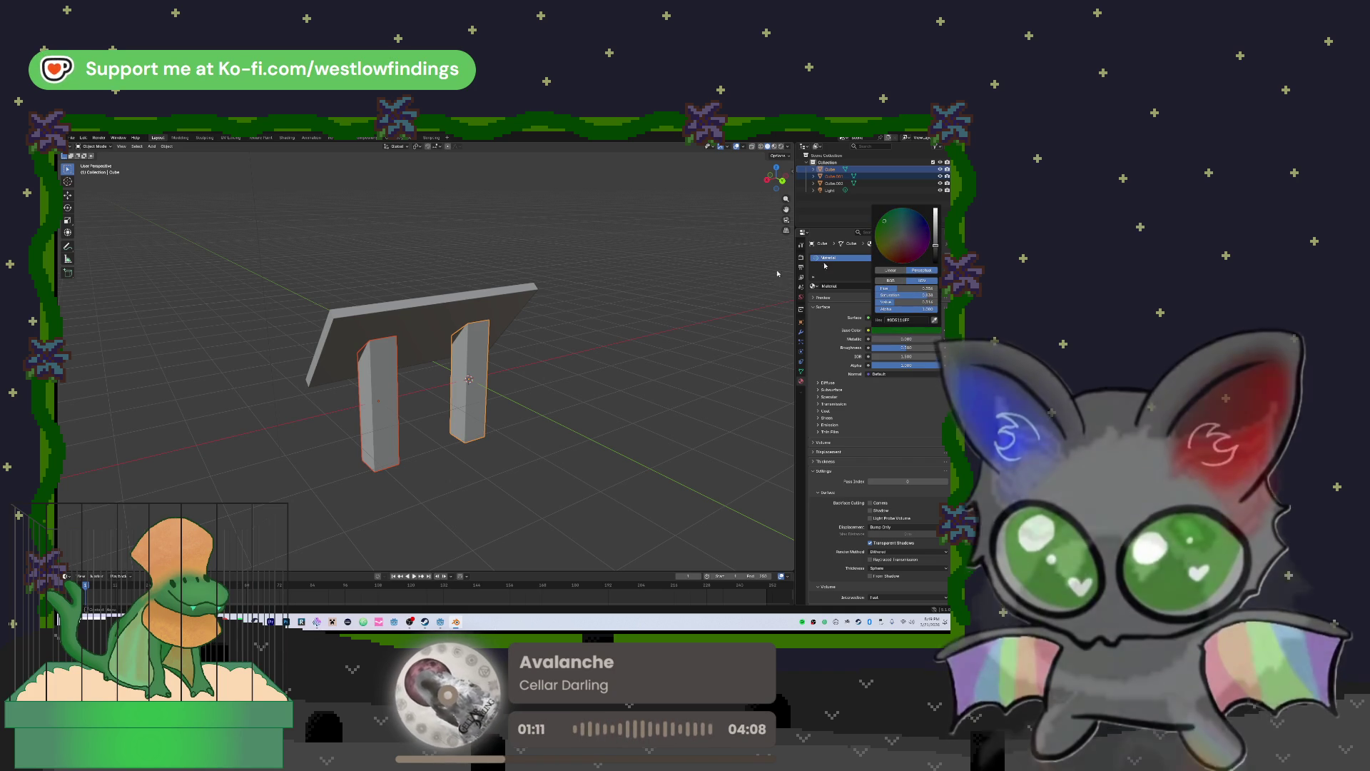
Give the sign panel a new material with a light tan Base Color
left_click(430, 309)
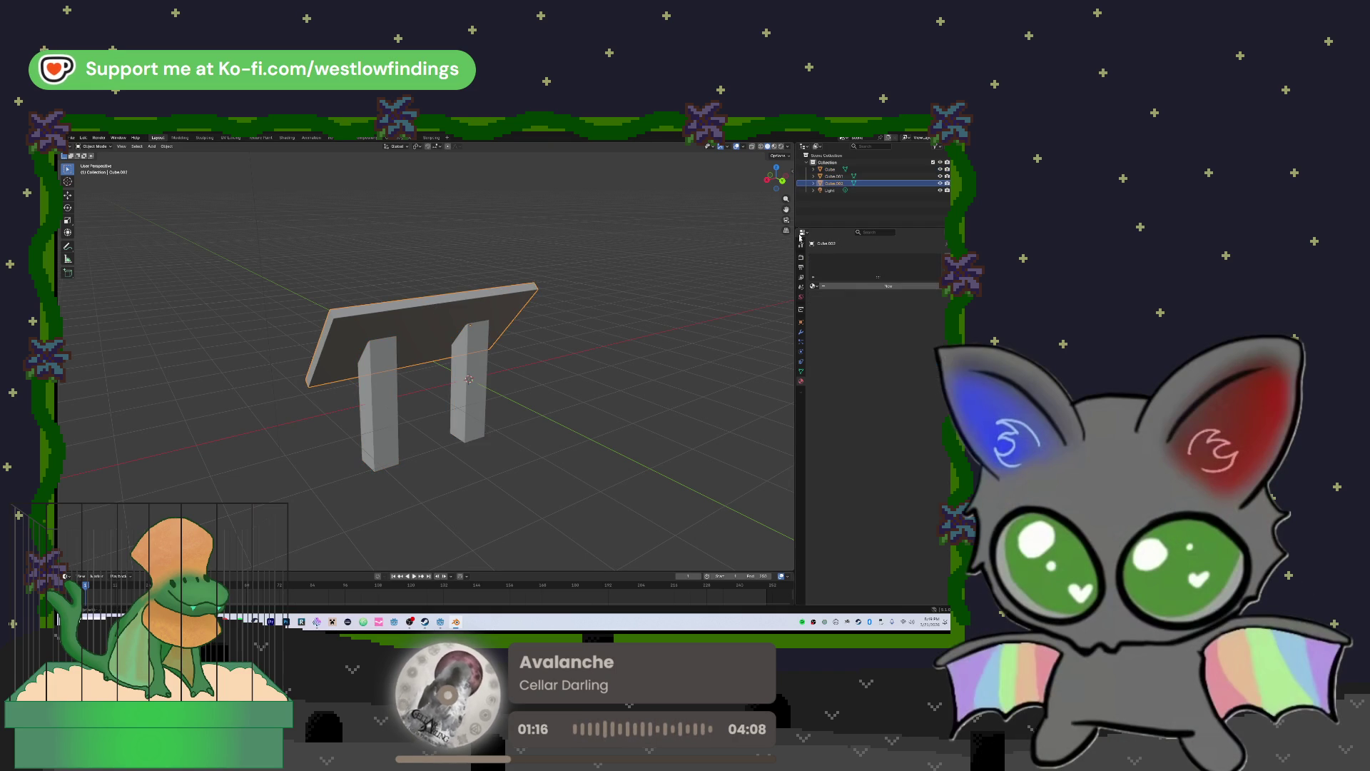
left_click(888, 286)
left_click(889, 330)
left_click_drag(903, 235, 935, 228)
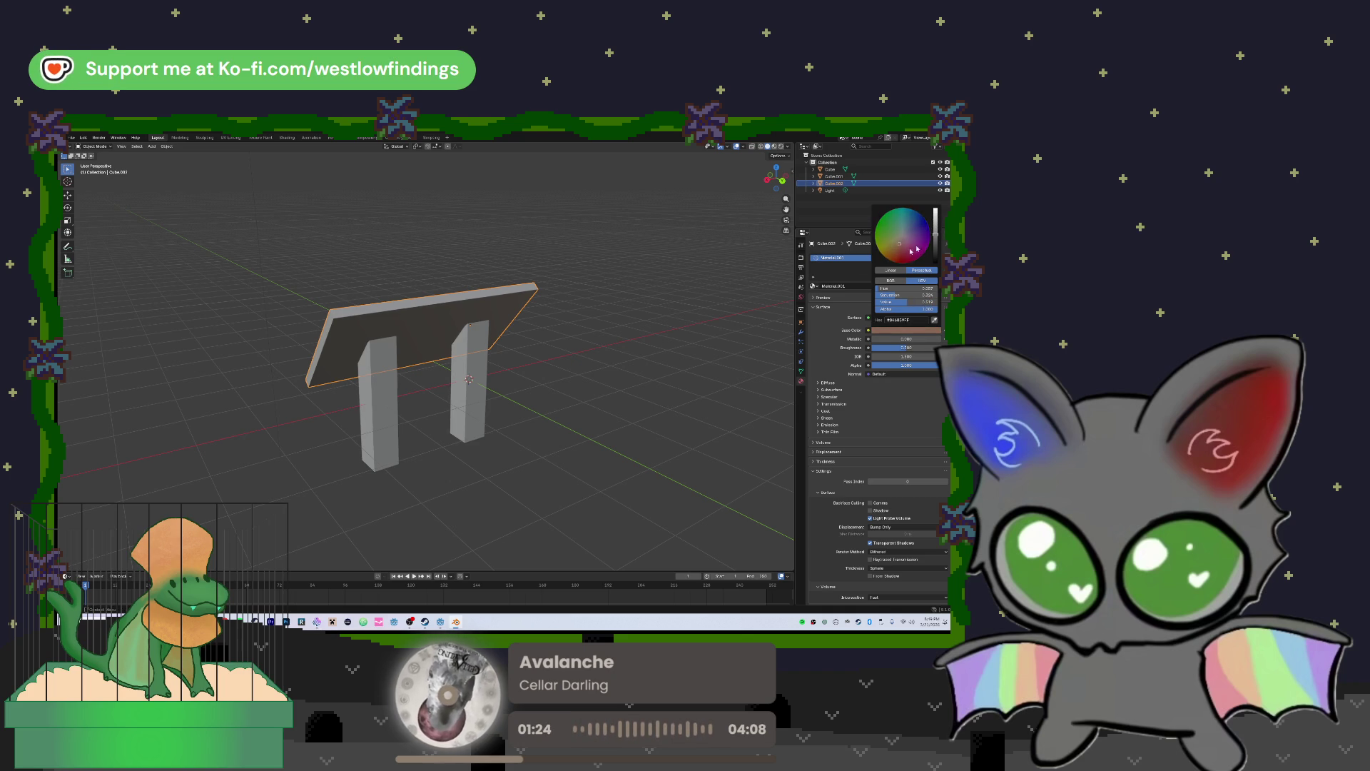
left_click(842, 214)
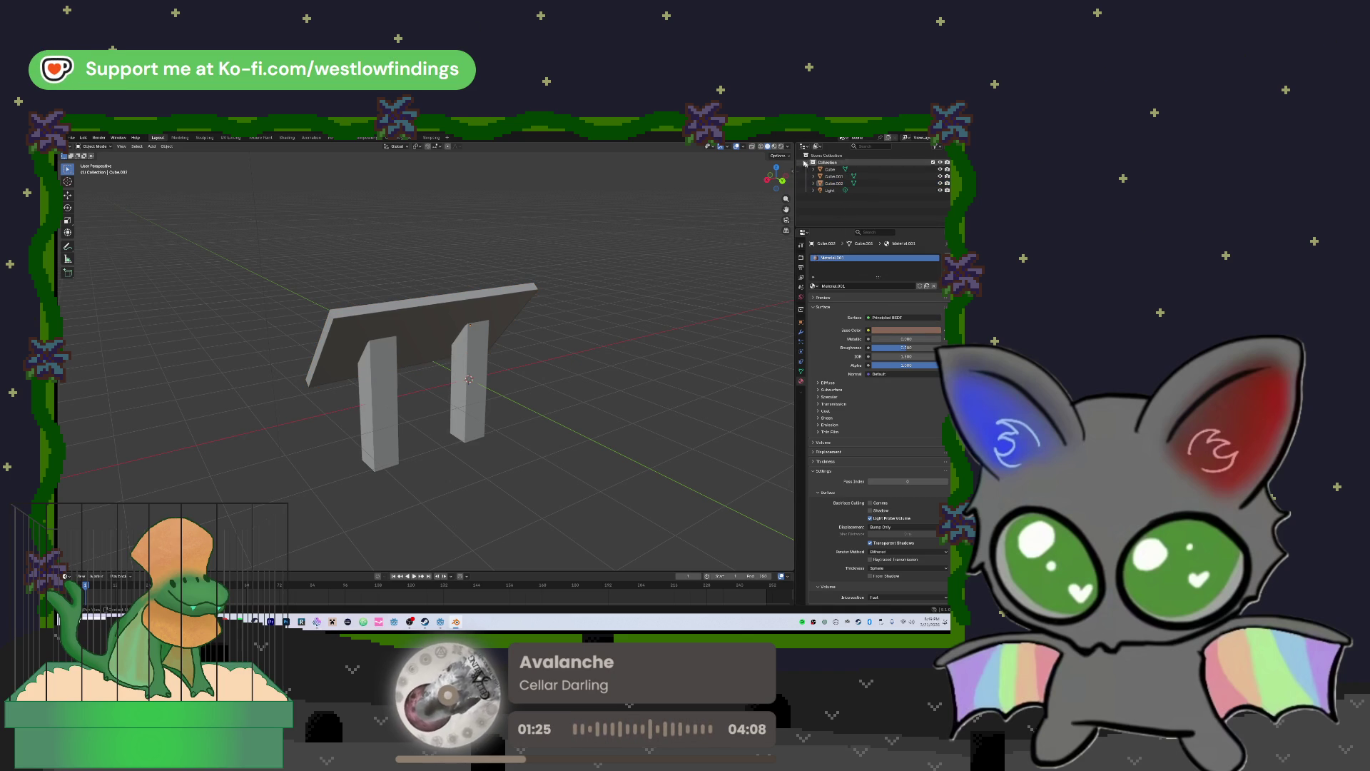
Try an olive-yellow panel colour, undo it, and reframe the sign from the front
mouse_move(451, 264)
left_mouse_down()
mouse_move(413, 254)
mouse_move(385, 300)
left_mouse_up()
left_click(414, 343)
left_click(902, 330)
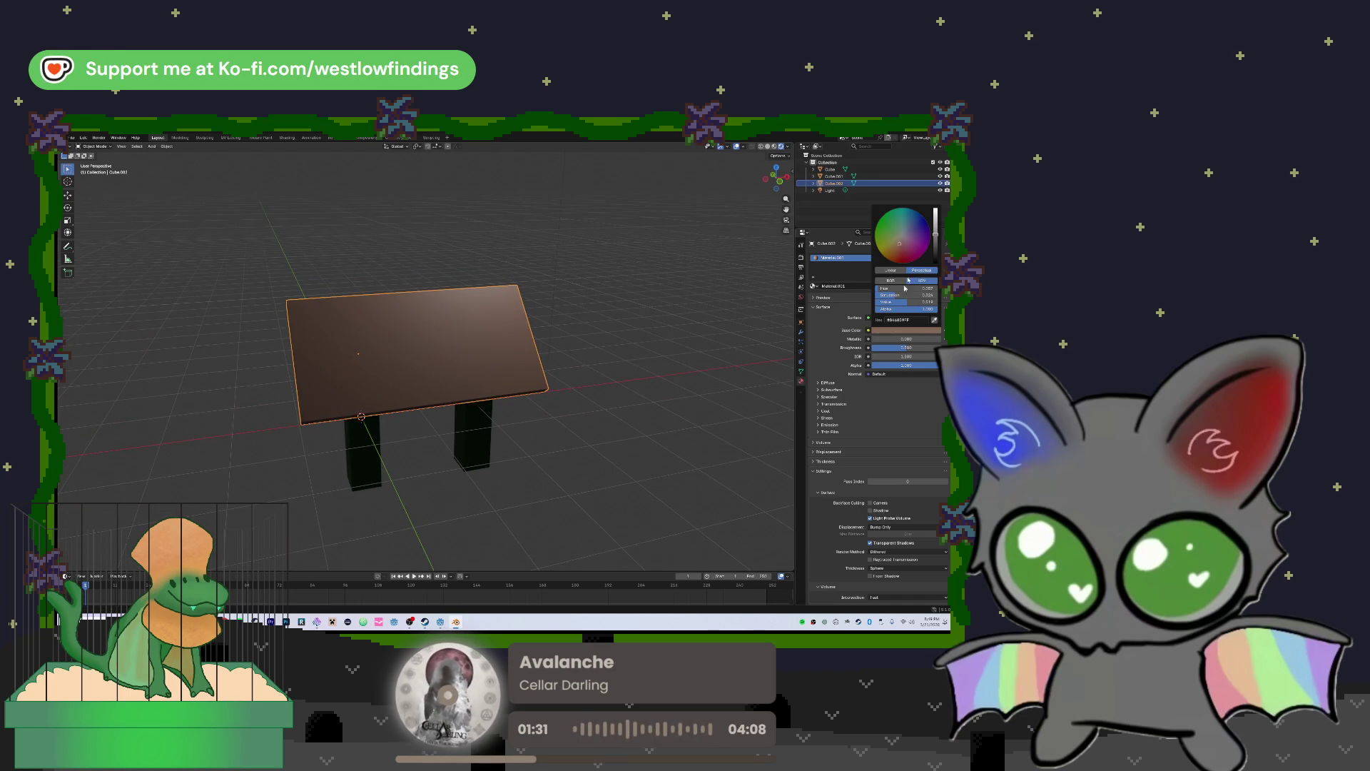
left_click_drag(916, 232, 895, 239)
key("ctrl+z")
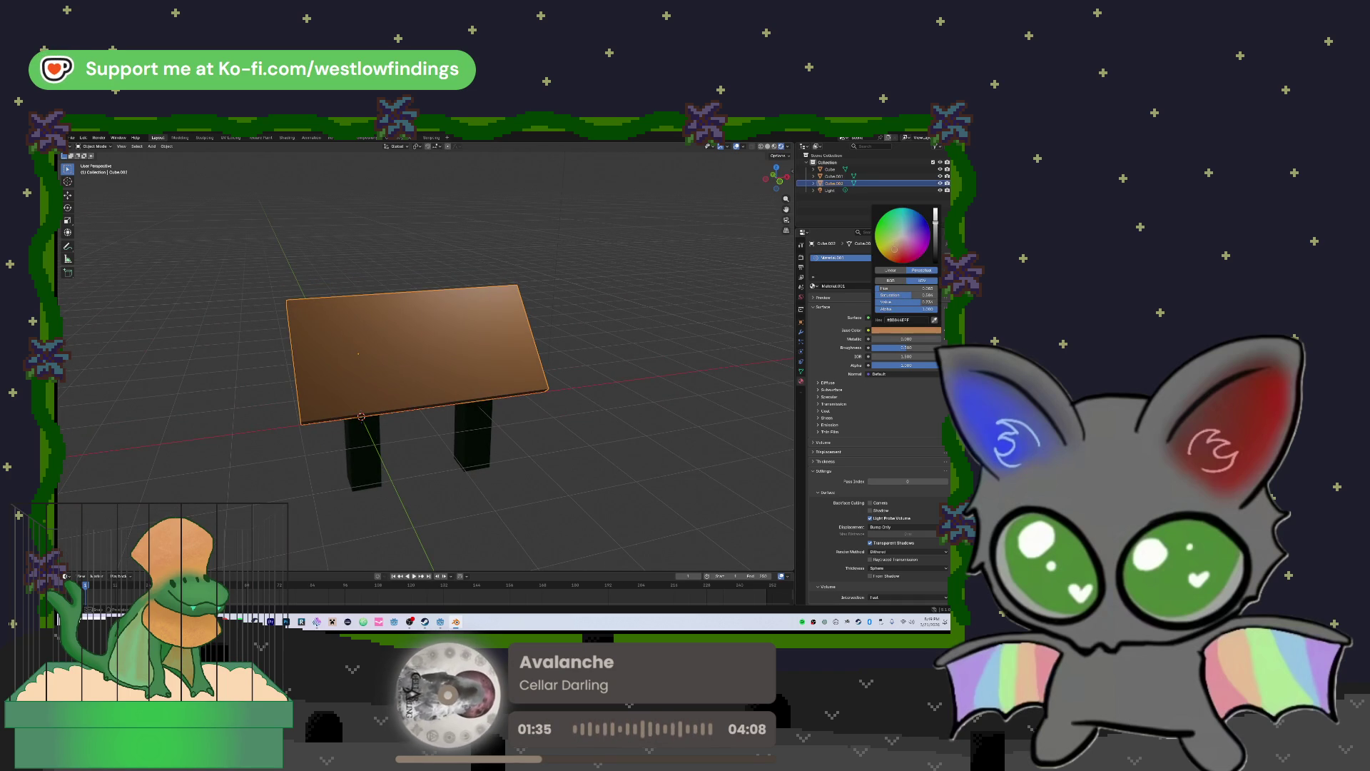
mouse_move(663, 248)
left_mouse_down()
mouse_move(665, 230)
mouse_move(610, 275)
mouse_move(587, 259)
mouse_move(550, 276)
mouse_move(535, 210)
left_mouse_up()
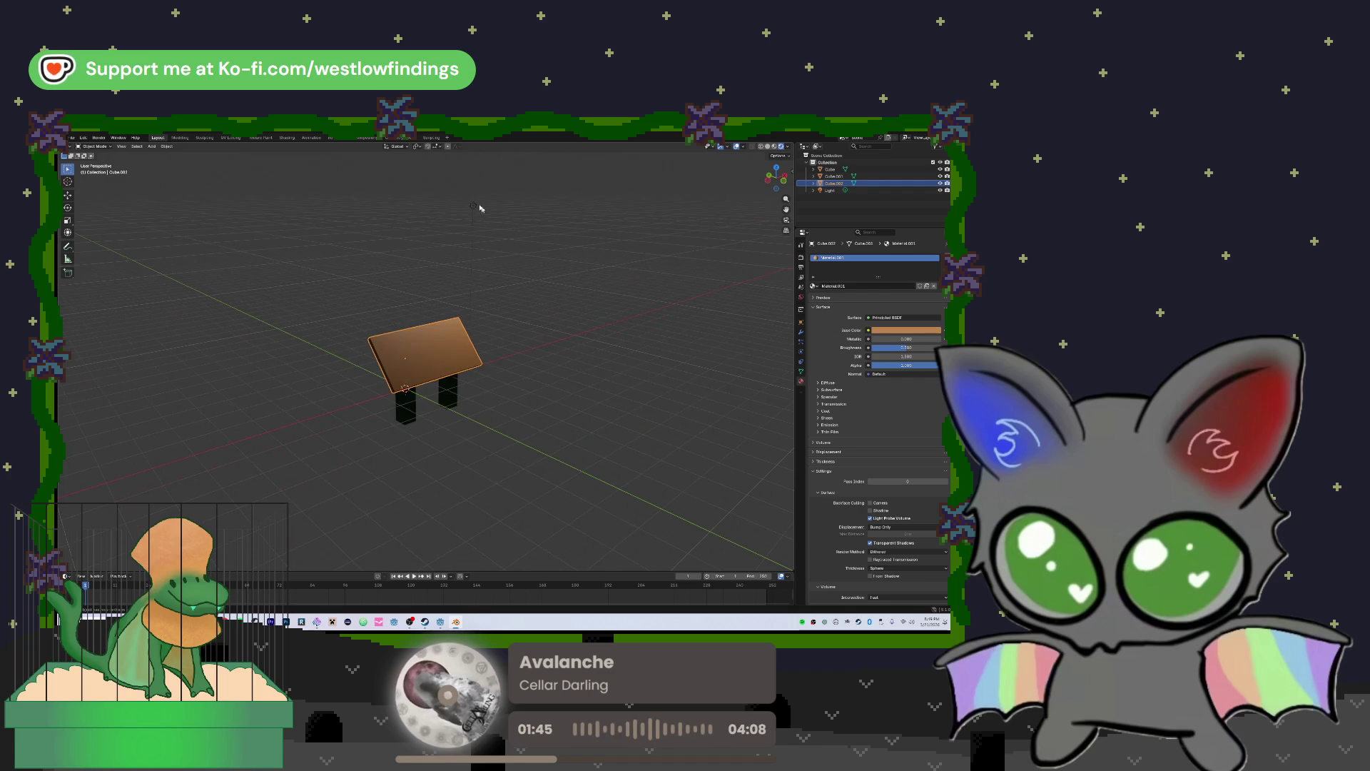
left_click(472, 207)
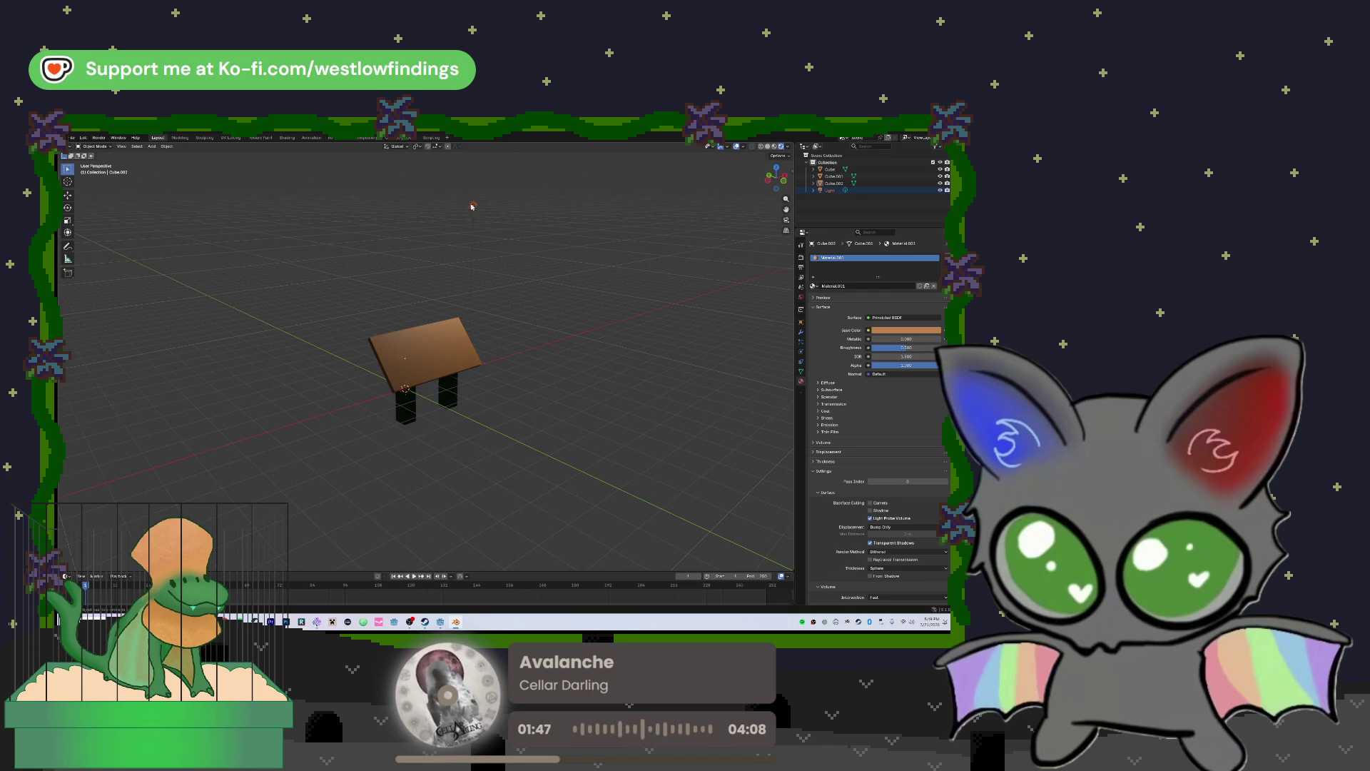
Move the scene light to the right along X and lower it along Z
key("g")
key("x")
left_click(646, 274)
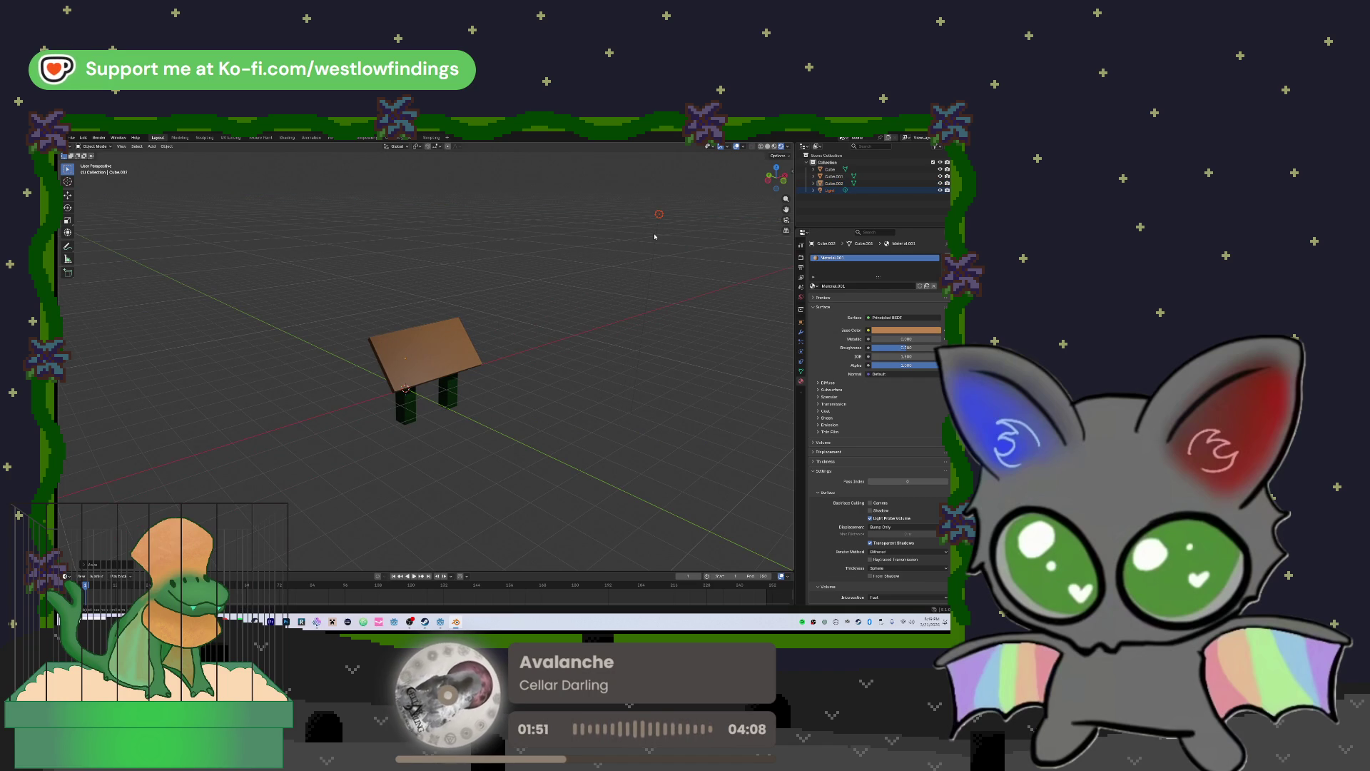
key("g")
key("z")
left_click(657, 364)
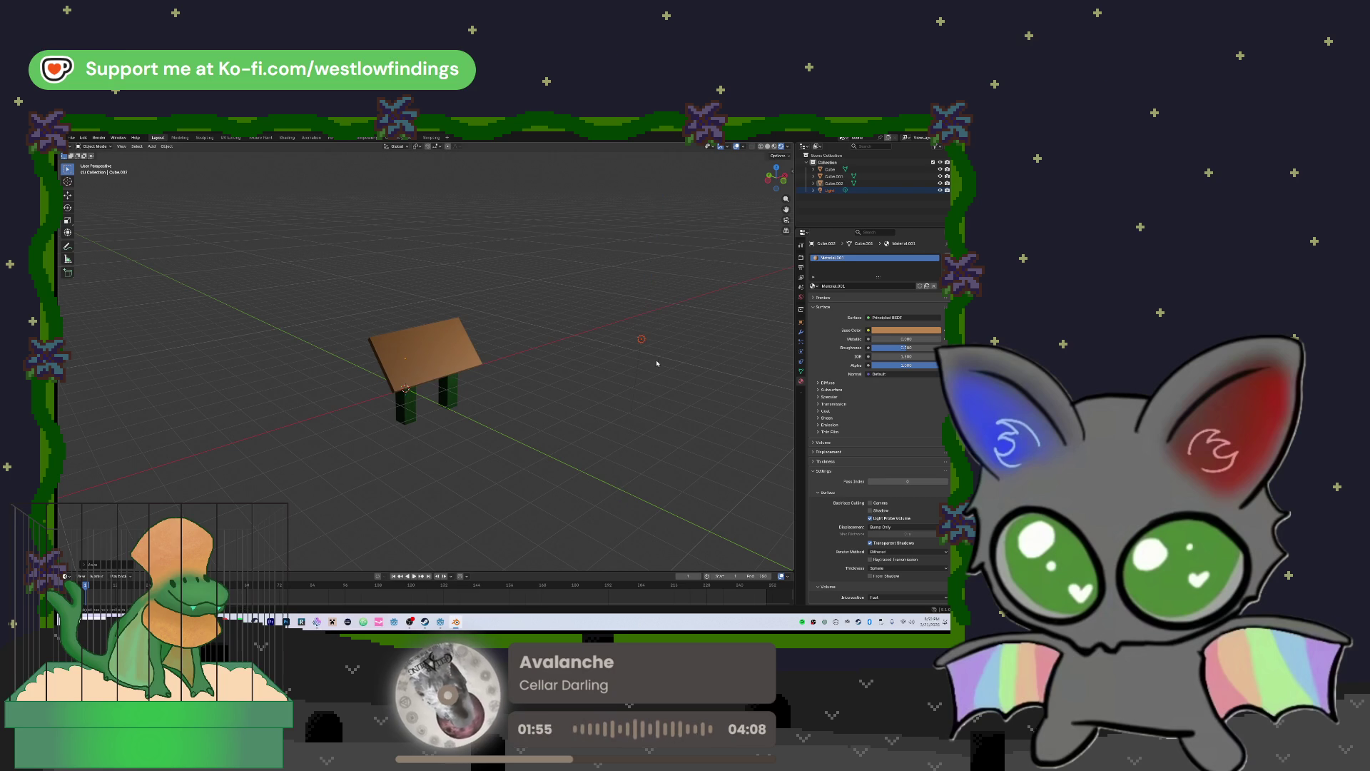
Capture a screenshot of the sign model region
left_click_drag(682, 327, 673, 322)
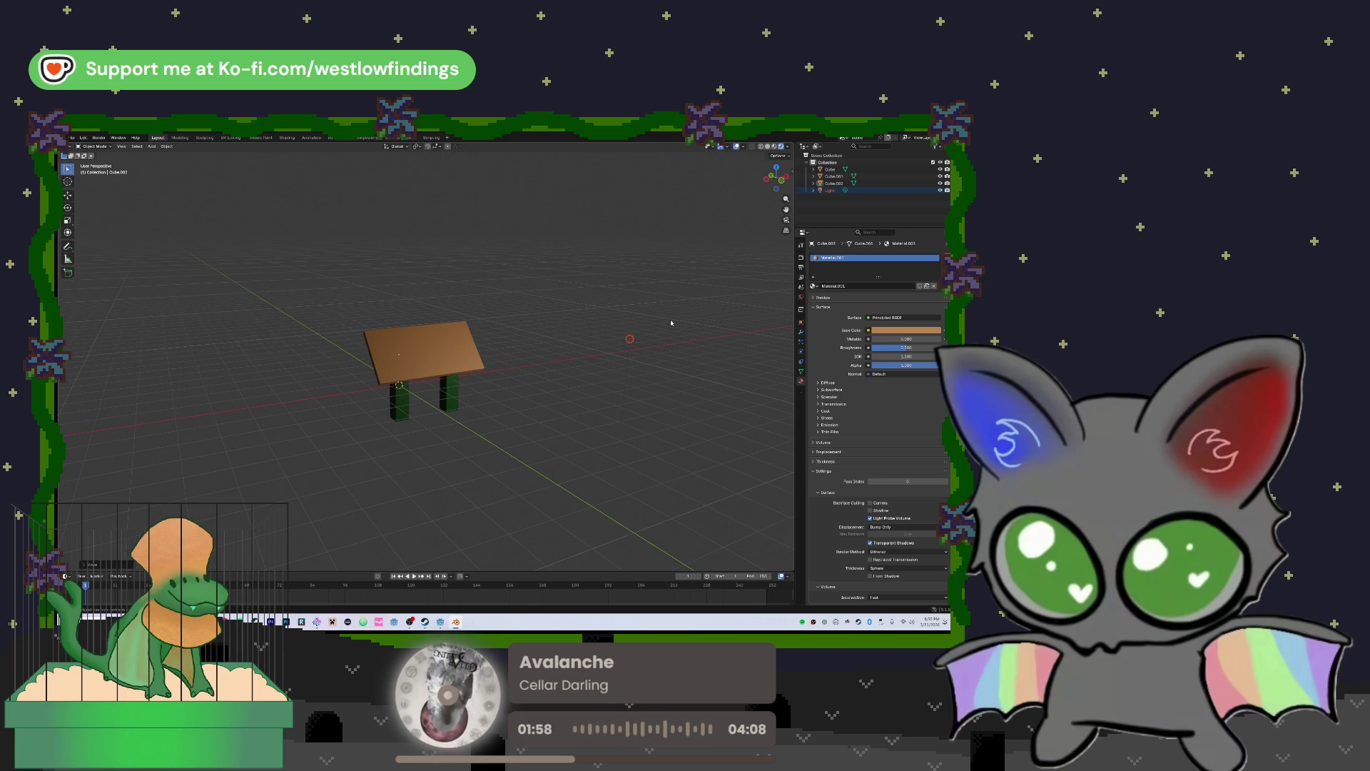
key("super+shift+s")
left_click_drag(274, 251, 689, 492)
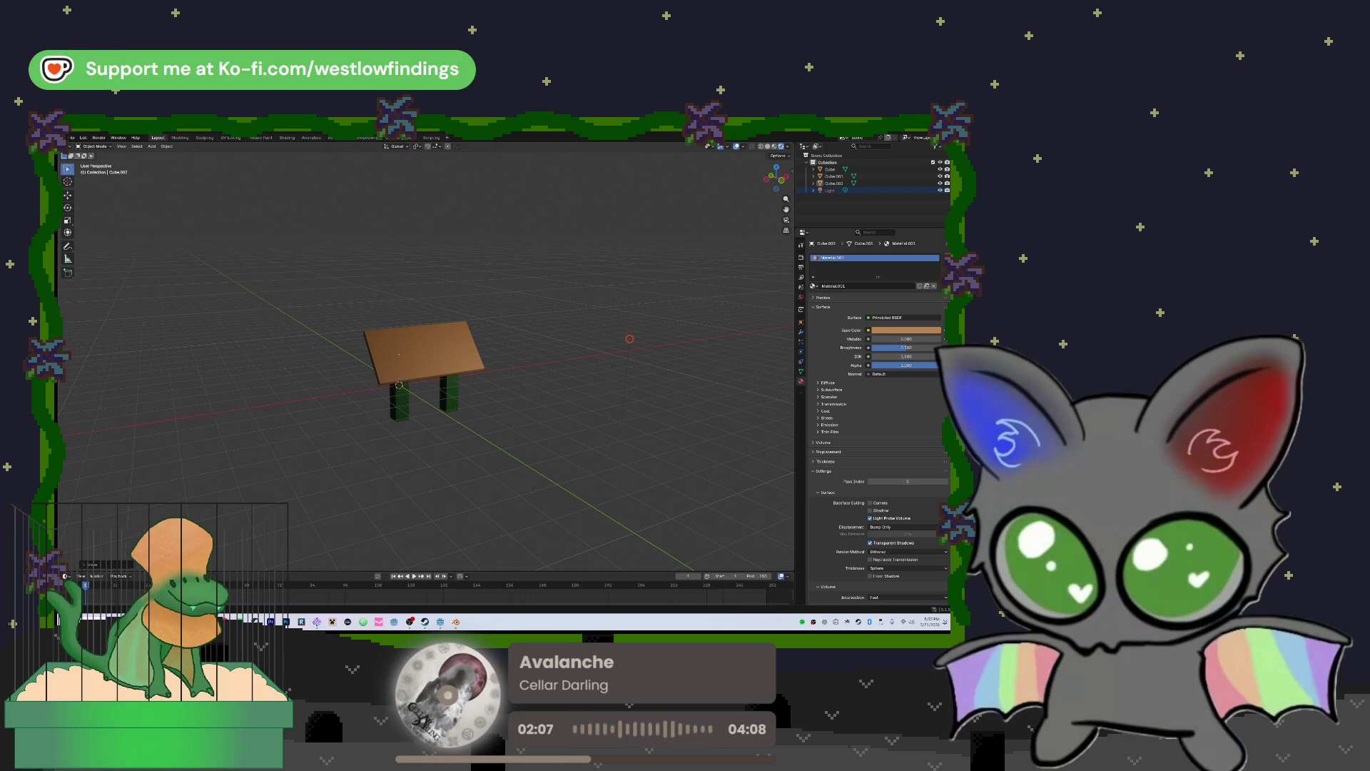
Open the 3D model progress thread in Discord and attach the new screenshot
left_click(284, 622)
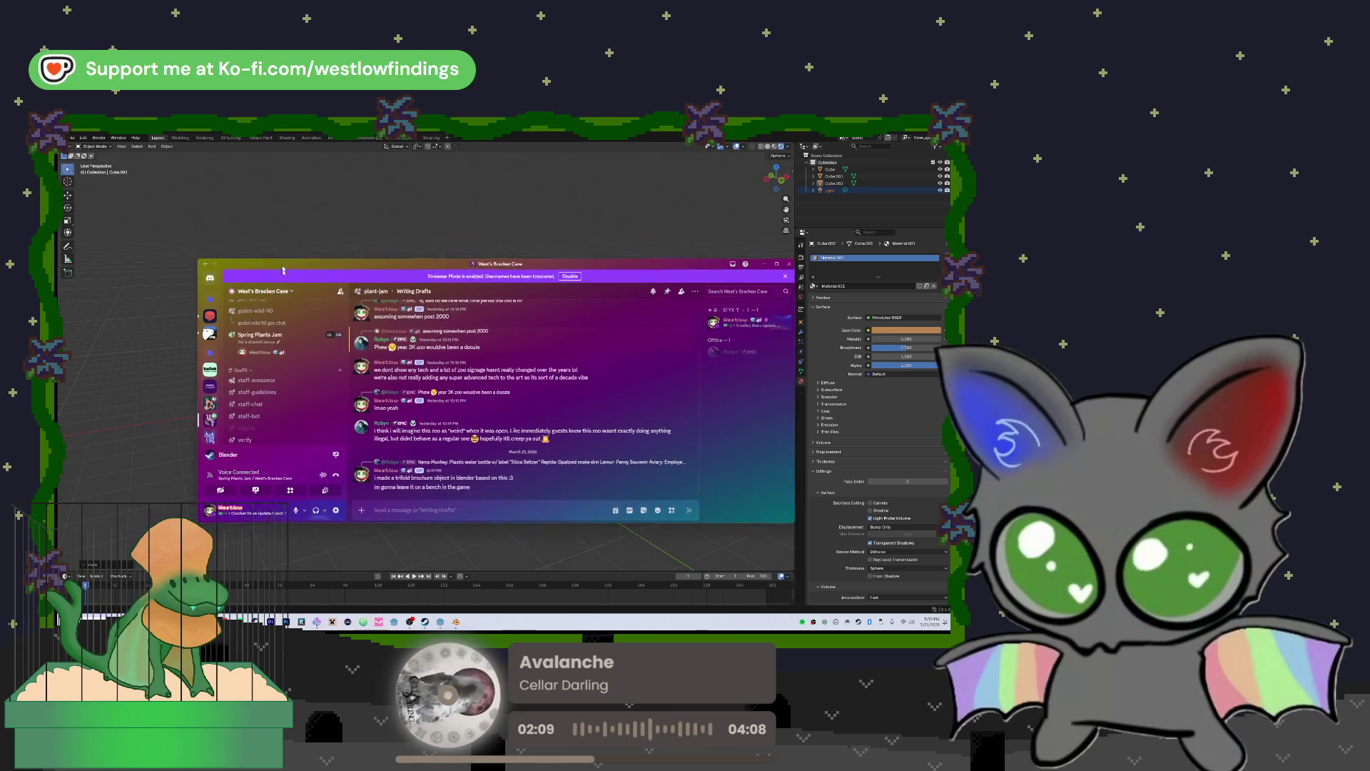
scroll(284, 407, "up", 2)
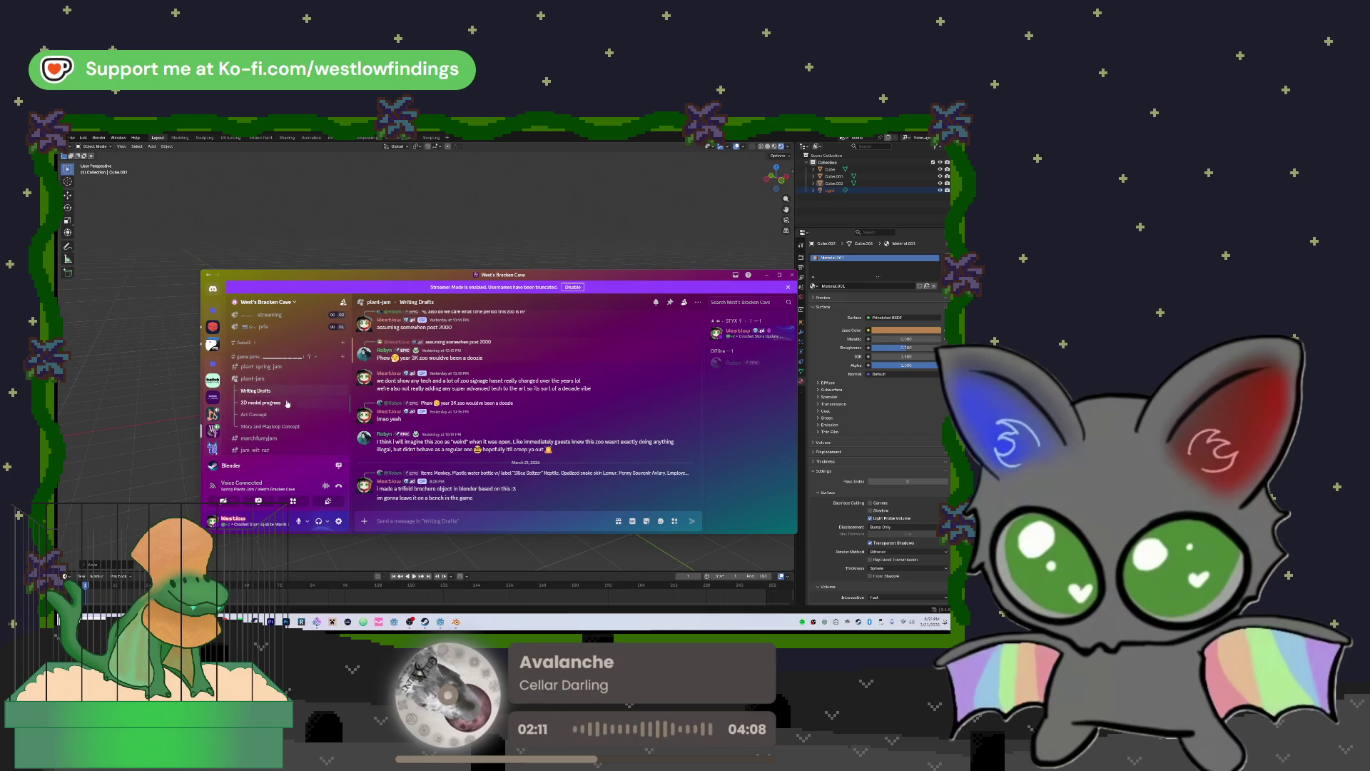
left_click(278, 403)
double_click(362, 522)
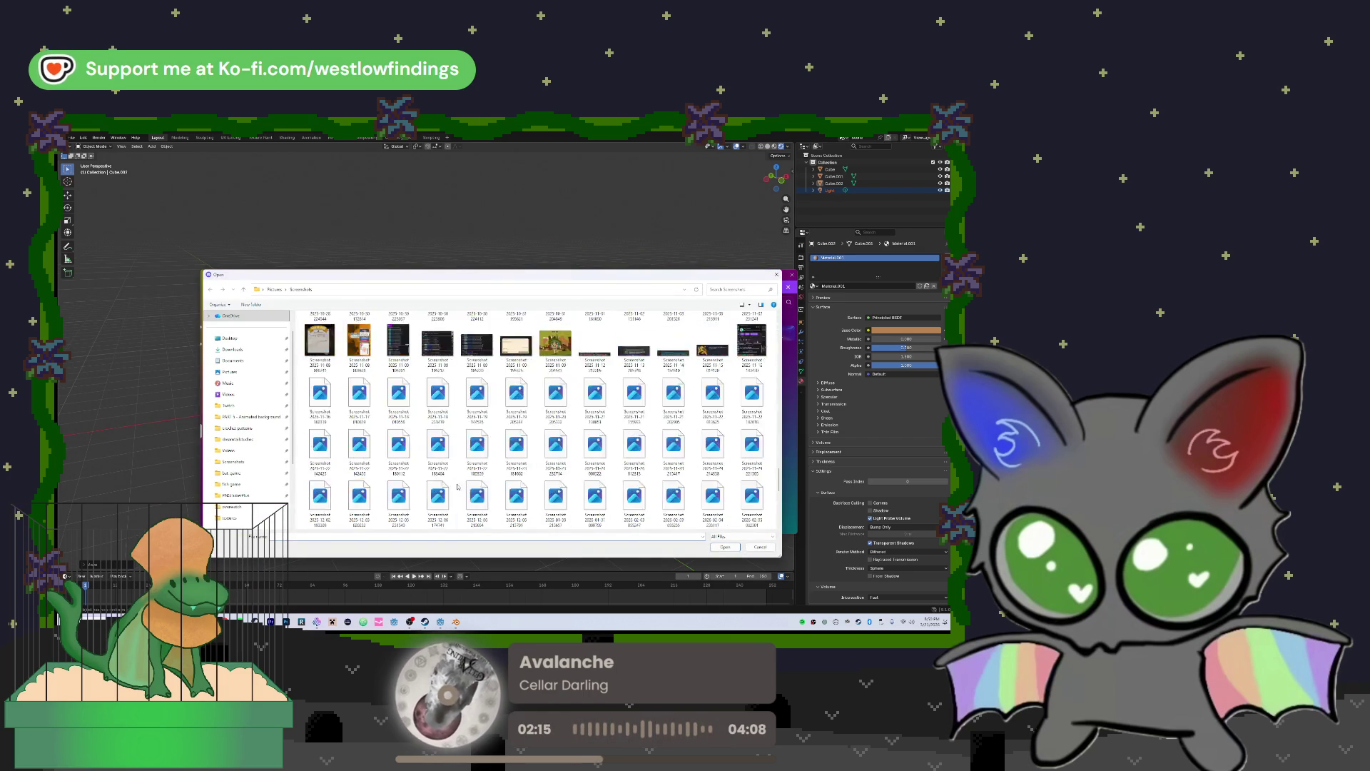
scroll(447, 453, "down", 10)
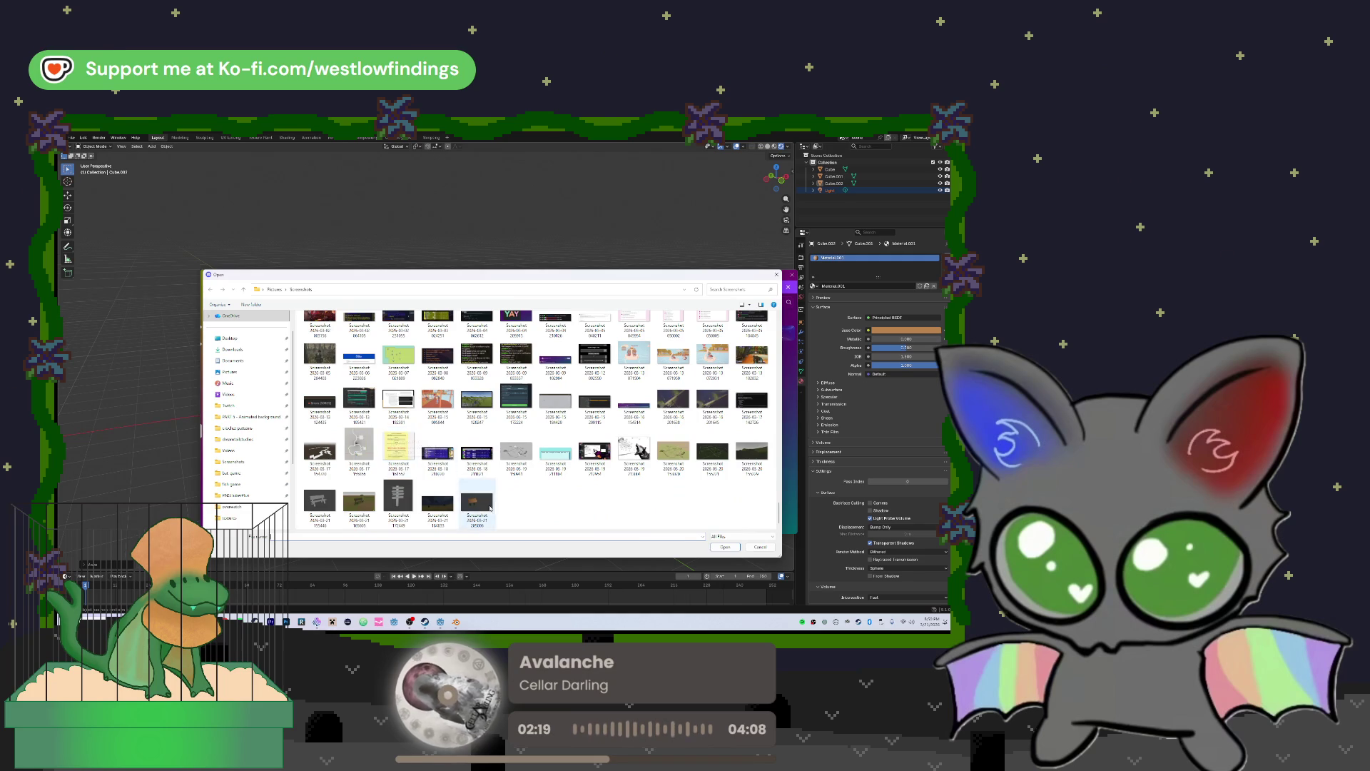
double_click(457, 509)
Send it with the caption 'the signage around the enclosures' and return to Blender
type("the signage ar")
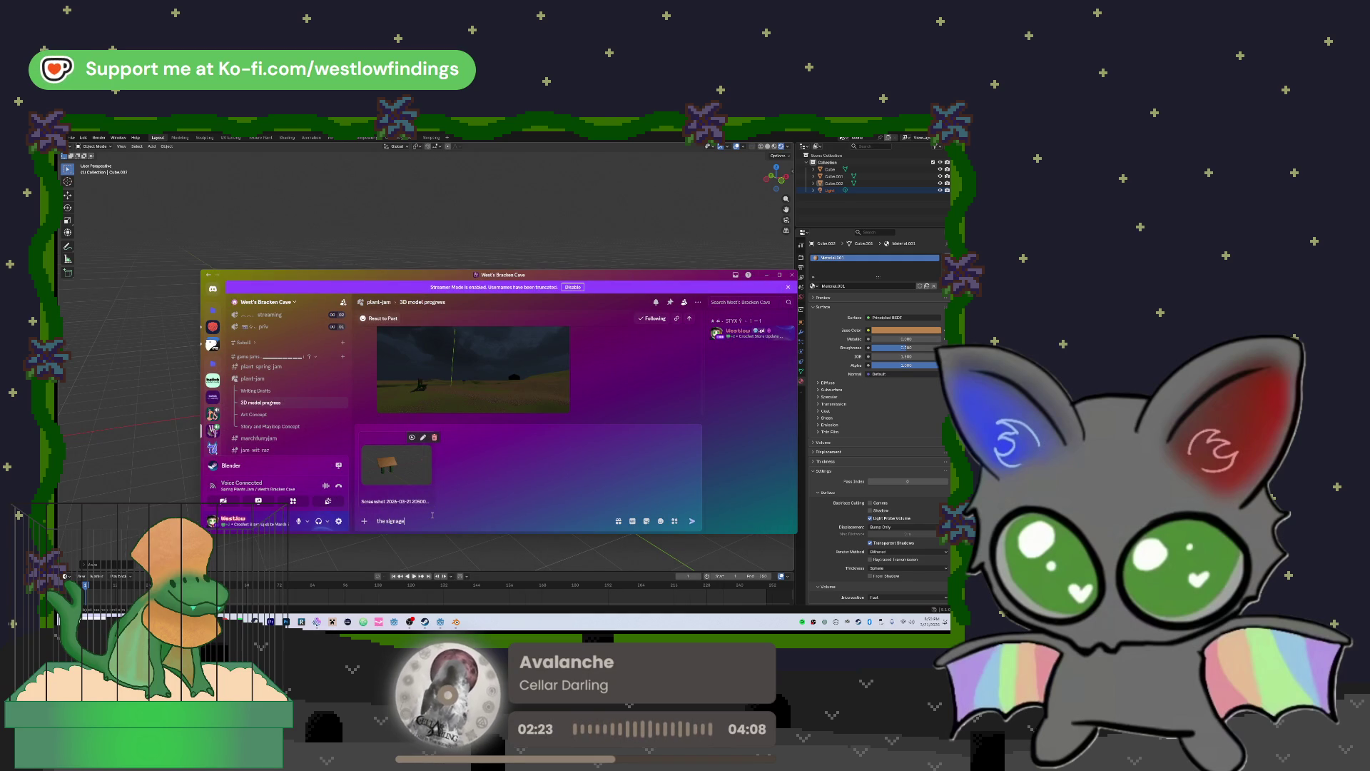
type("ound the enclosures")
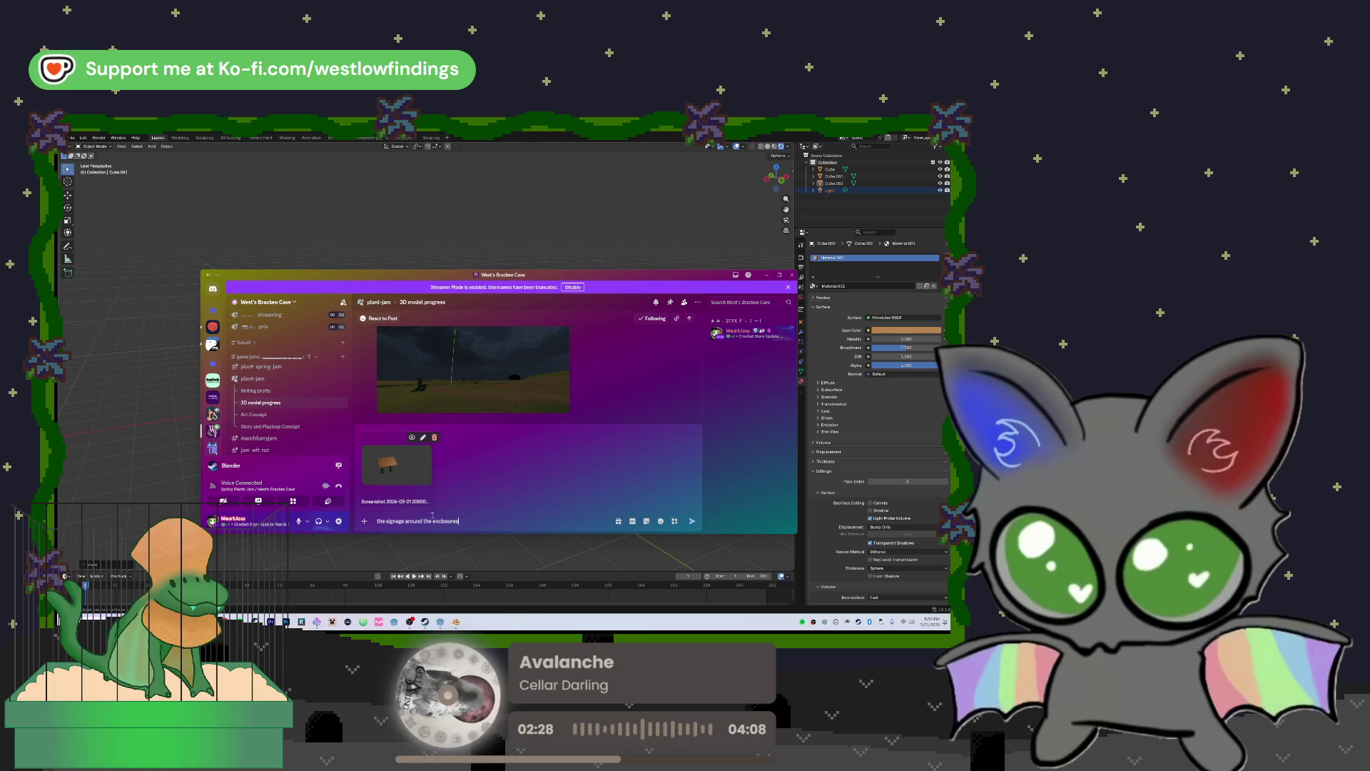
key("Return")
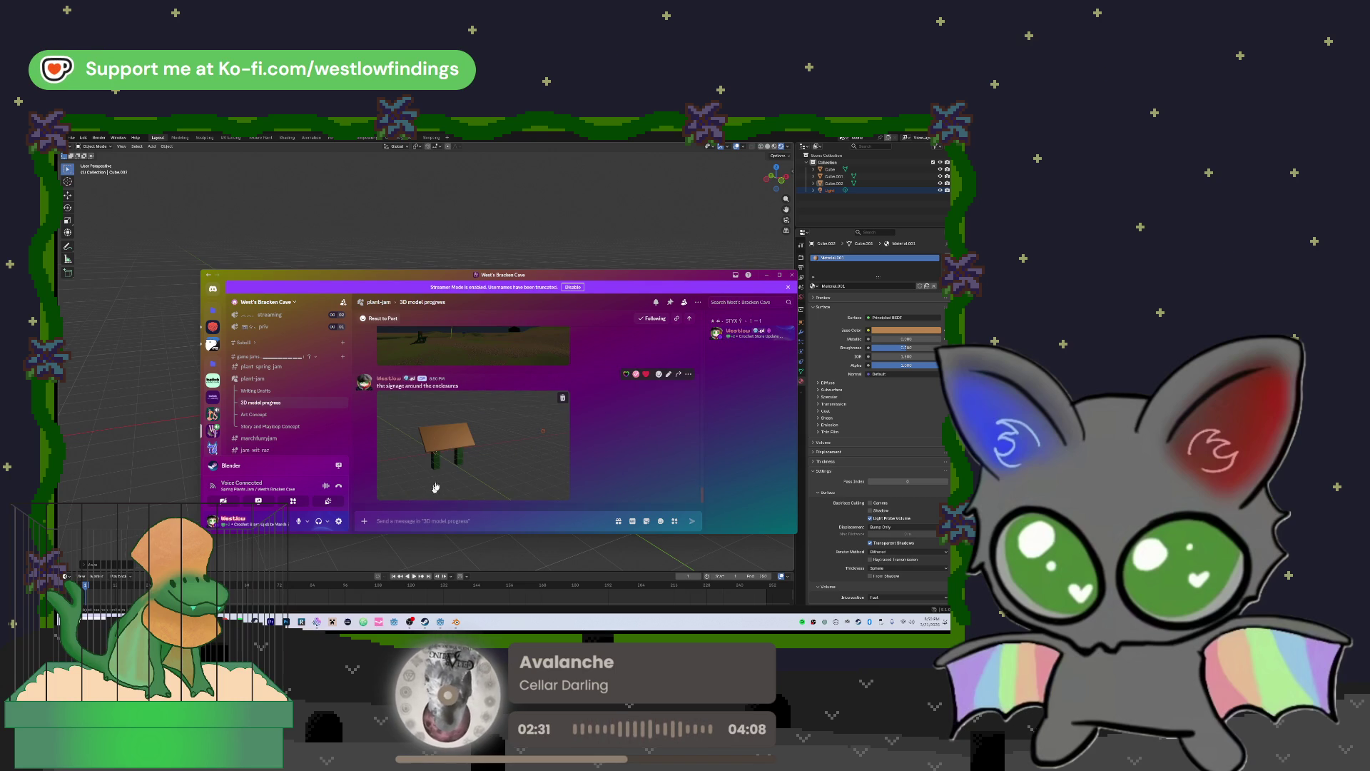
left_click(406, 254)
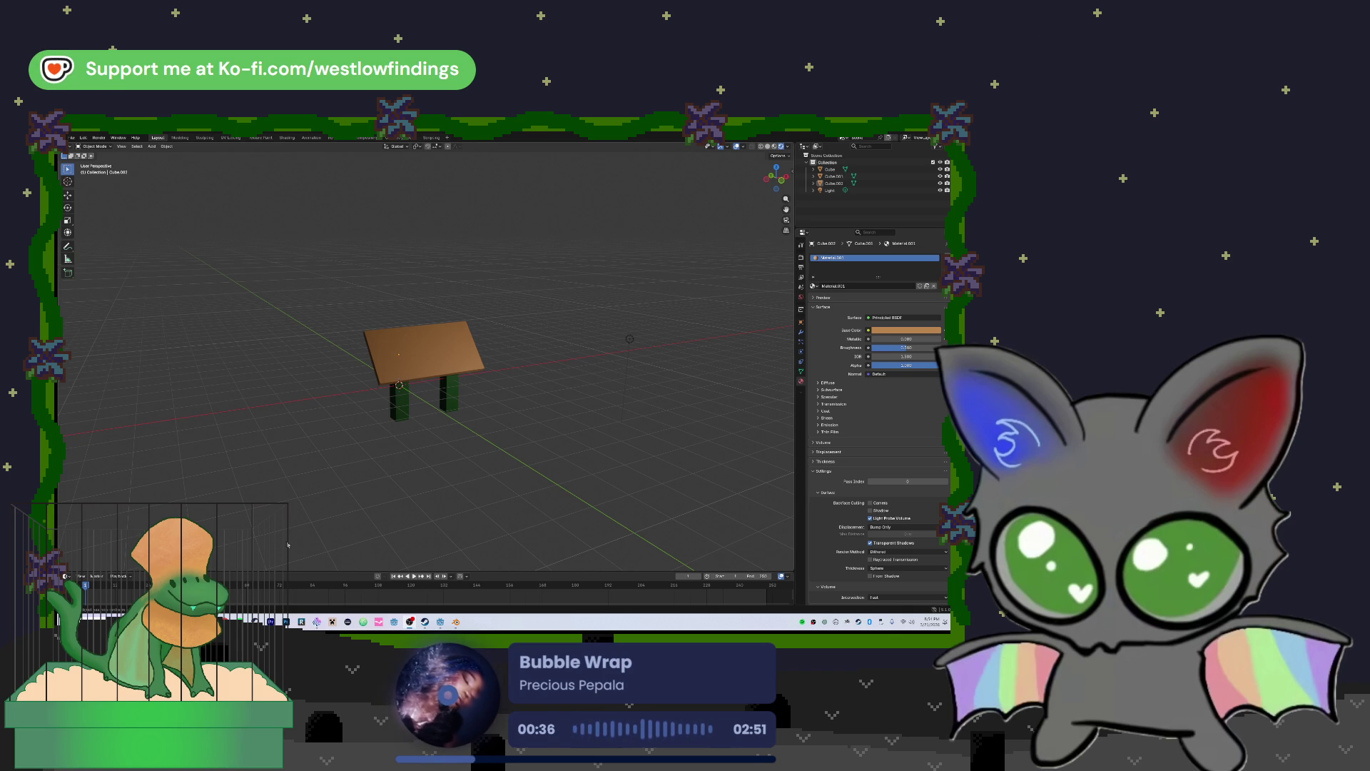
mouse_move(474, 463)
left_mouse_down()
mouse_move(352, 460)
mouse_move(471, 465)
mouse_move(453, 492)
mouse_move(438, 484)
mouse_move(470, 469)
left_mouse_up()
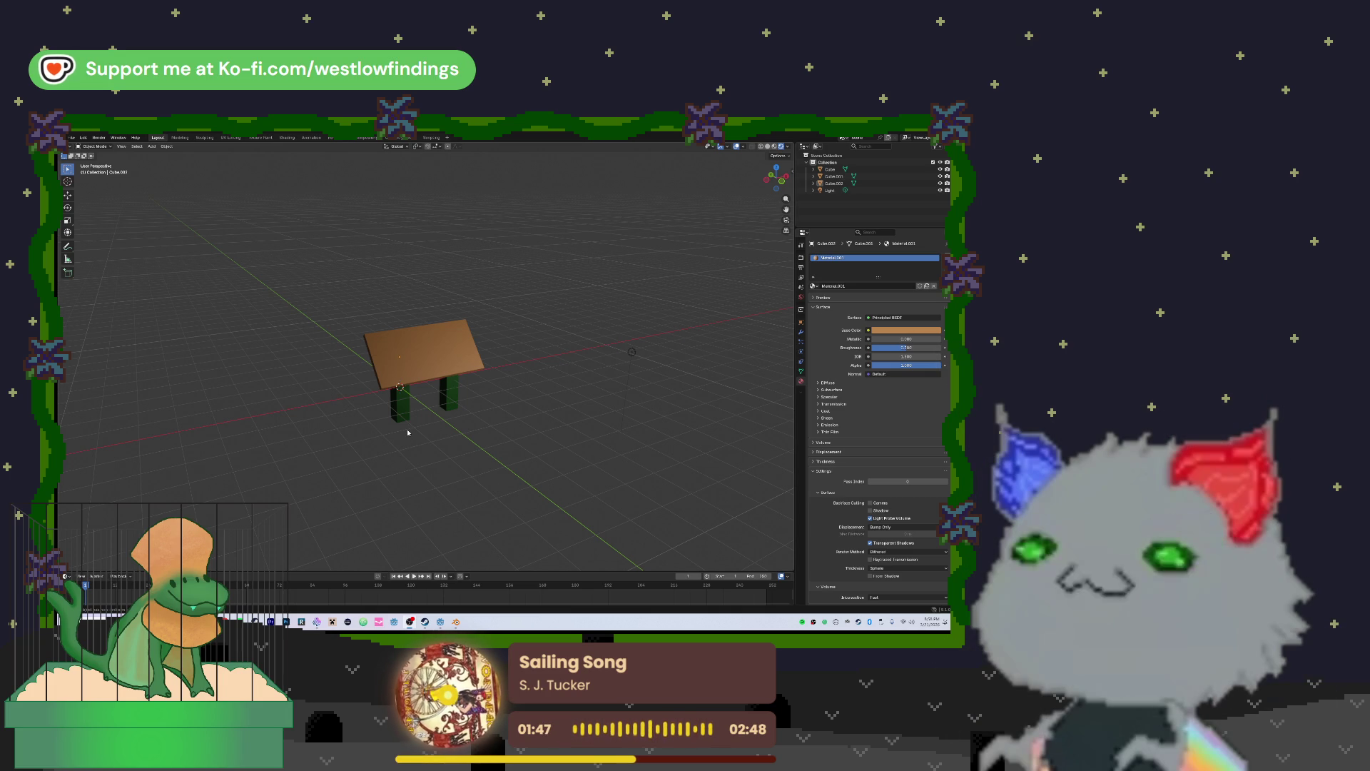
Save the sign model as a new .blend file in the Downloads folder
left_click(72, 137)
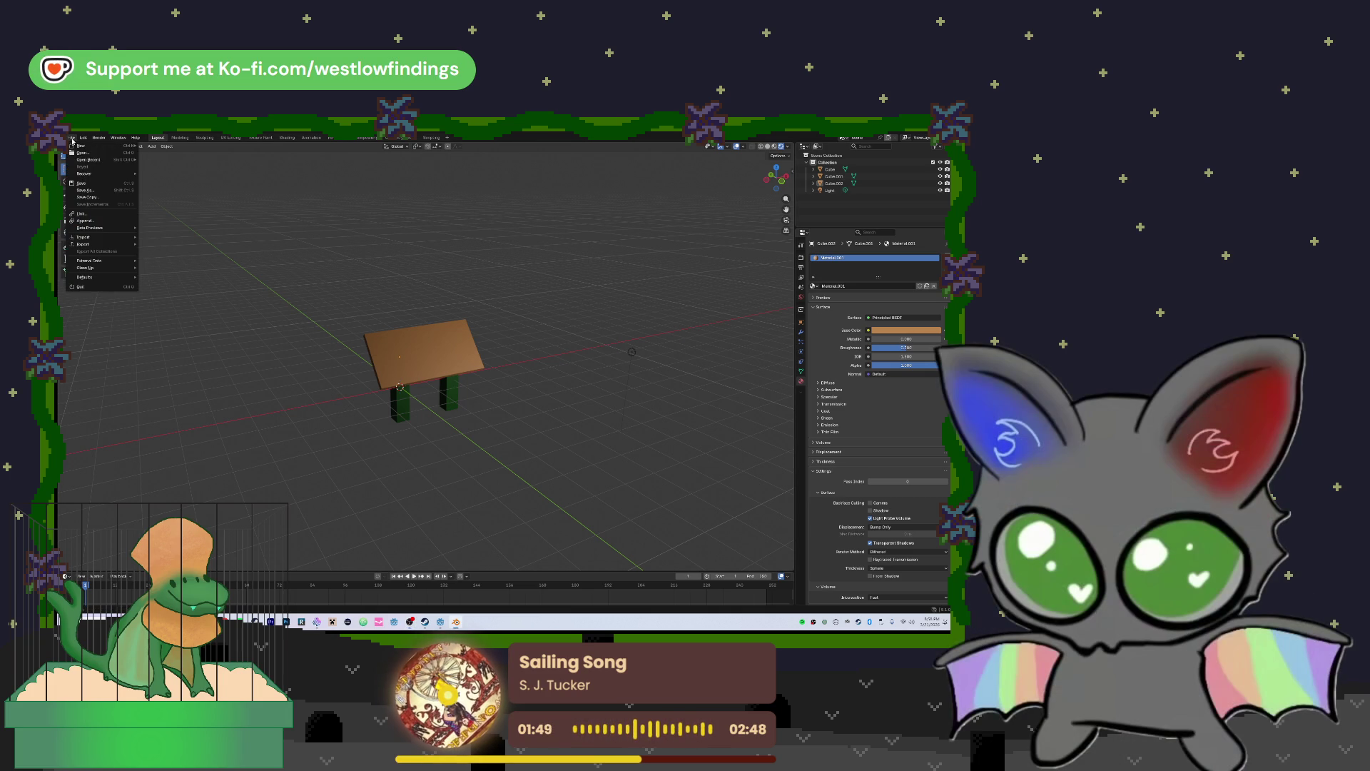
left_click(111, 189)
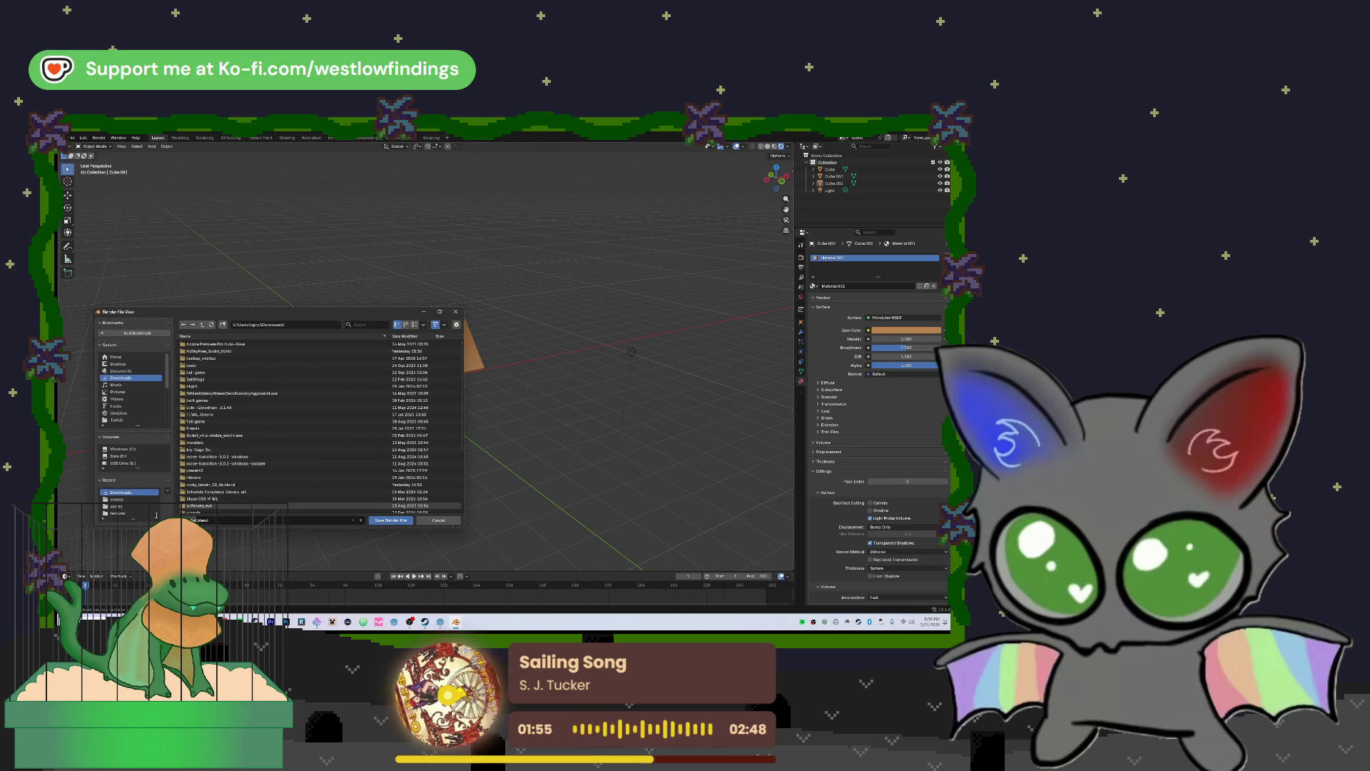
key("BackSpace")
key("BackSpace")
key("BackSpace")
type(".blend")
key("BackSpace")
key("BackSpace")
key("BackSpace")
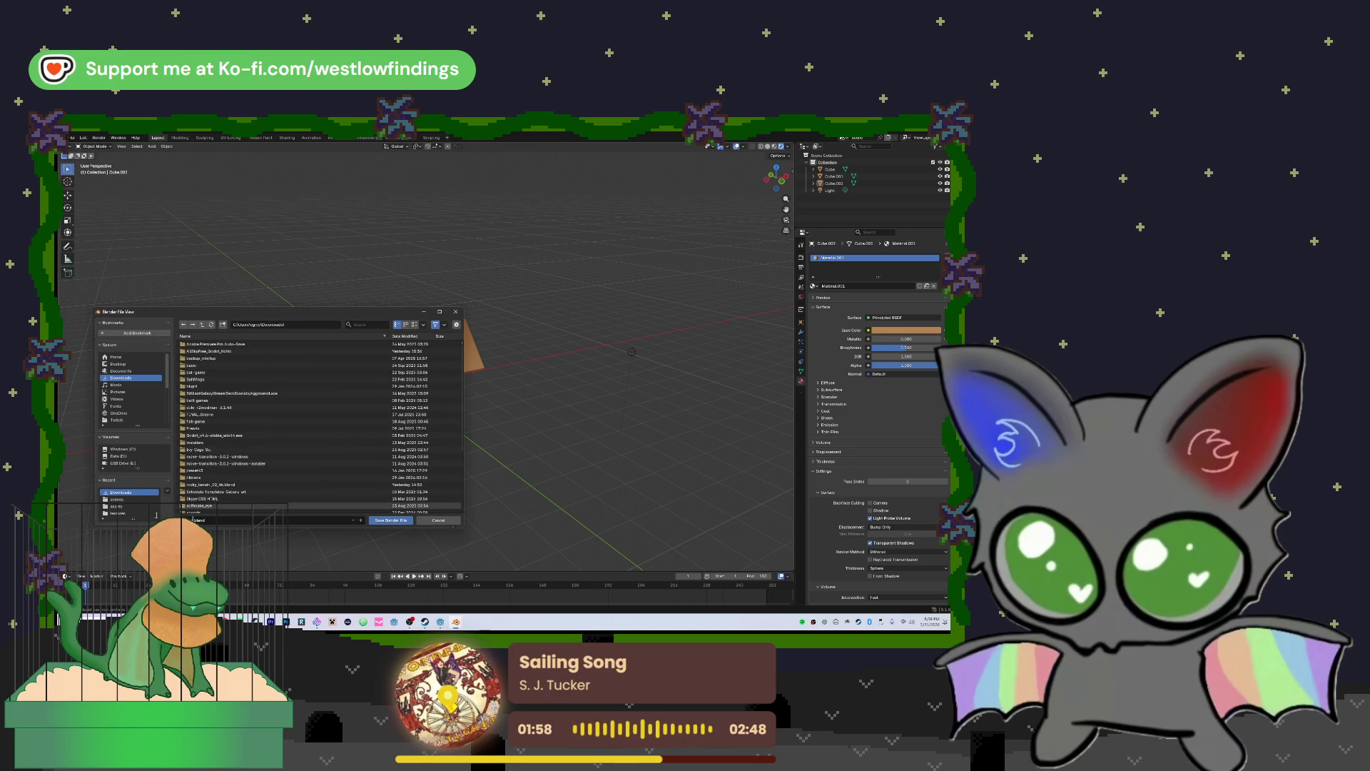
type(".blend")
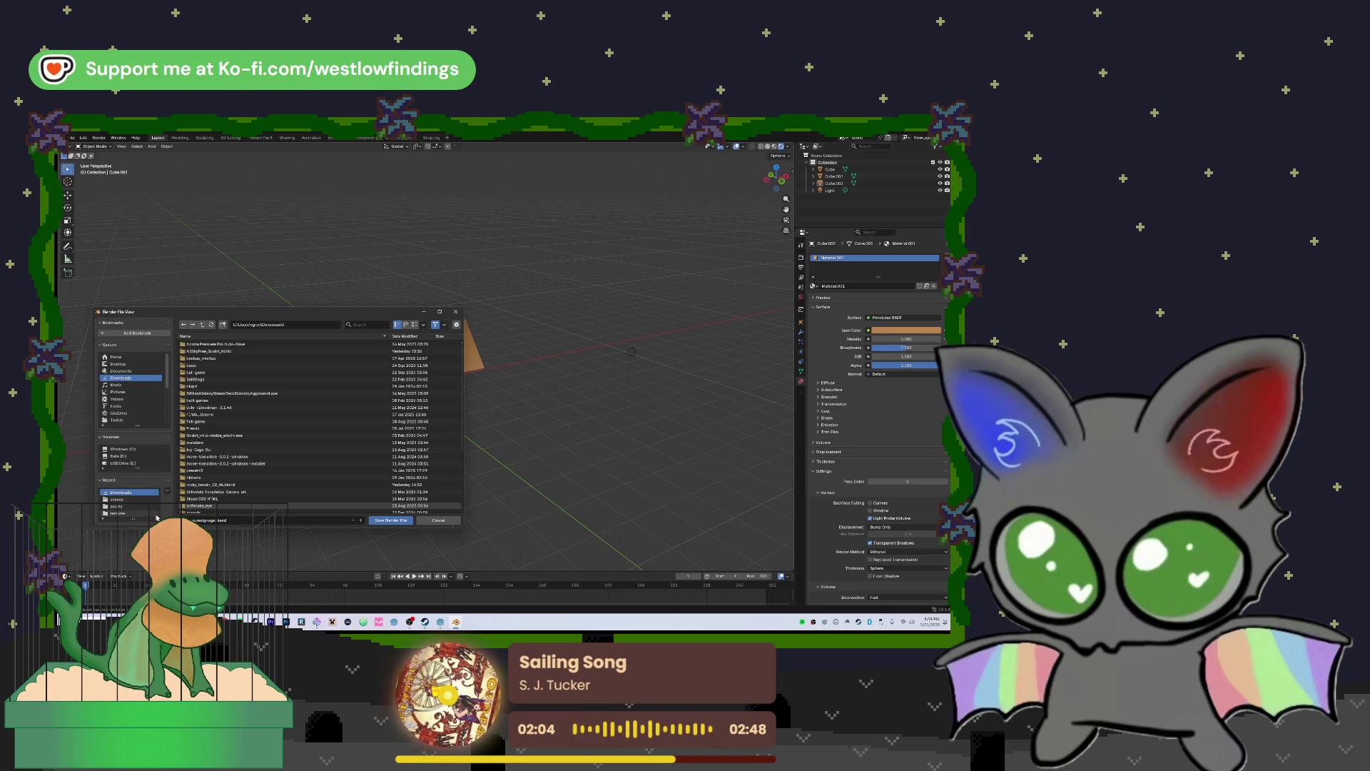
left_click(375, 520)
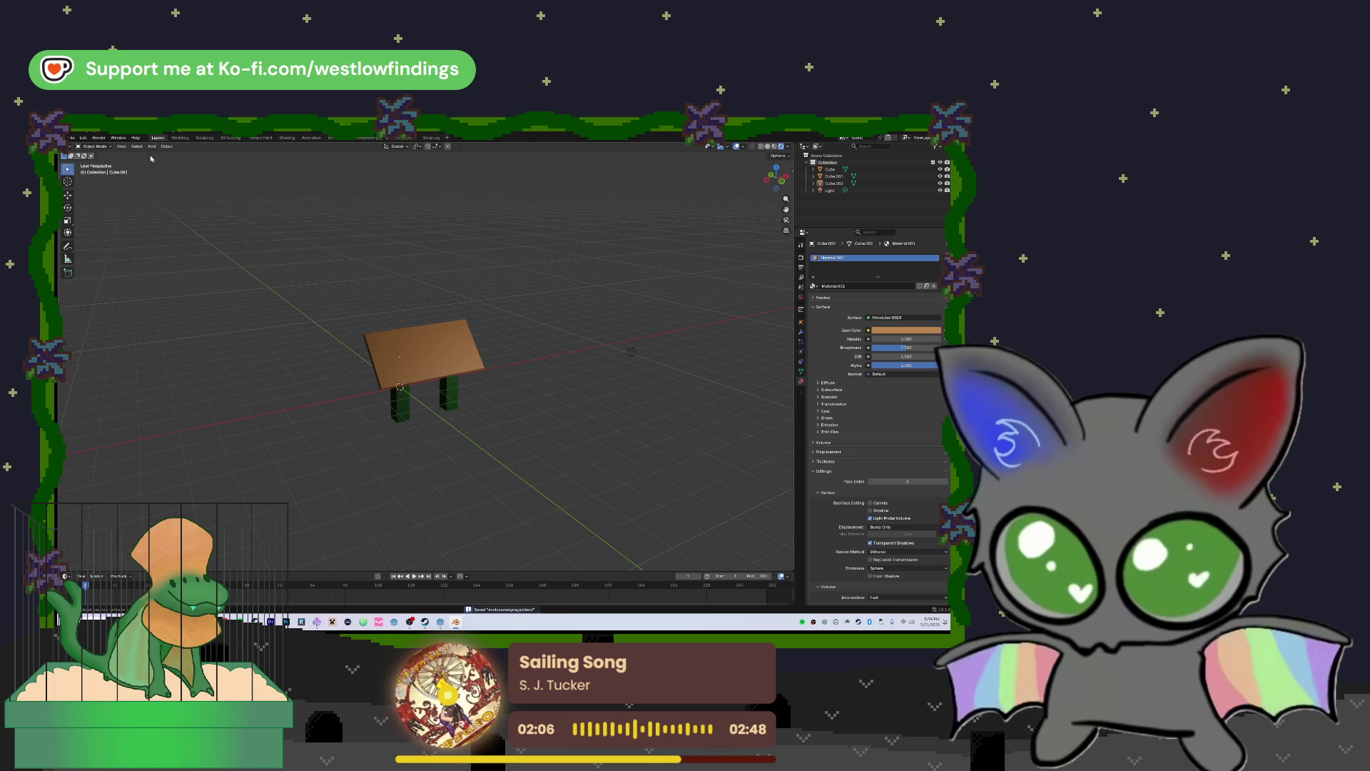
left_click(75, 139)
mouse_move(111, 247)
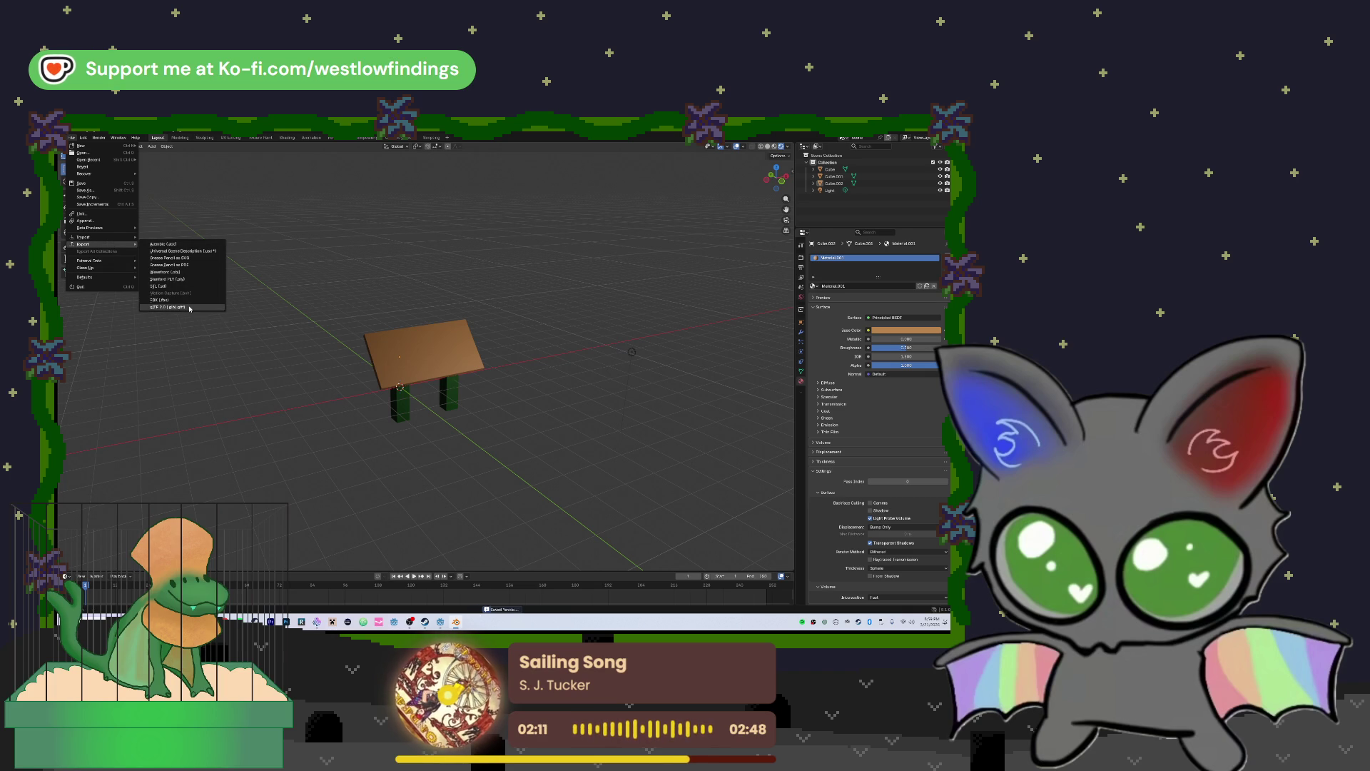
Export the sign model from Blender as glTF 2.0 into the Recent 'scenes' folder
left_click(168, 307)
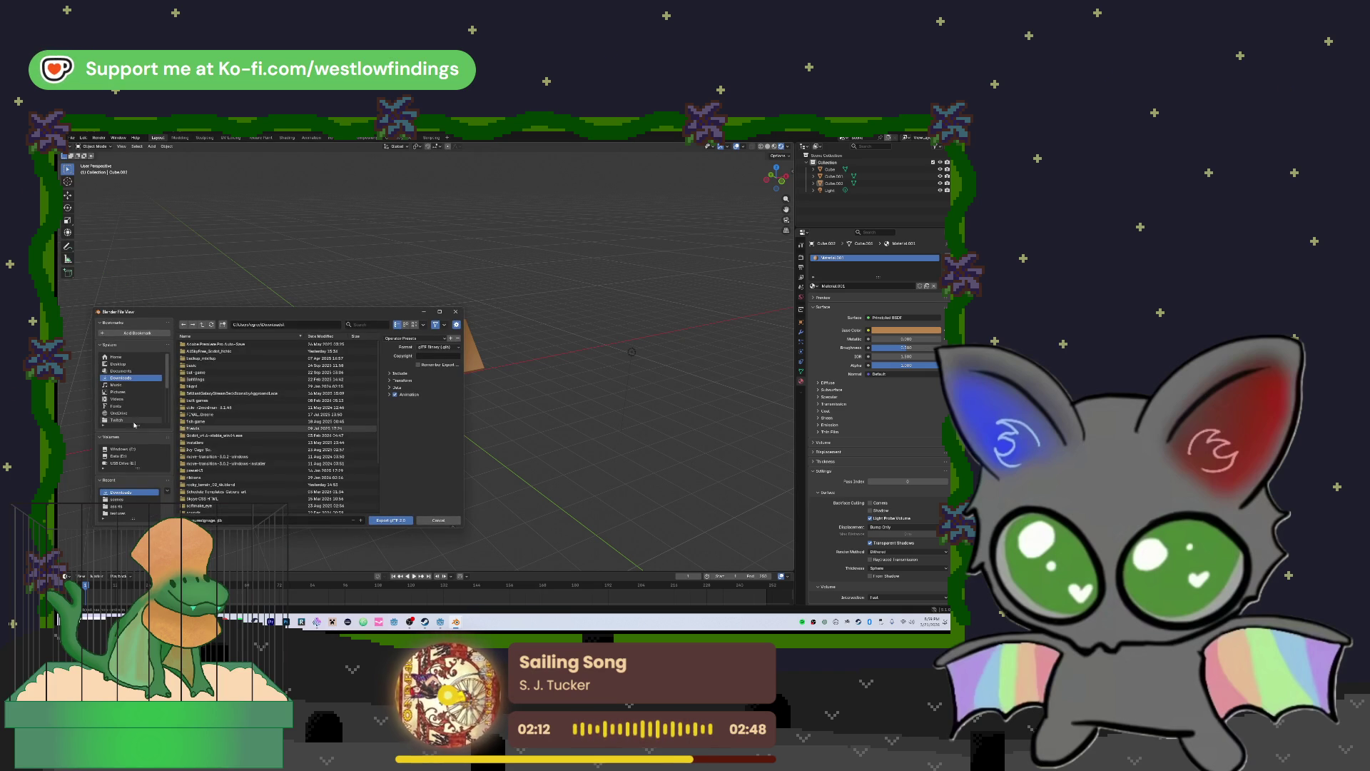
left_click(120, 500)
left_click(386, 521)
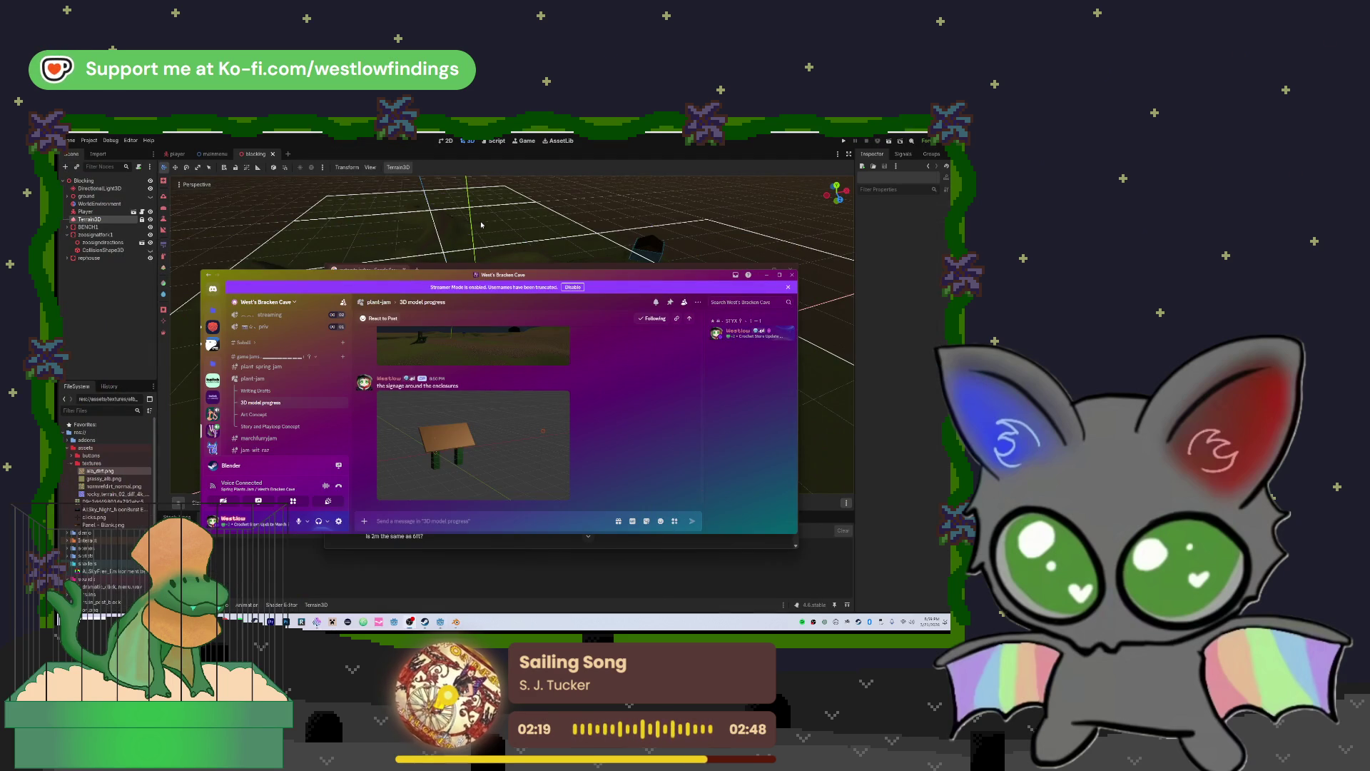
Sculpt a raised, bumpy ridge across the Terrain3D landscape with the raise brush
left_click(481, 225)
scroll(544, 426, "up", 5)
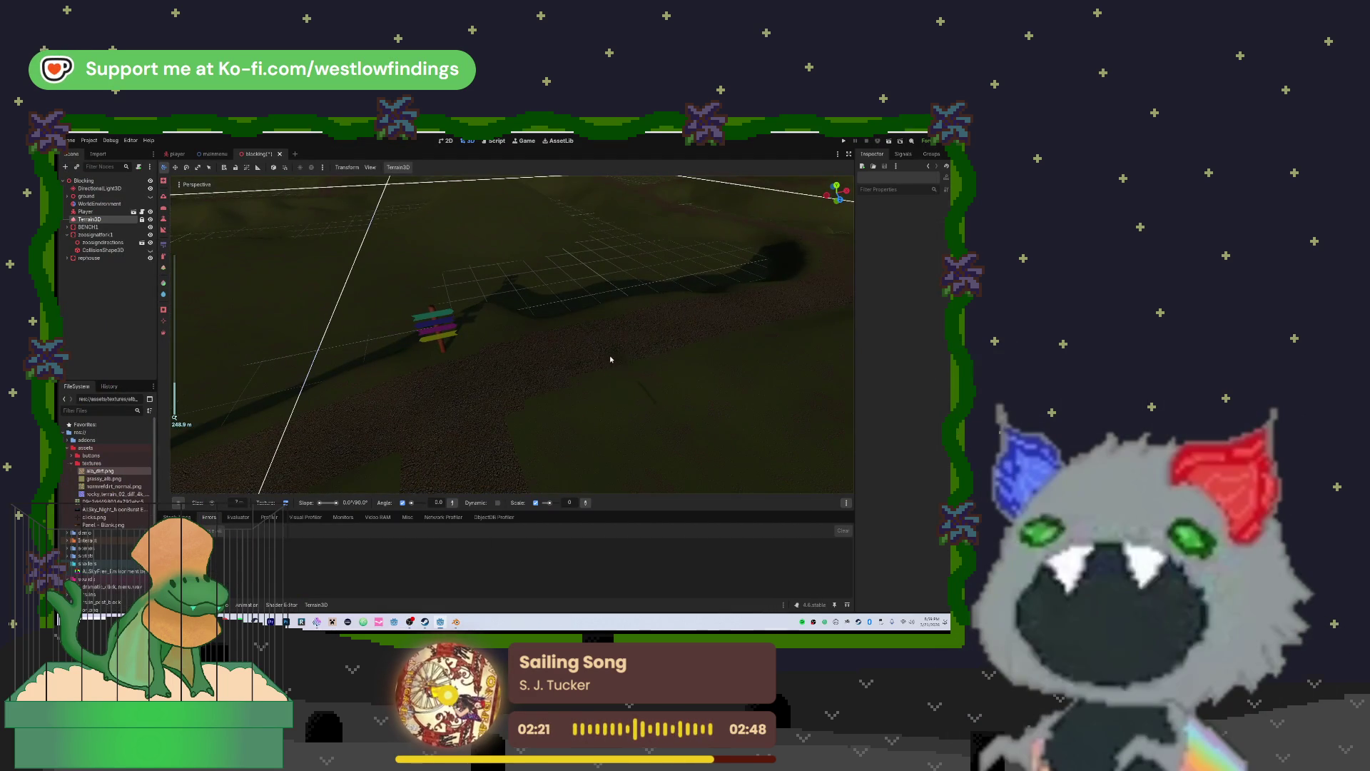
scroll(610, 359, "down", 2)
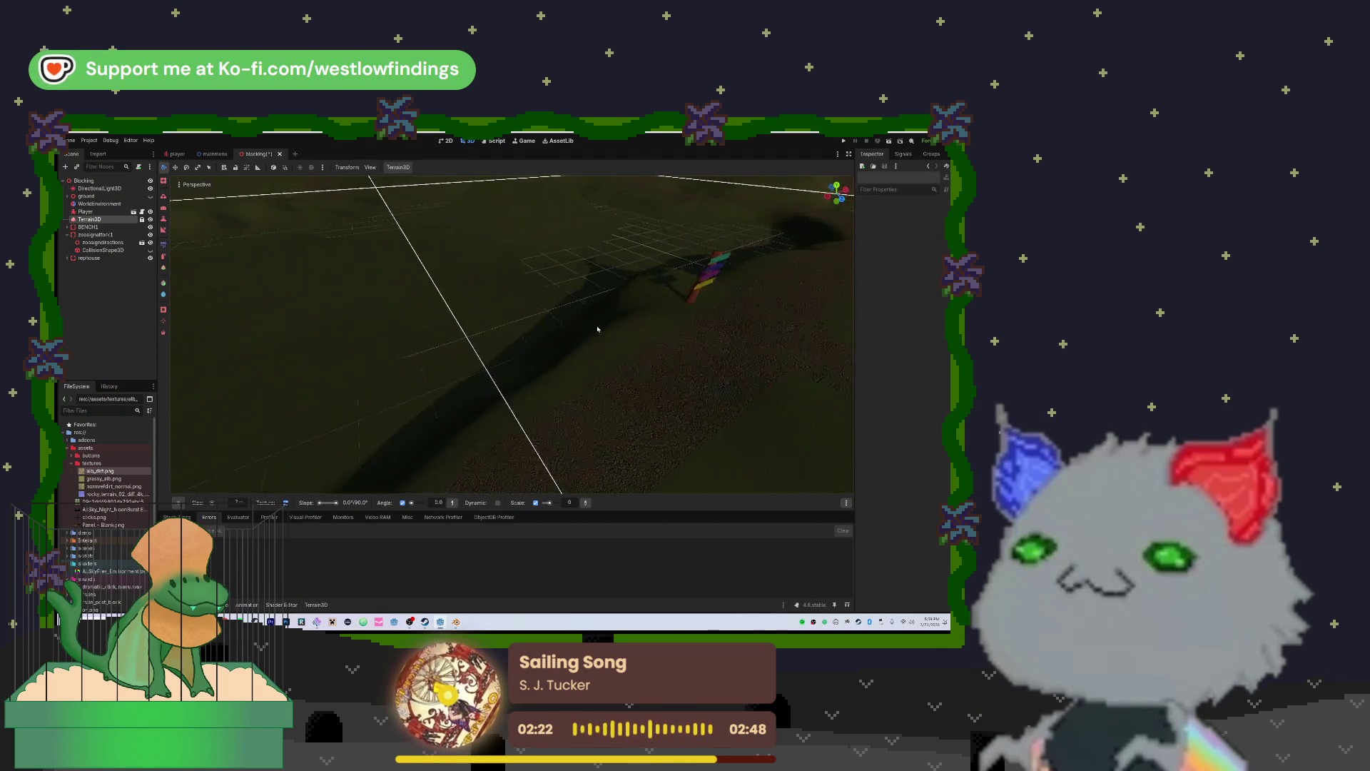
mouse_move(564, 333)
left_mouse_down()
mouse_move(271, 399)
mouse_move(554, 338)
left_mouse_up()
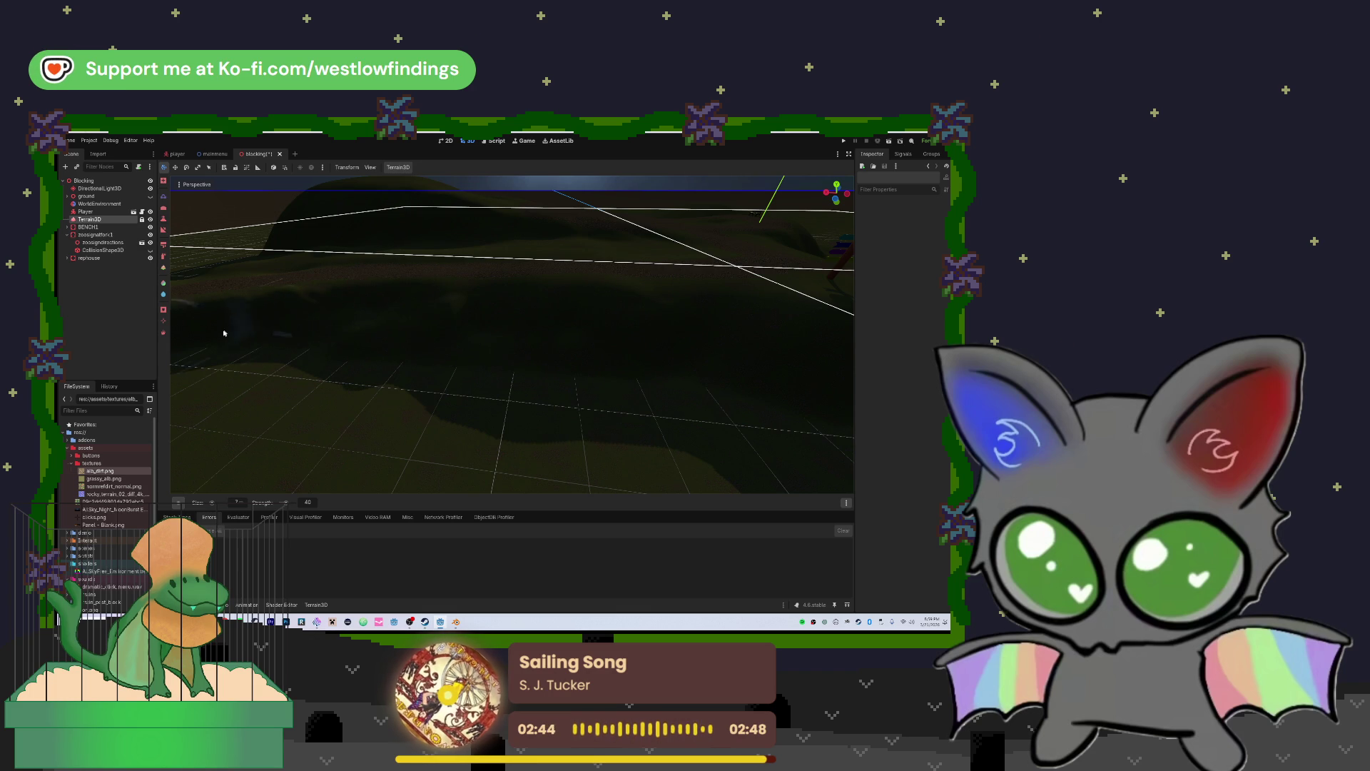
mouse_move(376, 309)
left_mouse_down()
mouse_move(575, 309)
mouse_move(321, 293)
left_mouse_up()
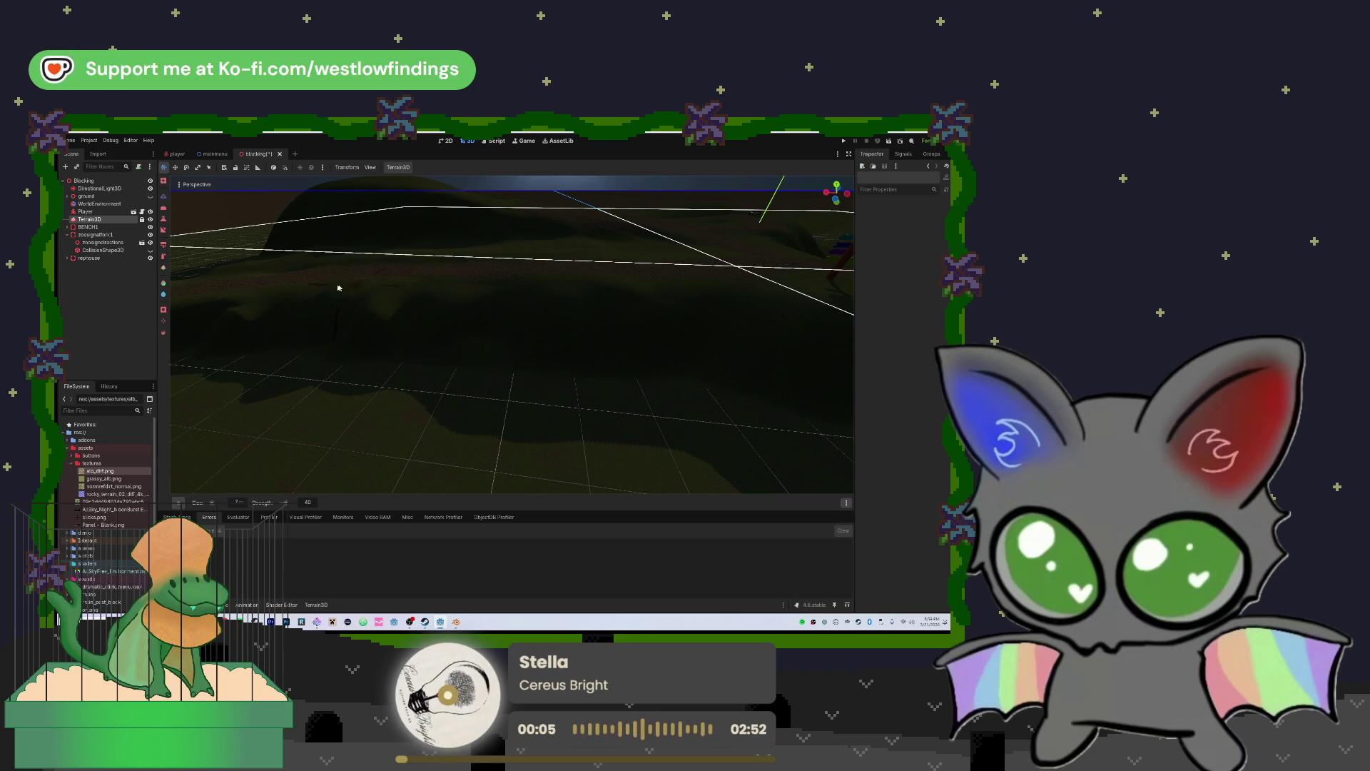
left_click(467, 316)
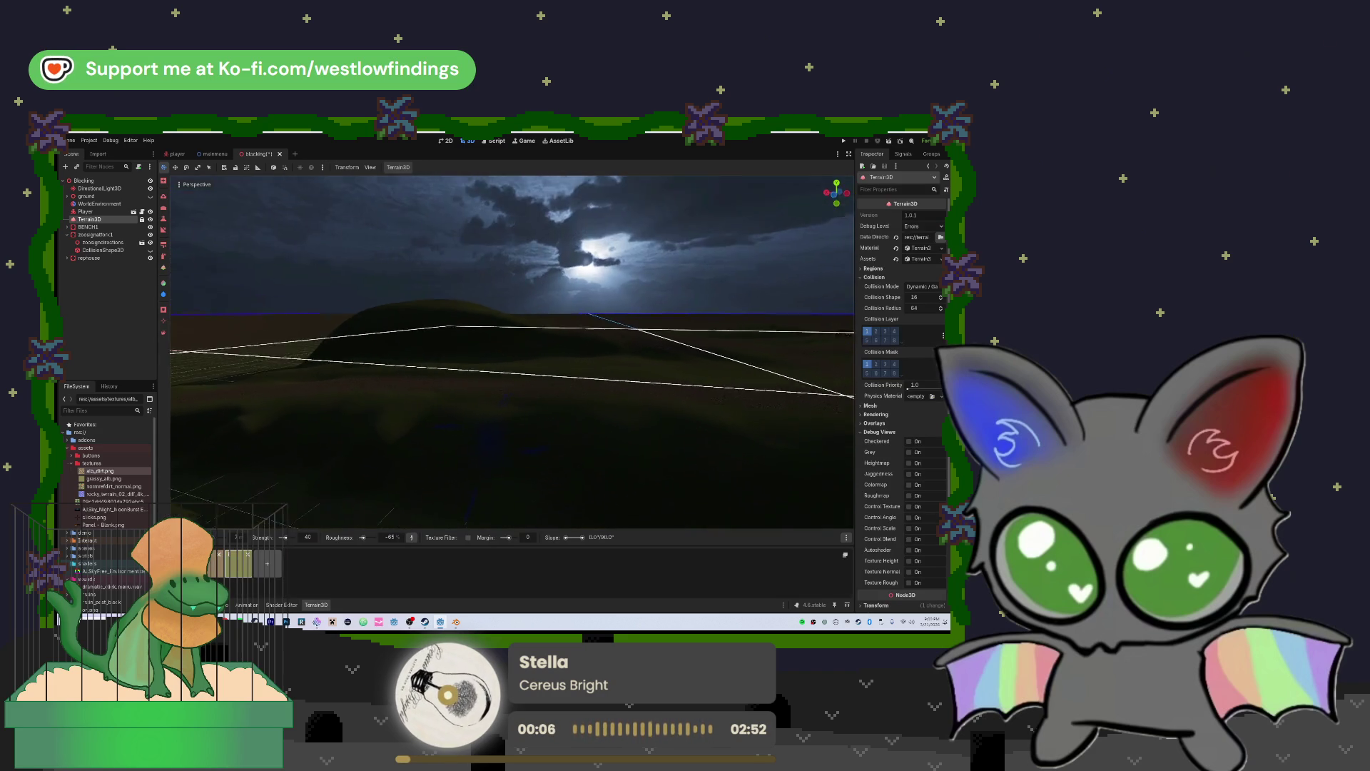
key("w")
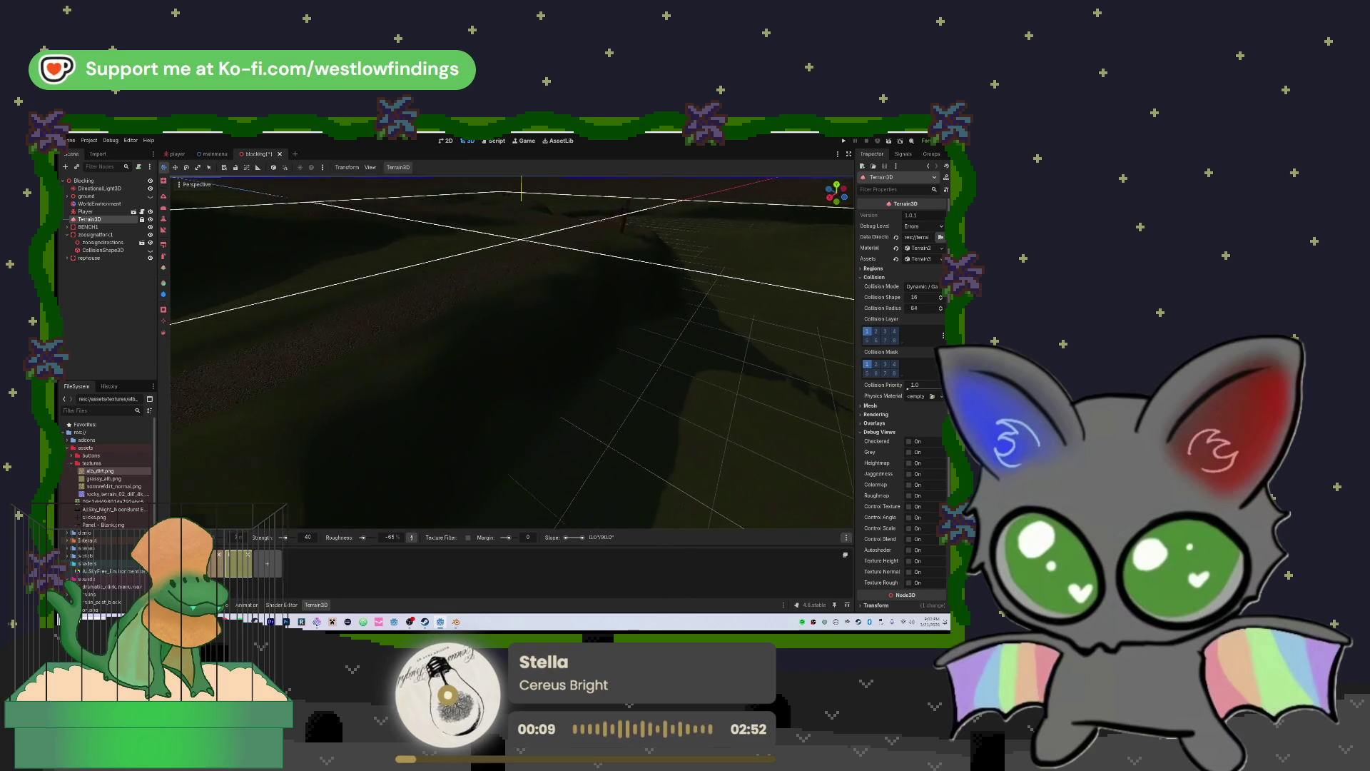
key("s")
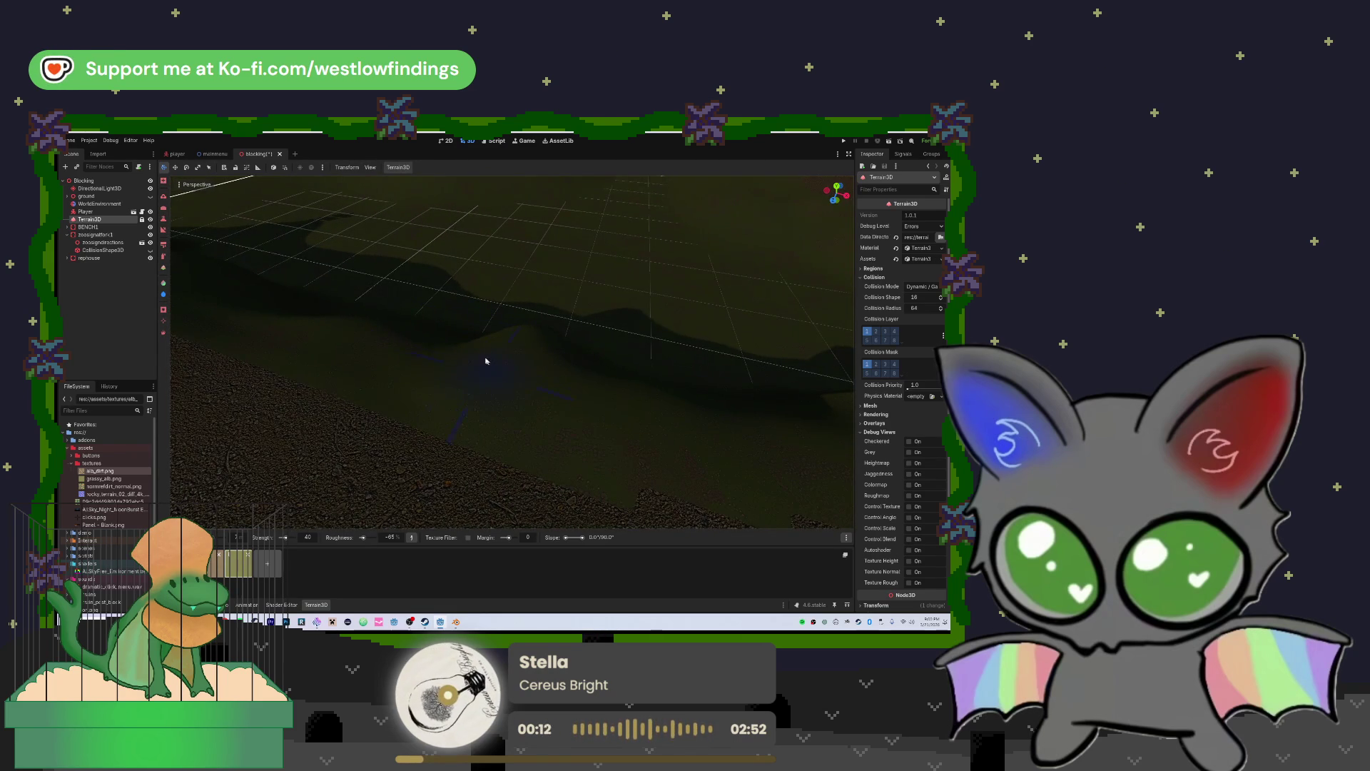
key("e")
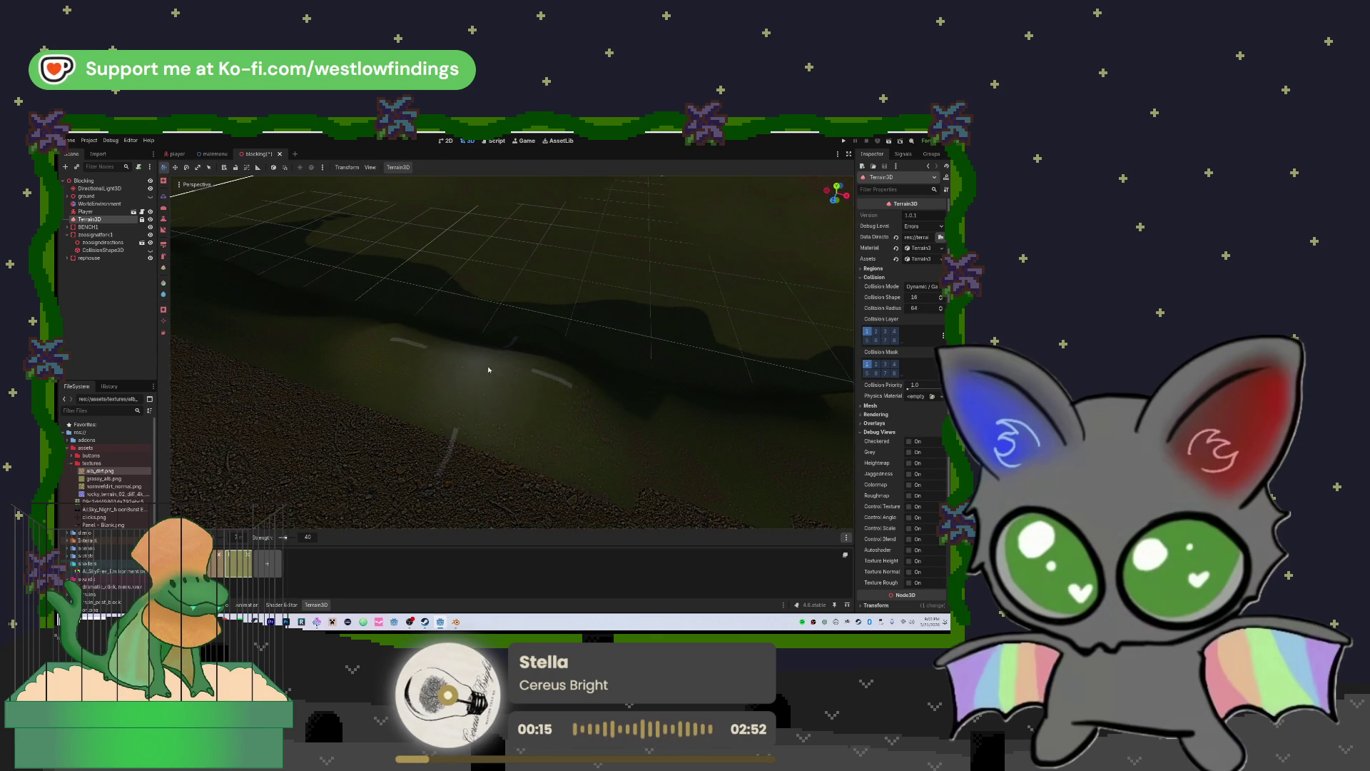
key("w")
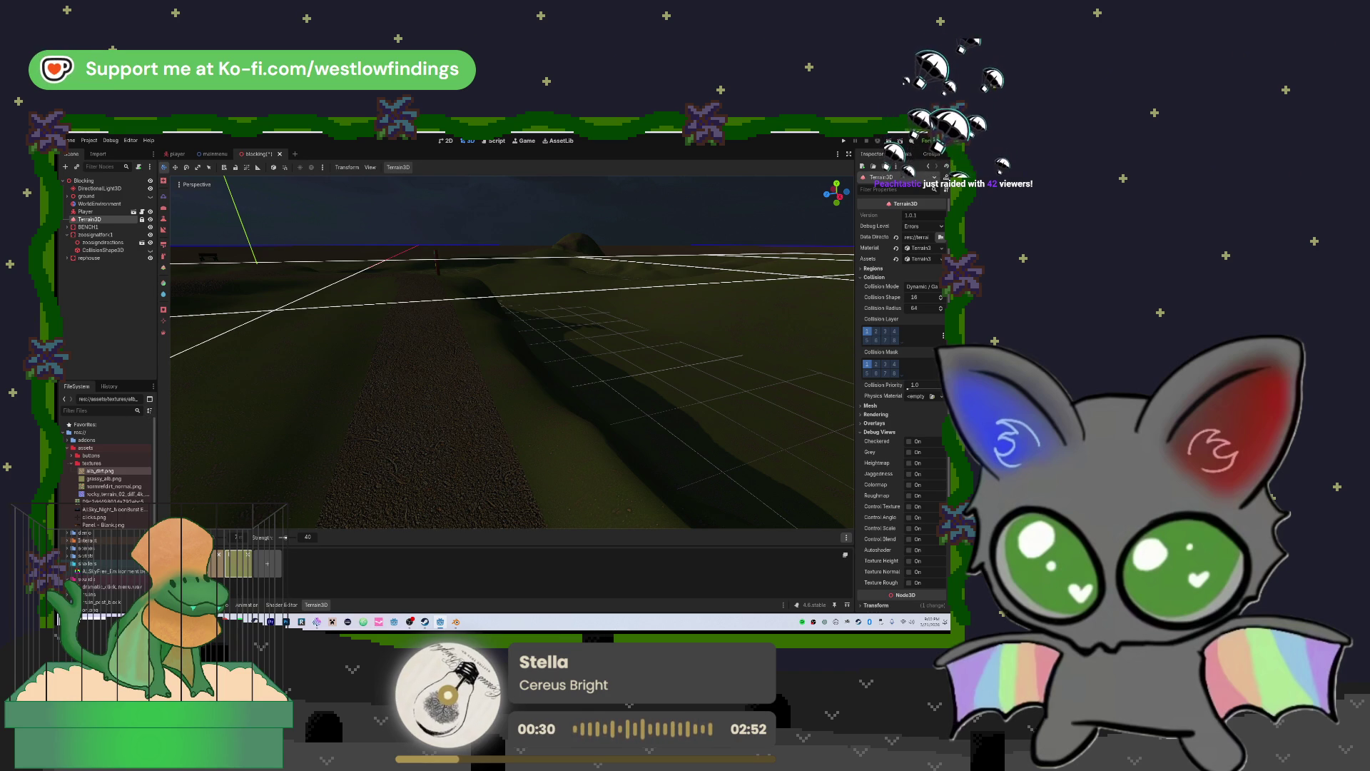
left_click_drag(465, 474, 785, 243)
mouse_move(499, 399)
left_mouse_down()
mouse_move(449, 450)
mouse_move(497, 466)
left_mouse_up()
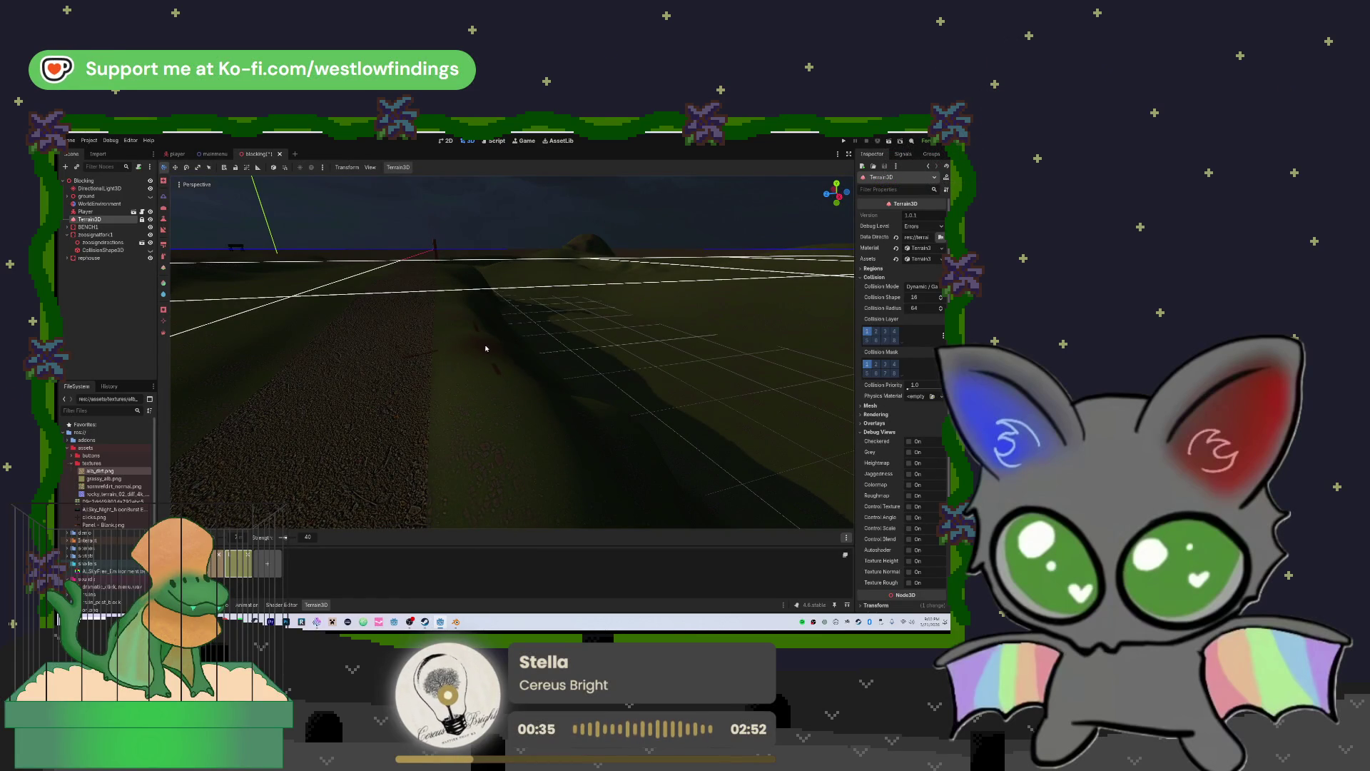
mouse_move(505, 413)
left_mouse_down()
mouse_move(504, 457)
mouse_move(488, 421)
left_mouse_up()
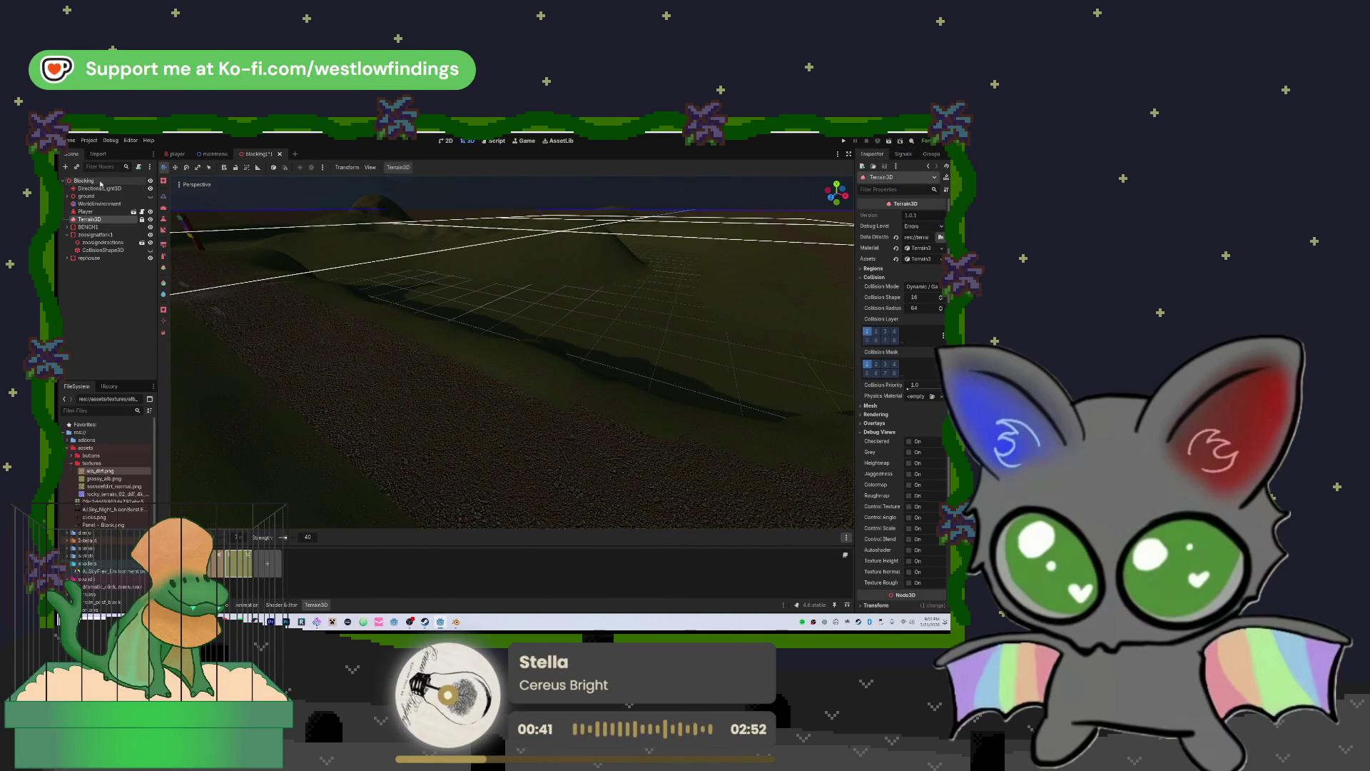
Add a StaticBody3D child under the Blocking node, found by searching 'stati'
left_click(100, 182)
key("ctrl+a")
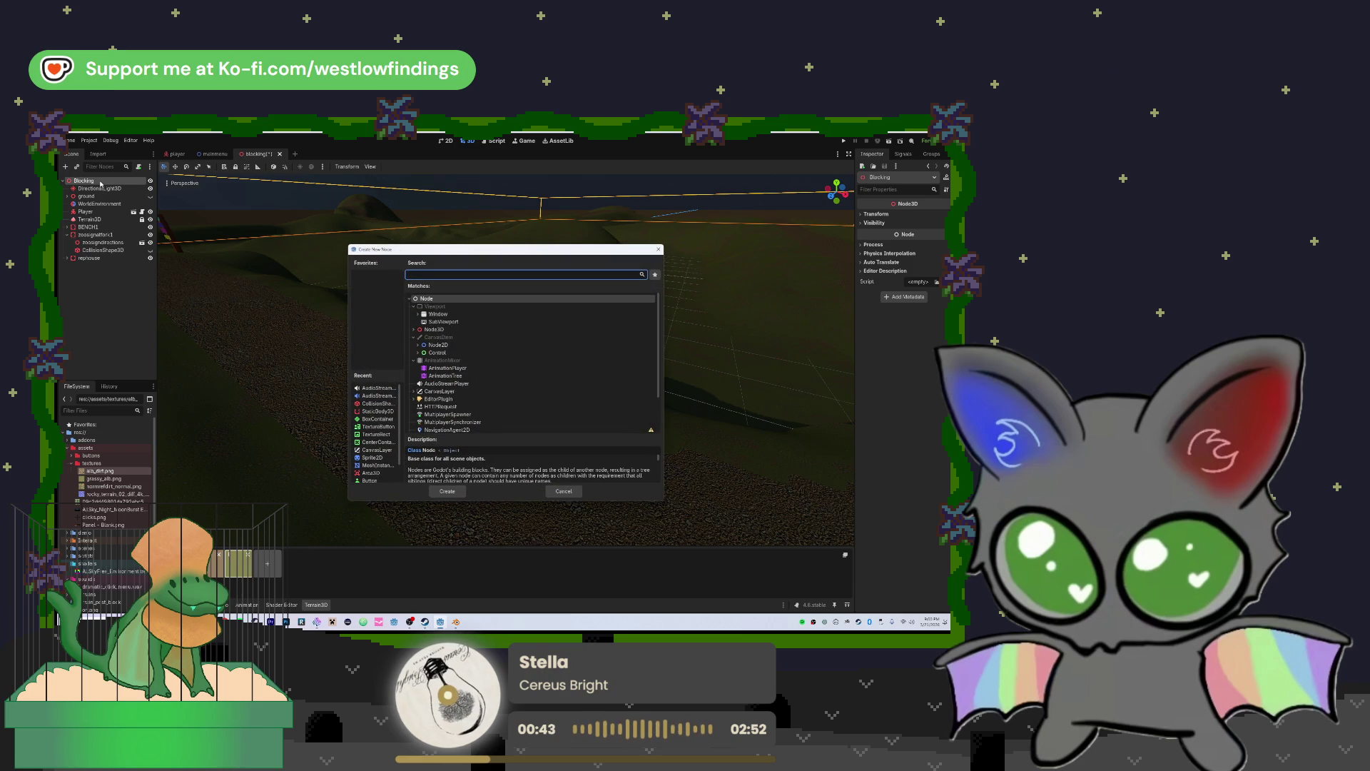
type("stati")
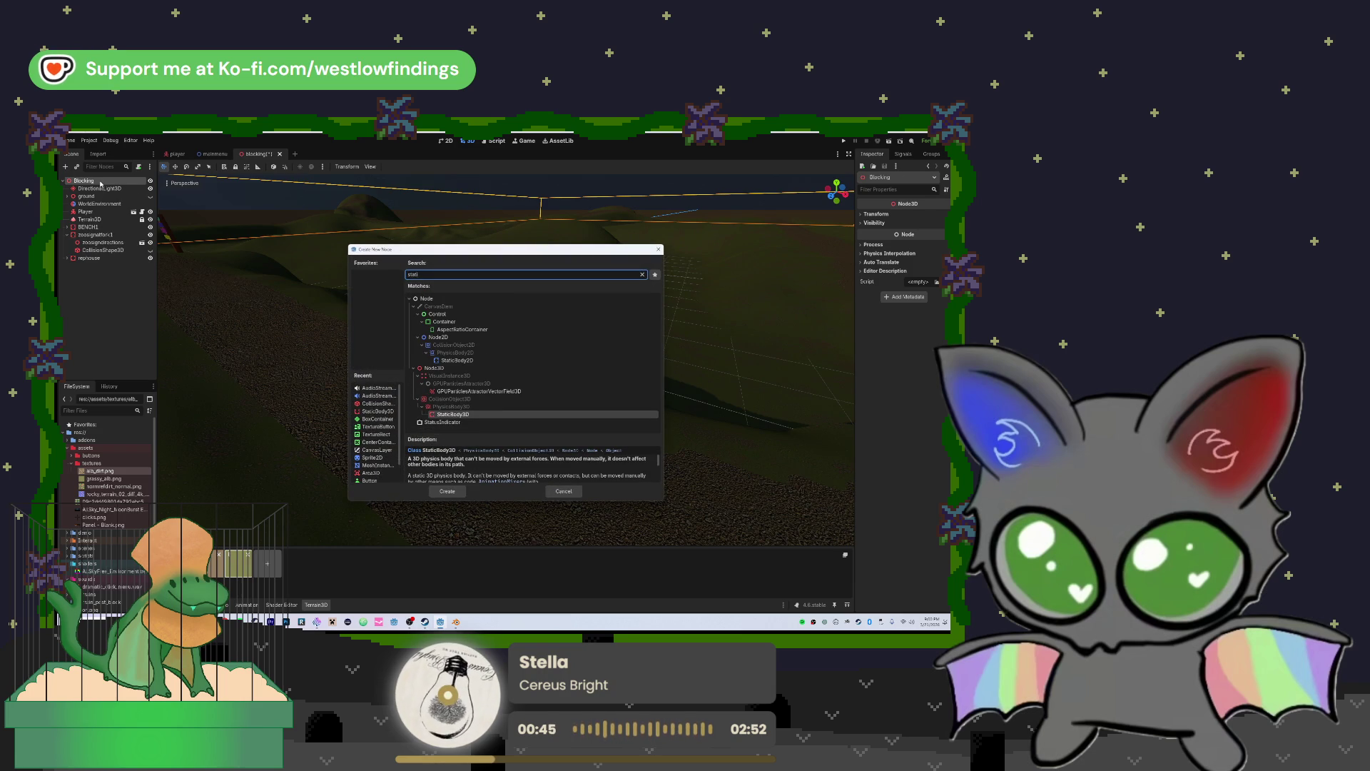
key("Return")
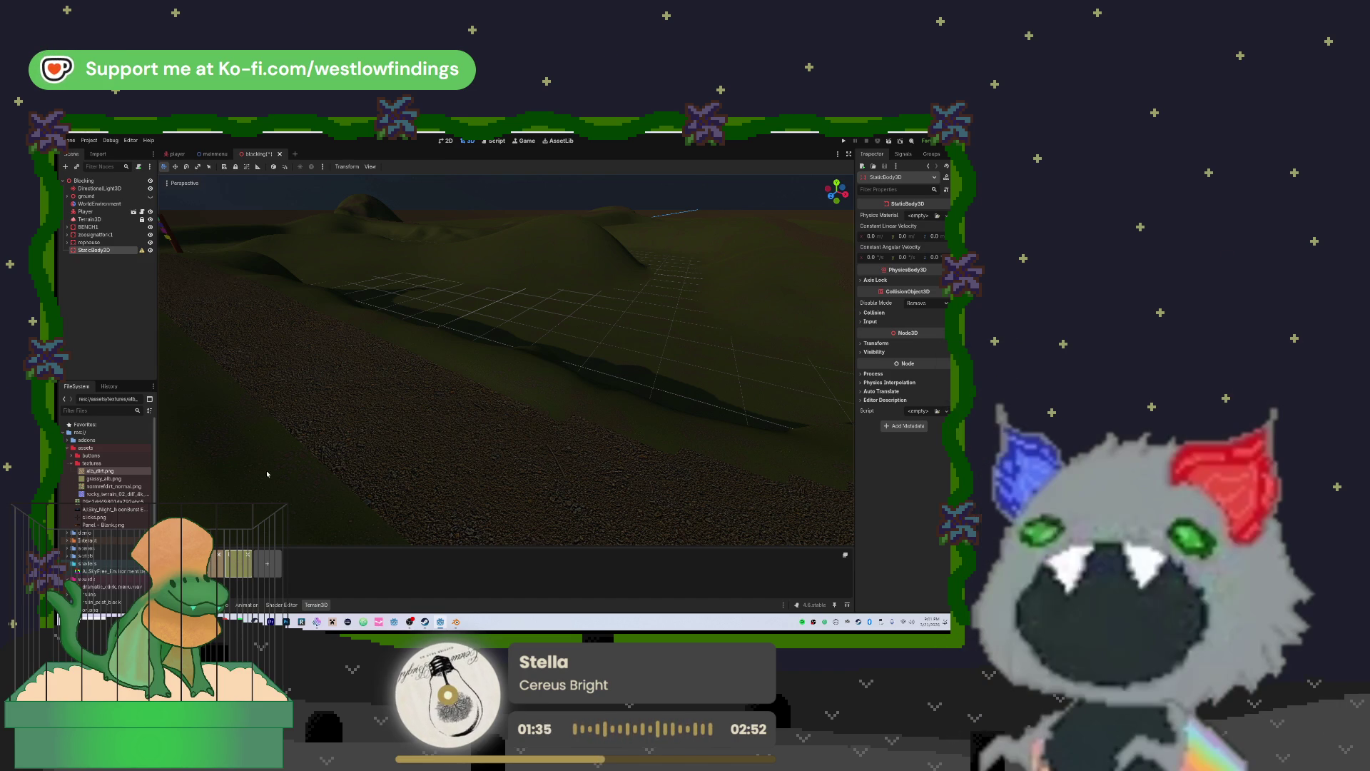
mouse_move(526, 456)
left_mouse_down()
mouse_move(490, 446)
mouse_move(504, 459)
mouse_move(543, 438)
mouse_move(352, 274)
mouse_move(450, 336)
mouse_move(627, 290)
mouse_move(643, 307)
mouse_move(685, 281)
mouse_move(590, 275)
mouse_move(292, 391)
mouse_move(462, 377)
left_mouse_up()
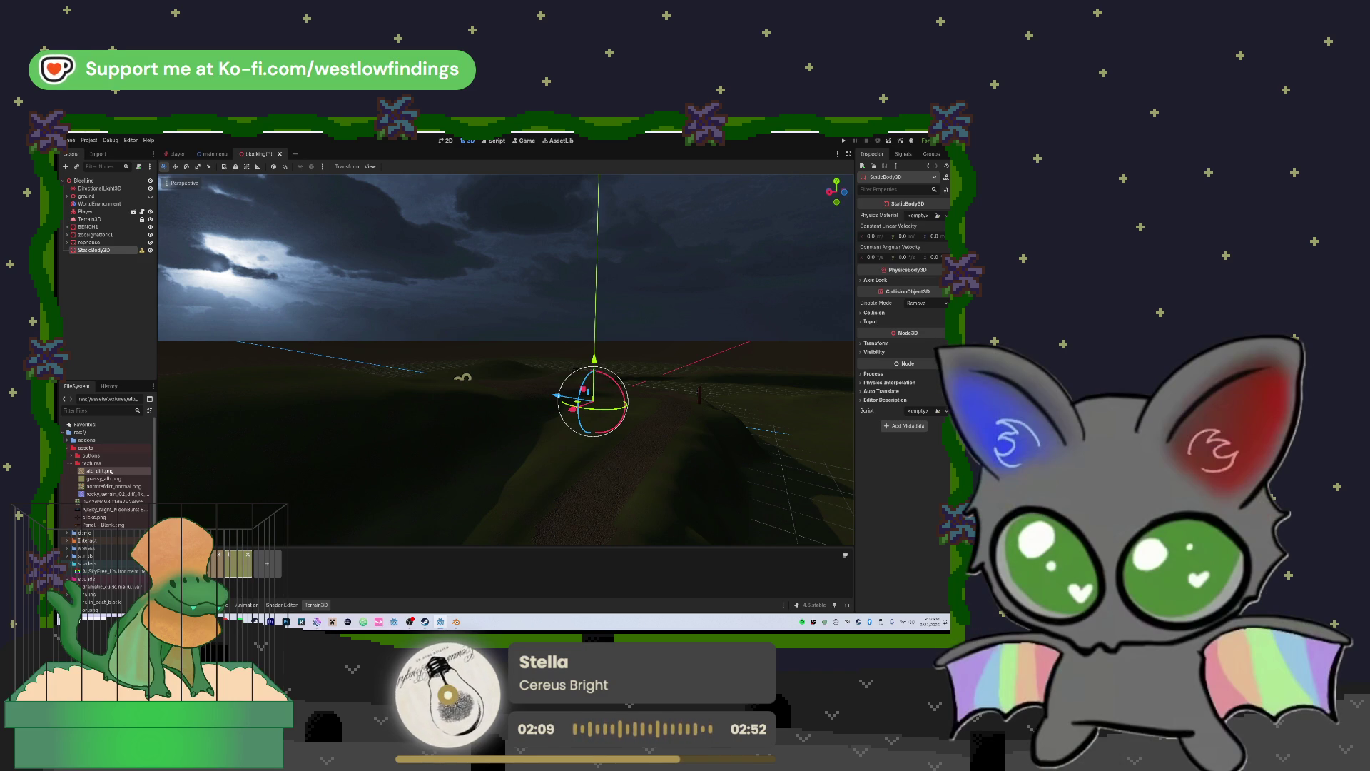
Open itch.io in a maximized Chrome window and go to the creator's profile
left_click(410, 622)
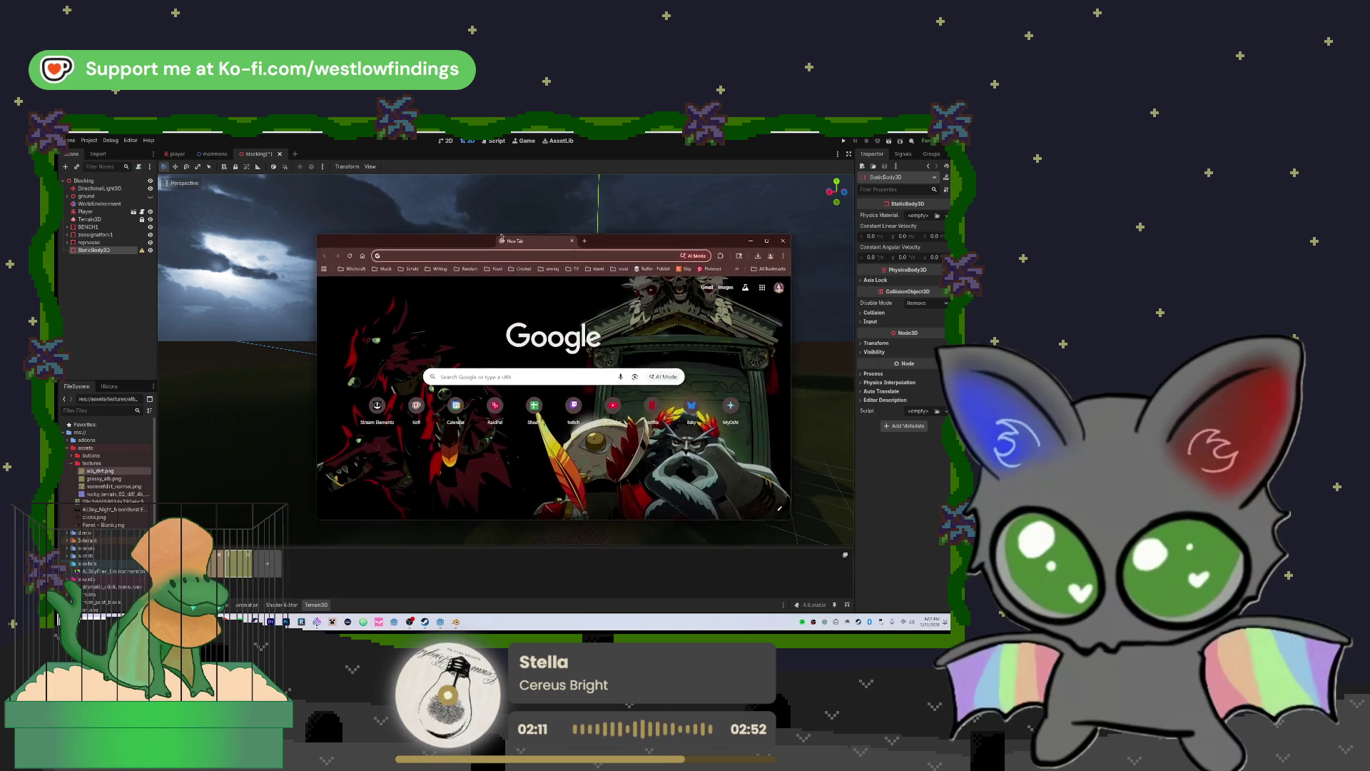
type("itch.io")
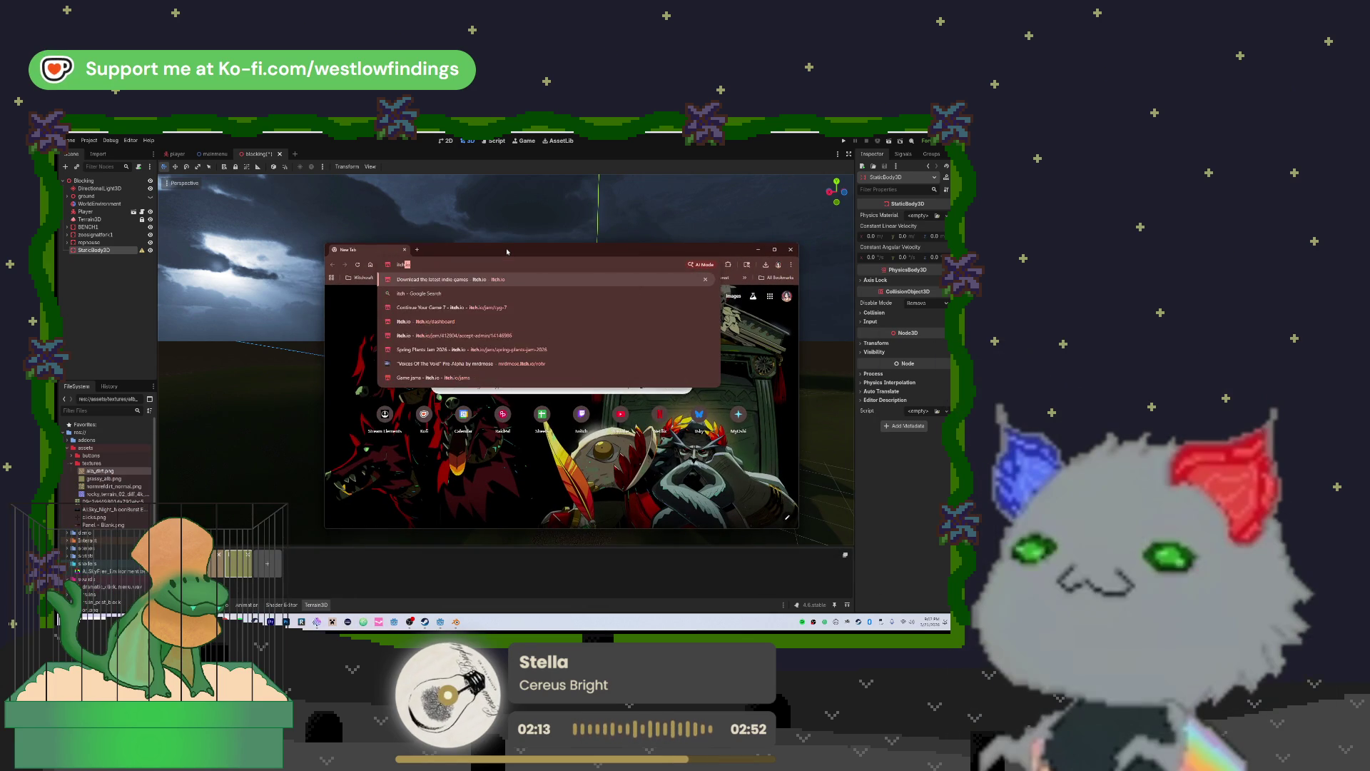
key("Return")
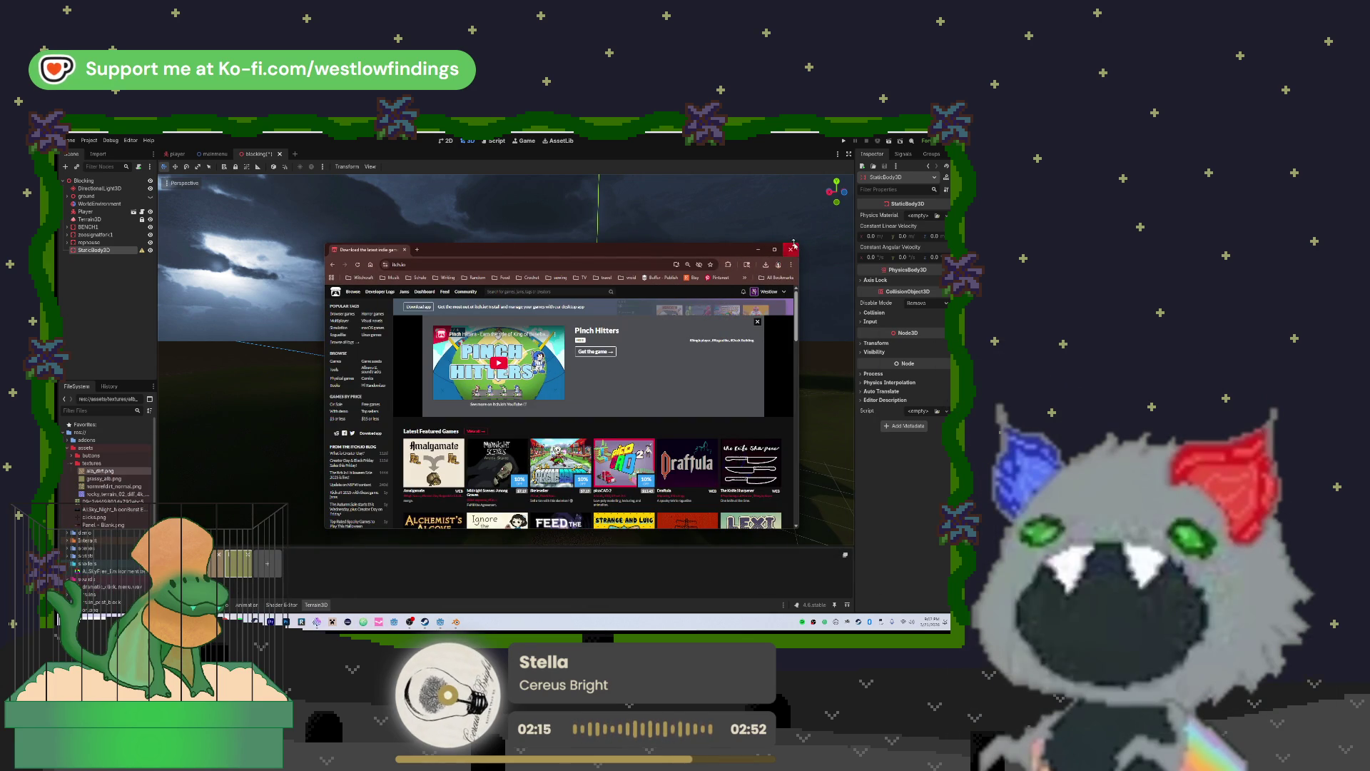
left_click(778, 250)
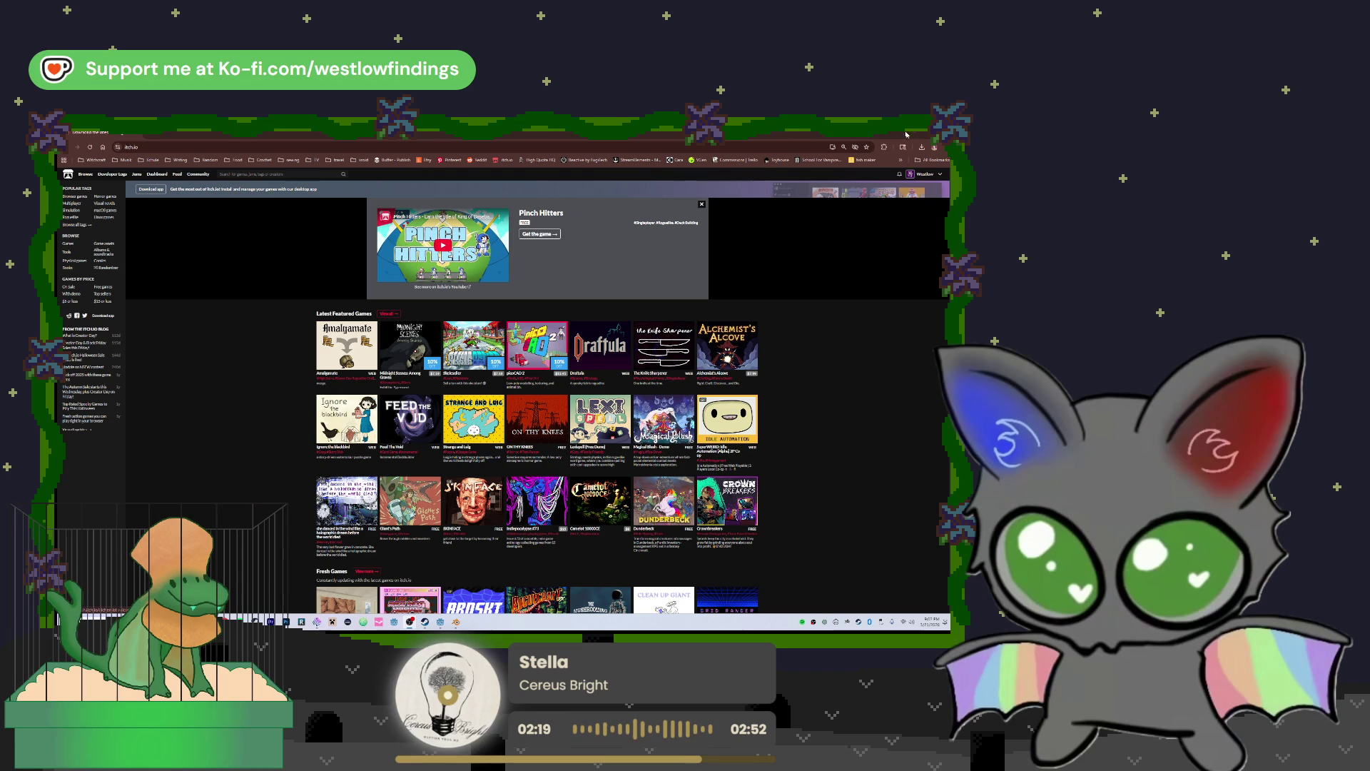
left_click(920, 175)
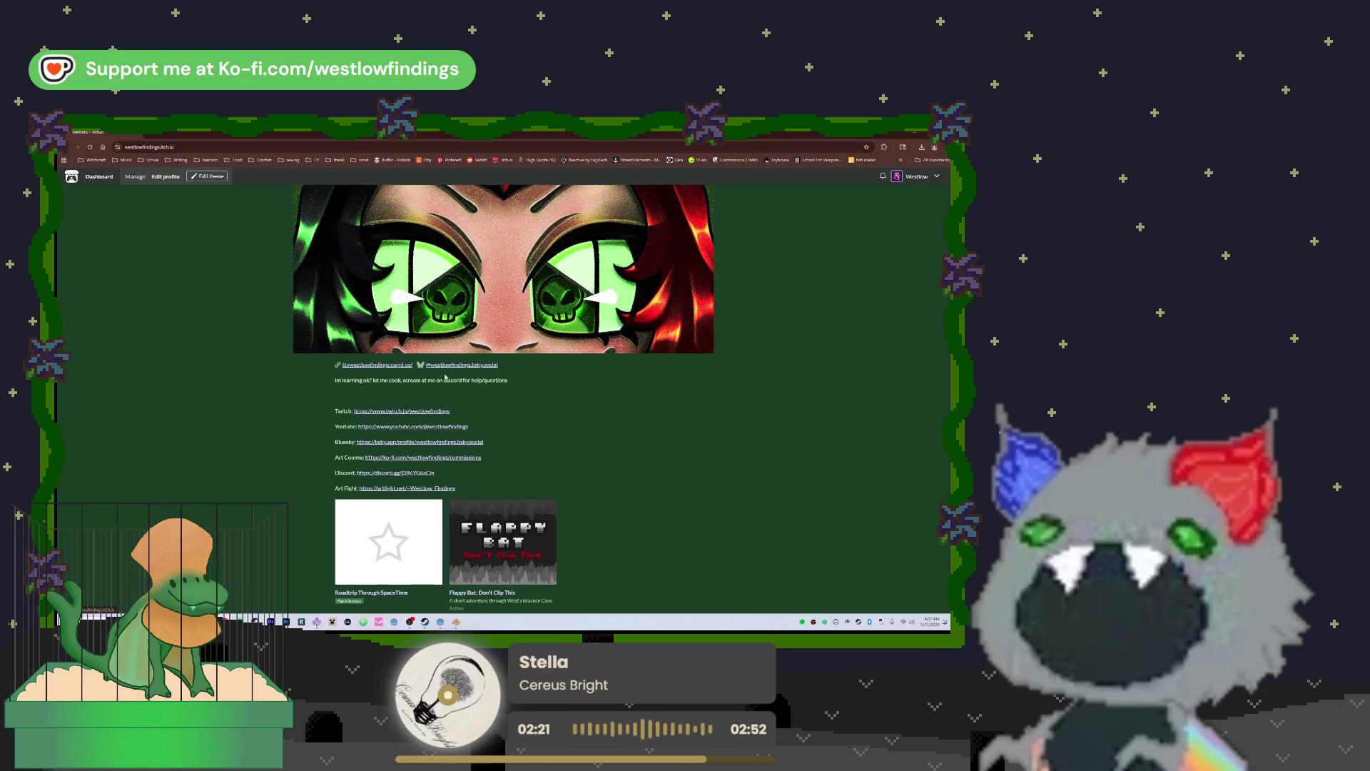
scroll(428, 350, "down", 1)
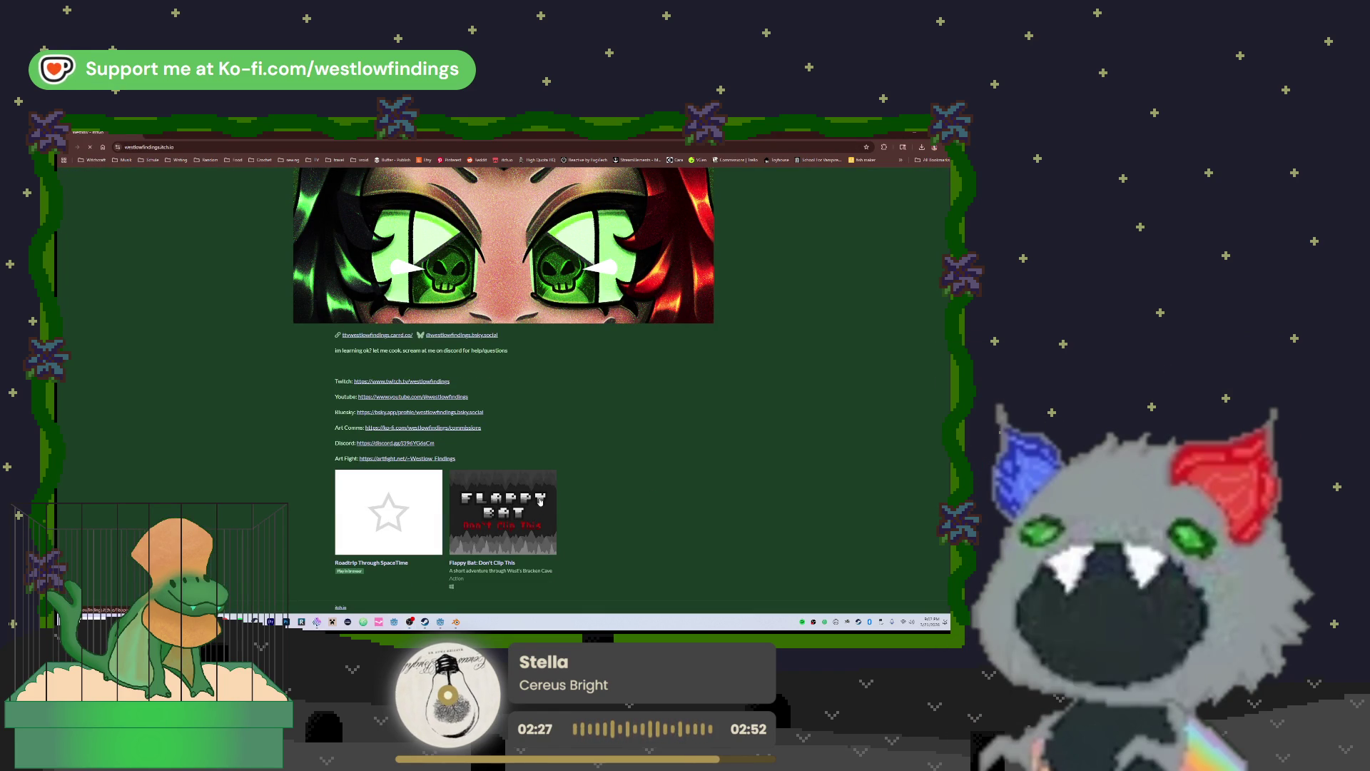
Browse the Flappy Bat: Don't Clip This screenshots, then go back to the profile
left_click(540, 502)
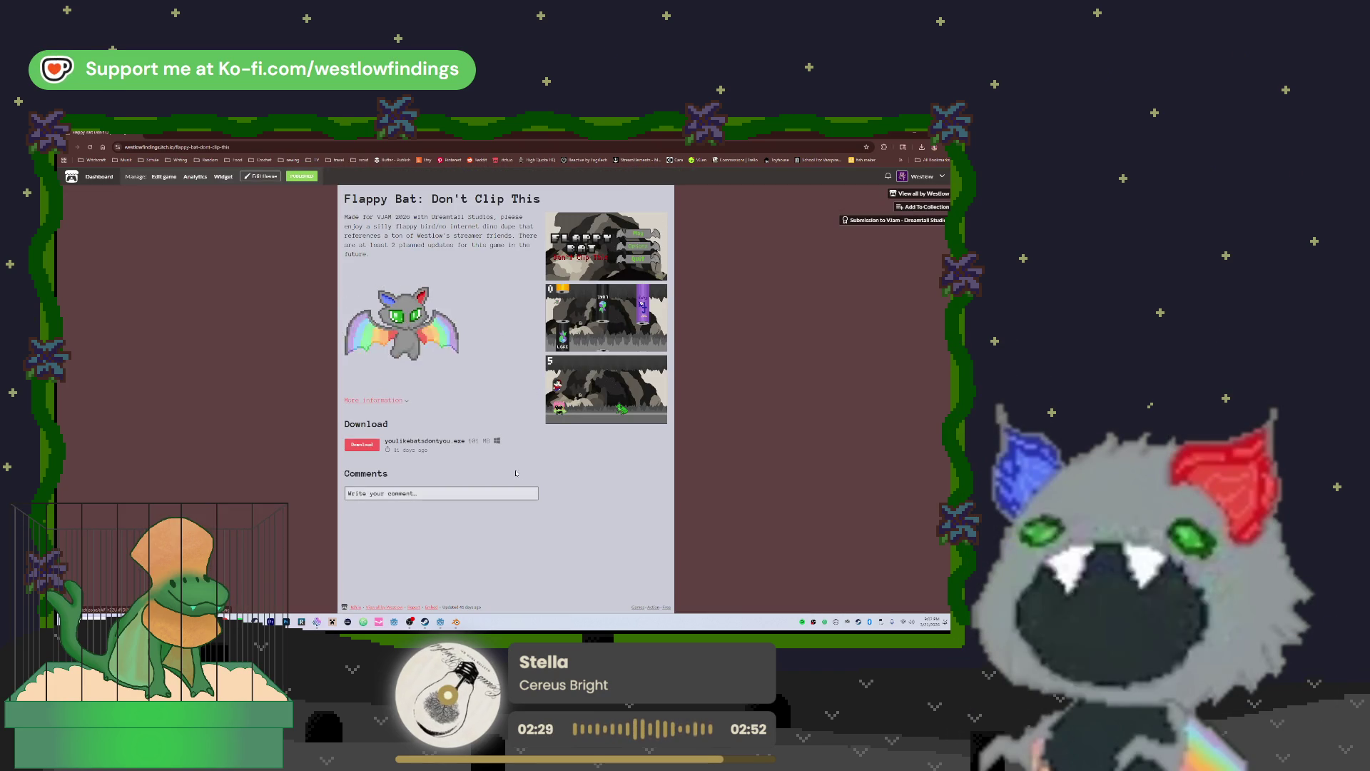
left_click(618, 344)
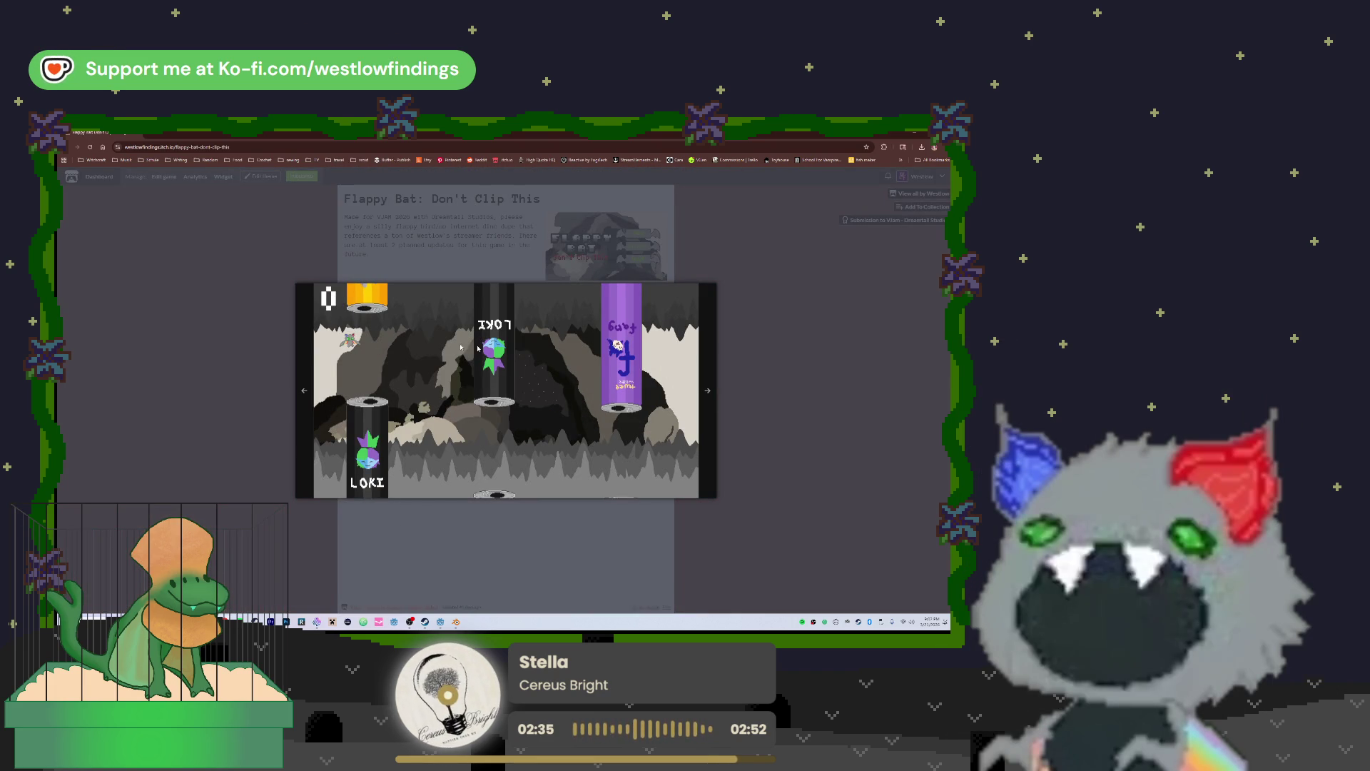
left_click(716, 390)
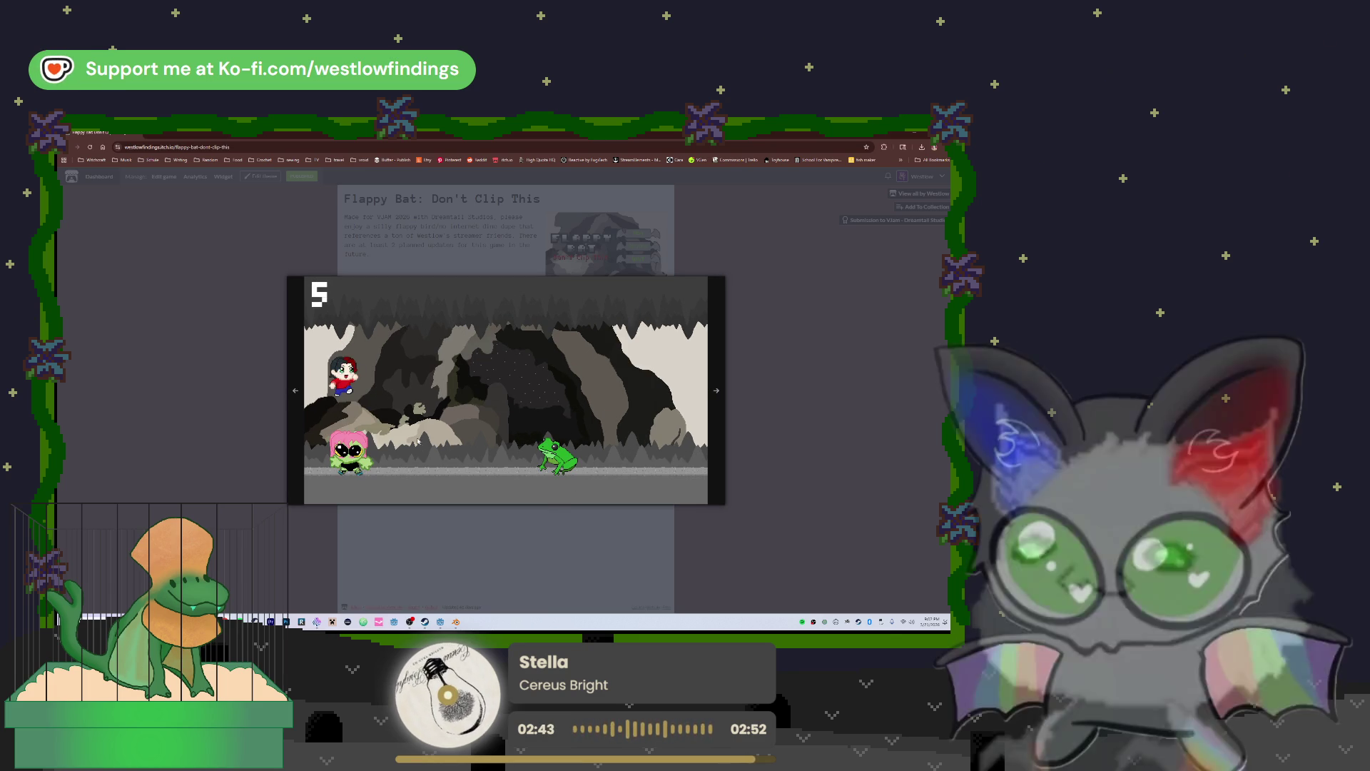
left_click(291, 390)
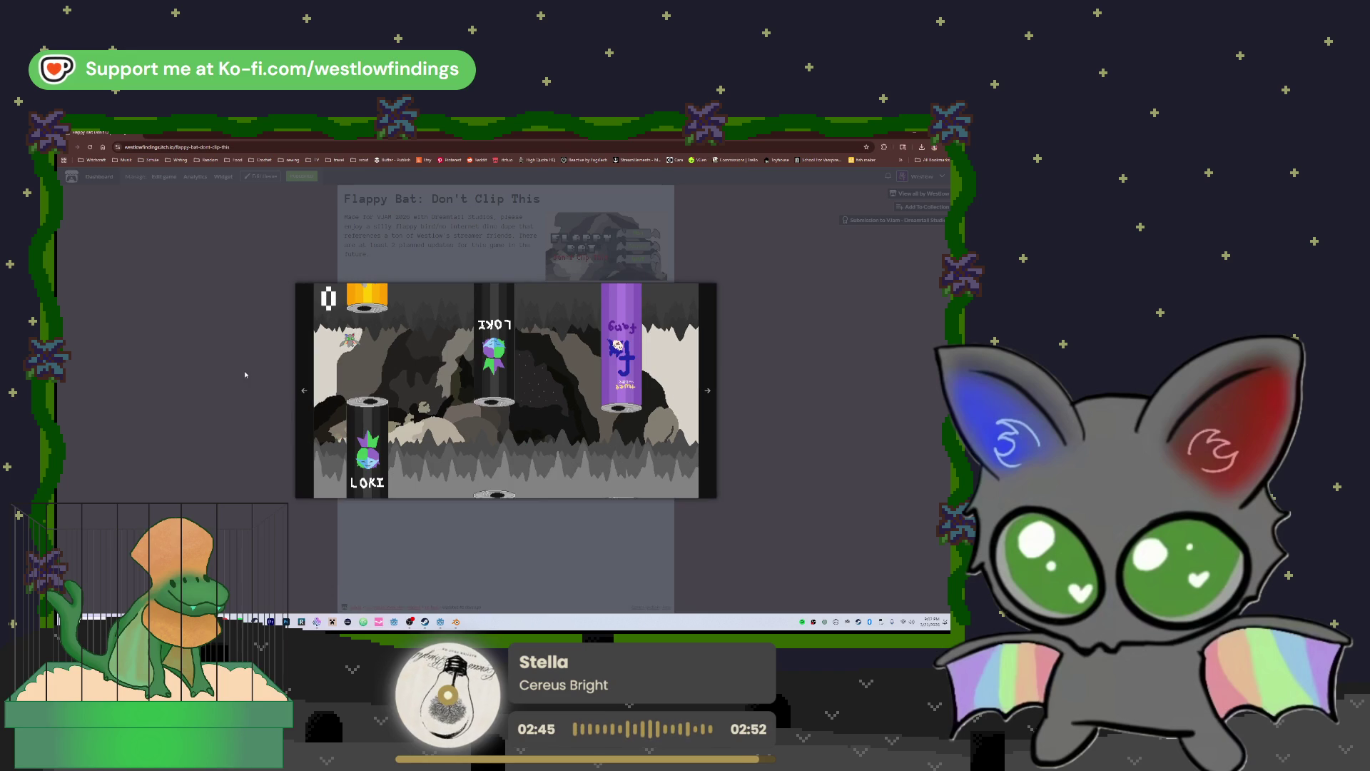
left_click(245, 374)
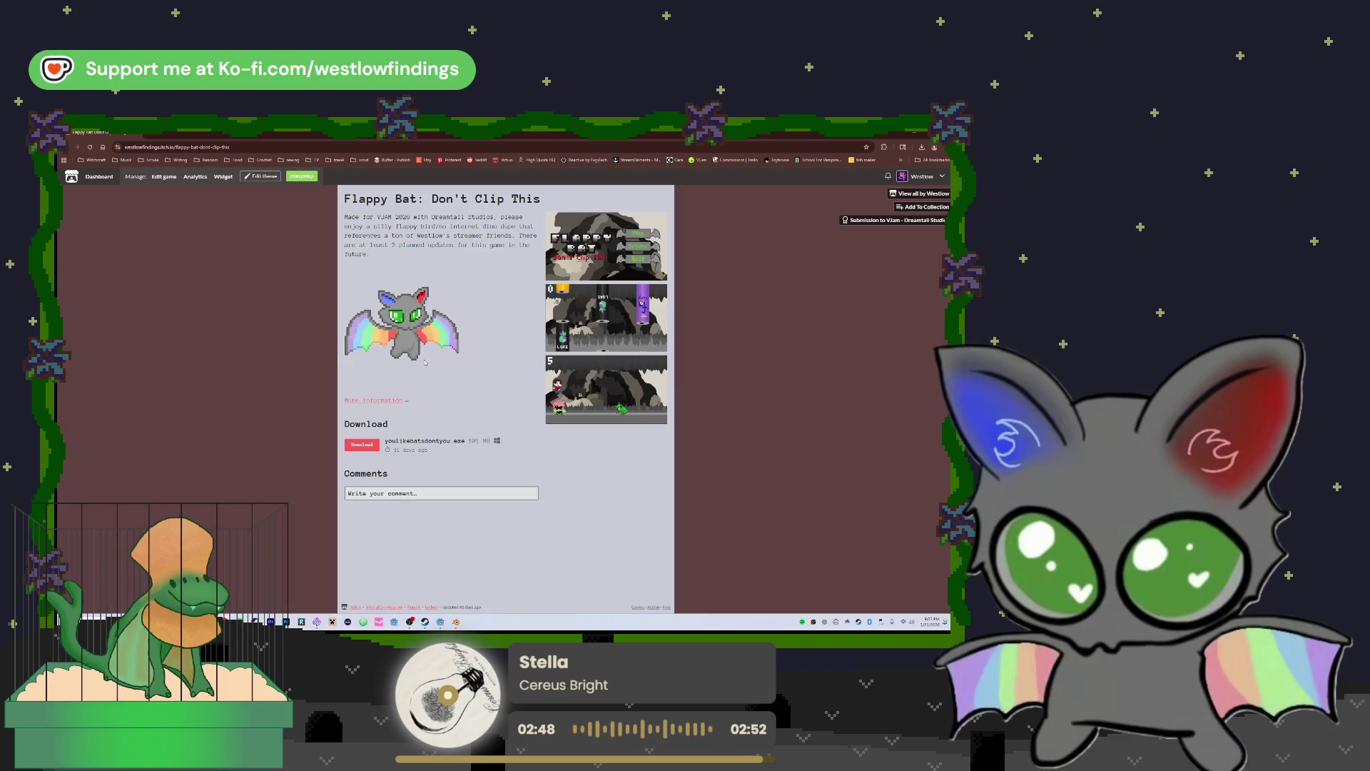
left_click(592, 270)
left_click(126, 315)
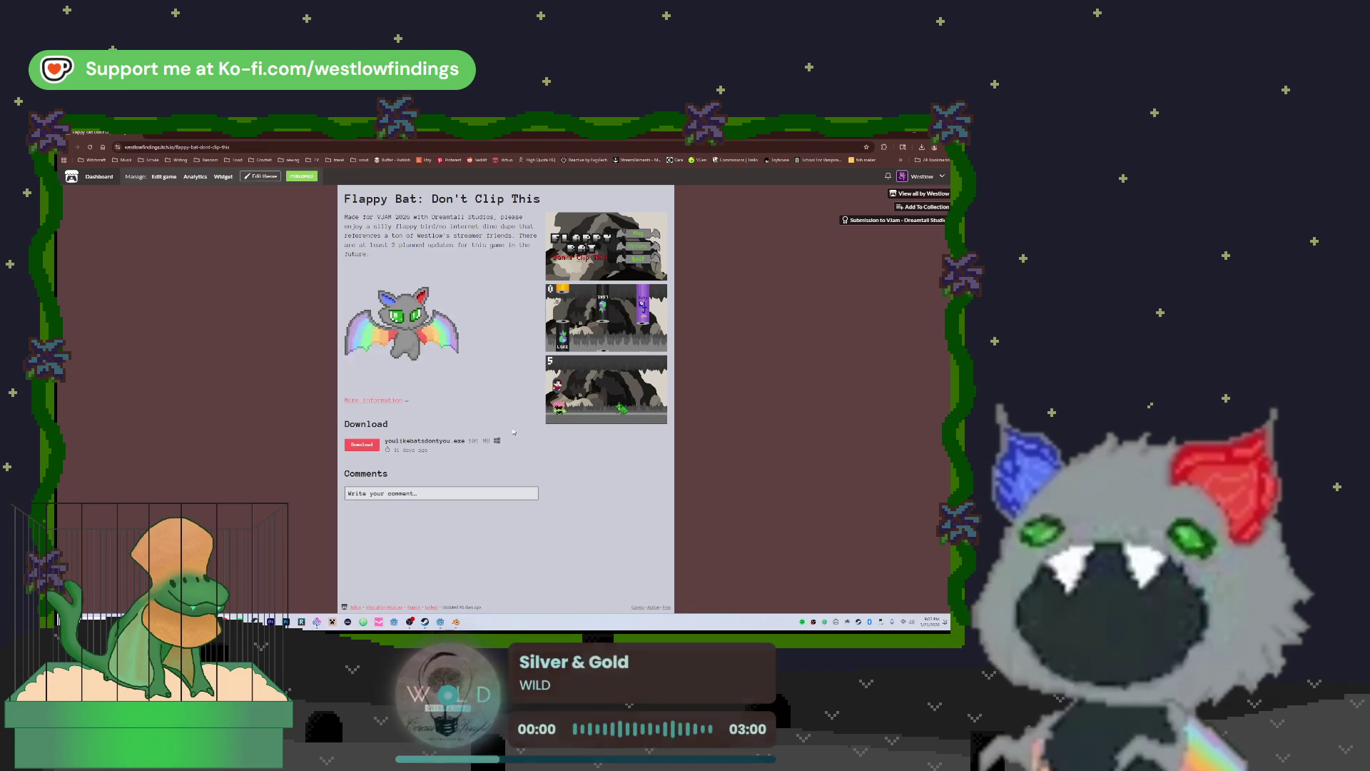
key("alt+Left")
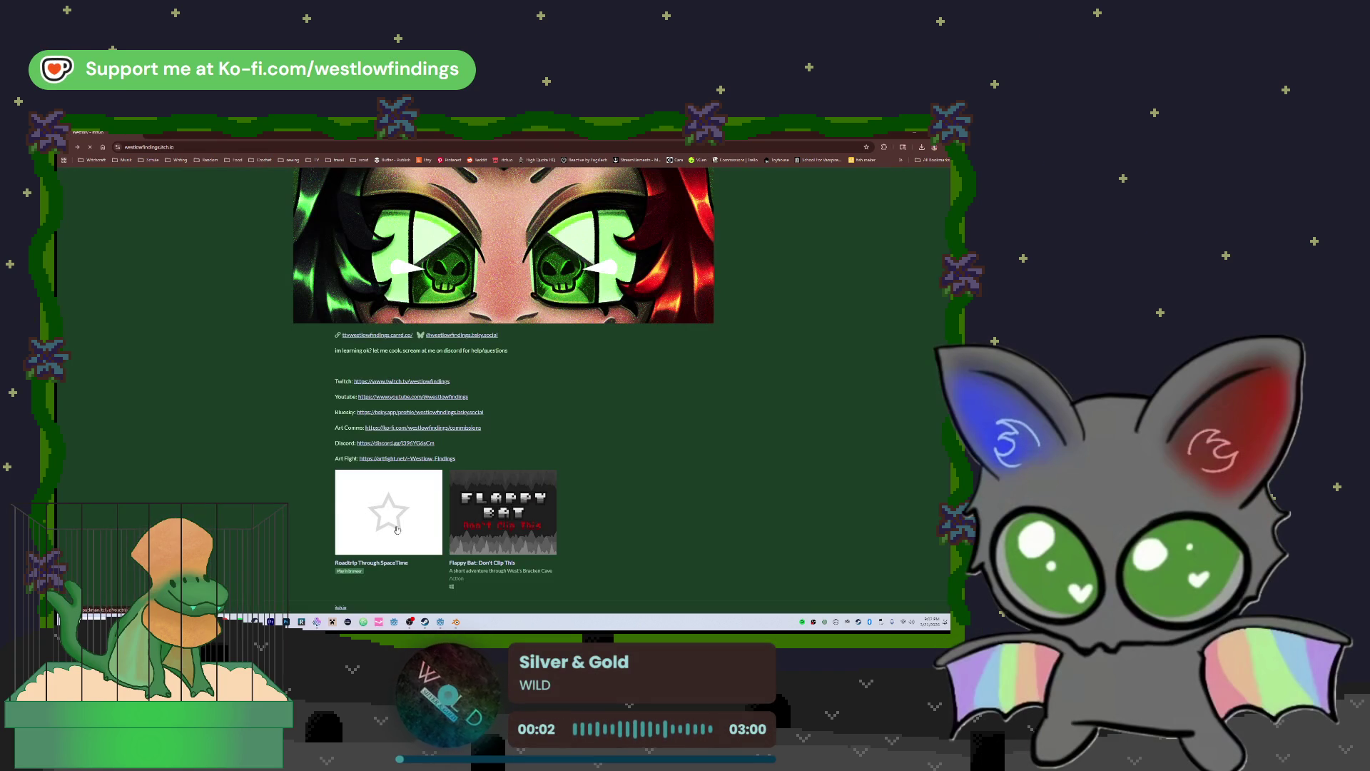
Open the Roadtrip Through SpaceTime game page and try playing it
left_click(395, 529)
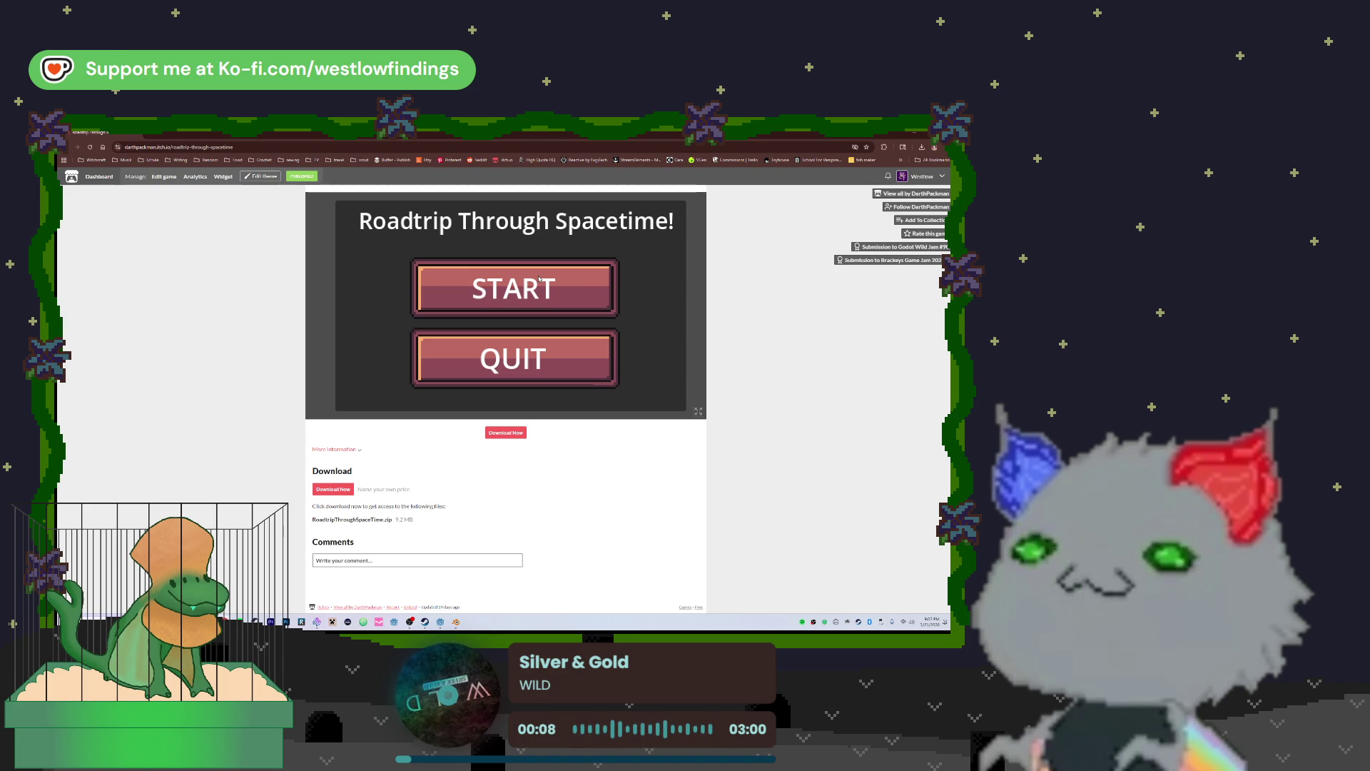
left_click(534, 293)
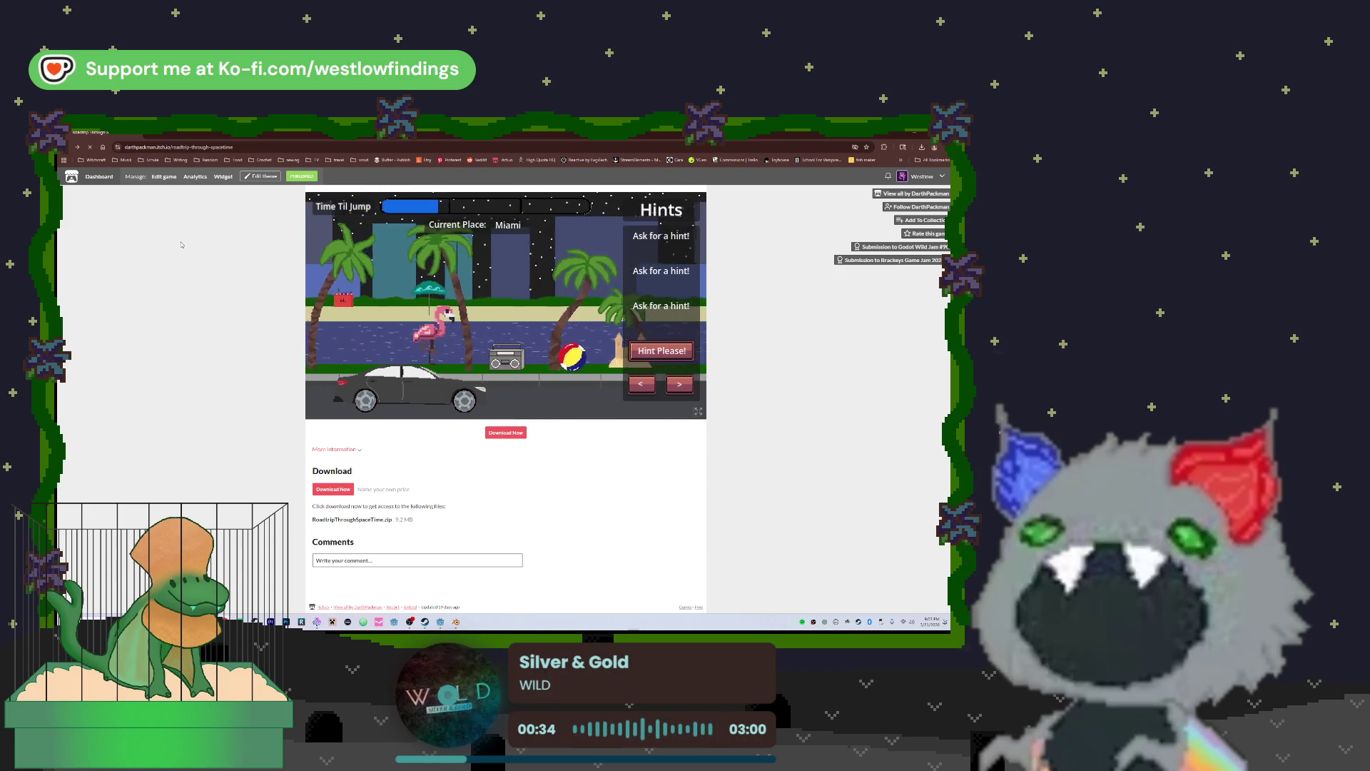
key("alt+Left")
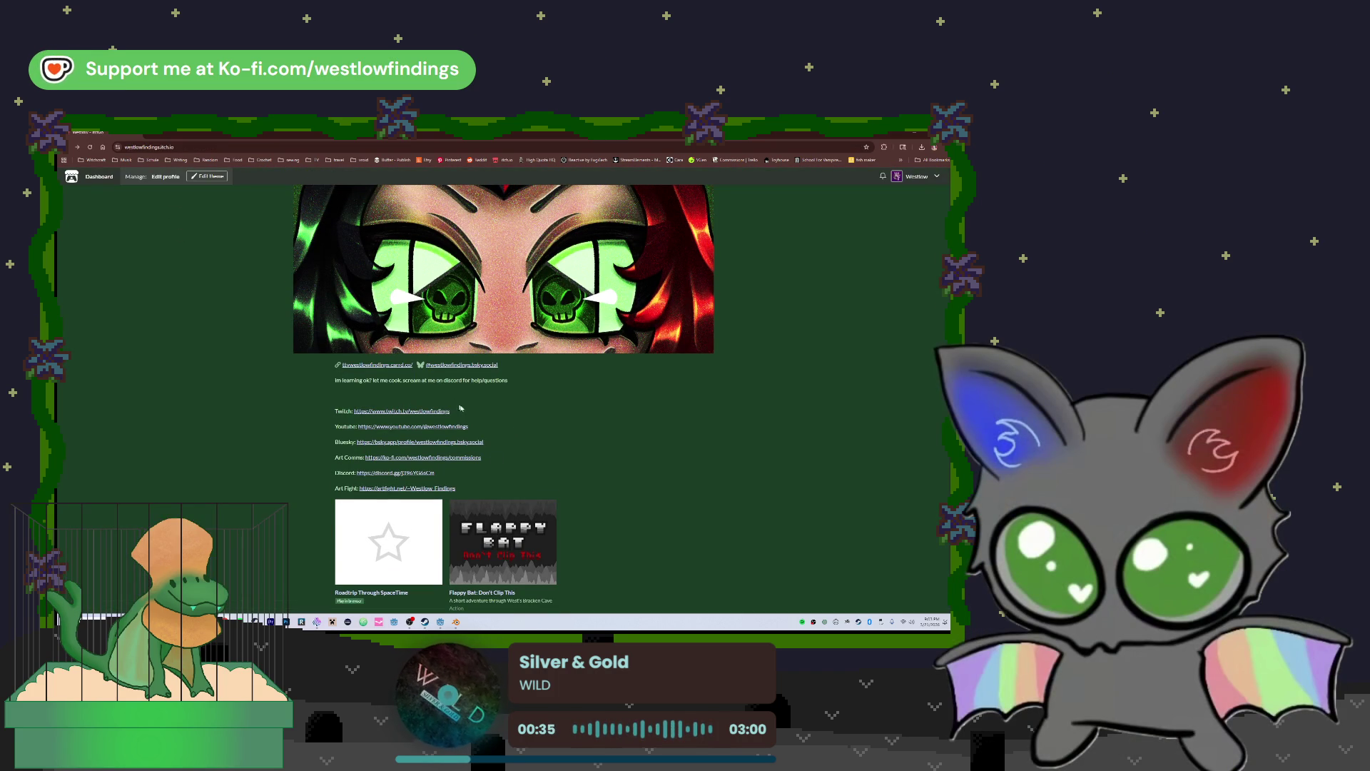
Navigate back through the Creator Dashboard to the Game Jams You've Joined list
key("alt+Left")
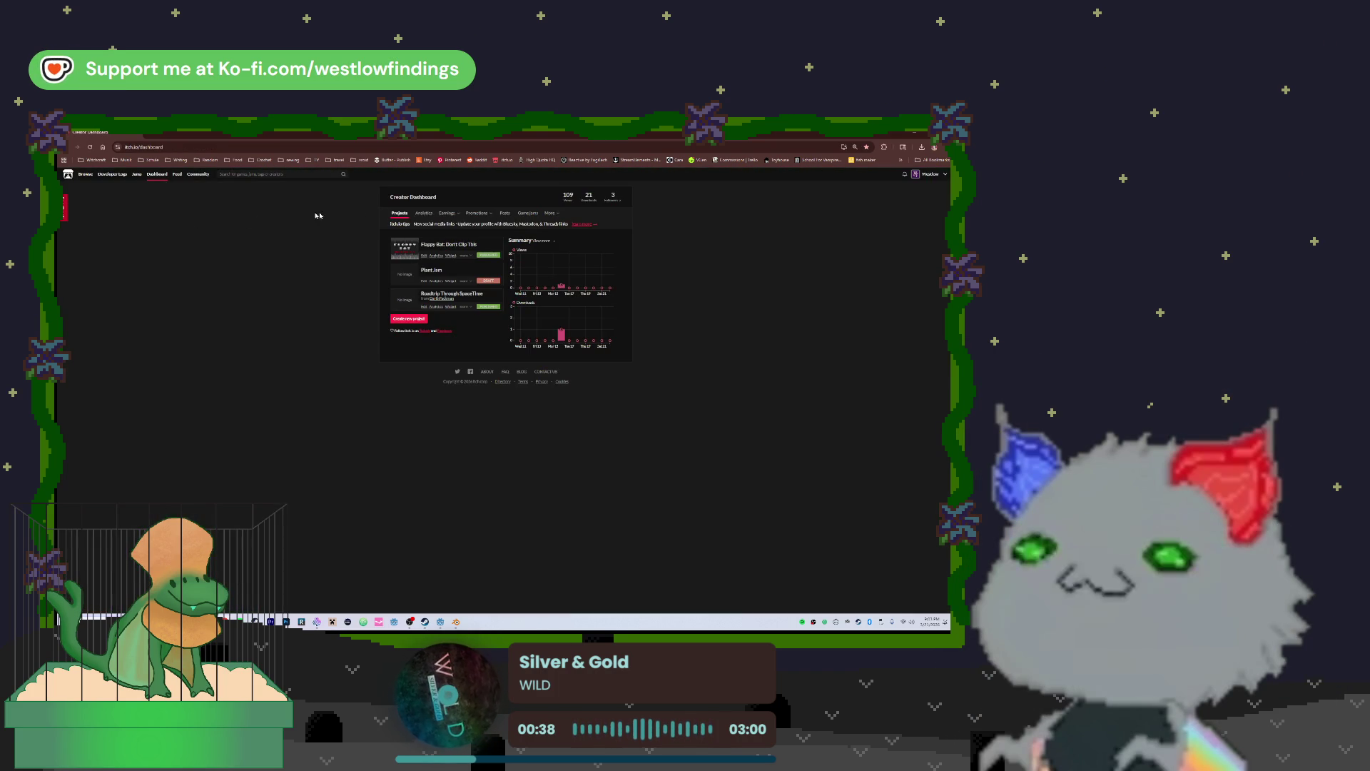
key("alt+Left")
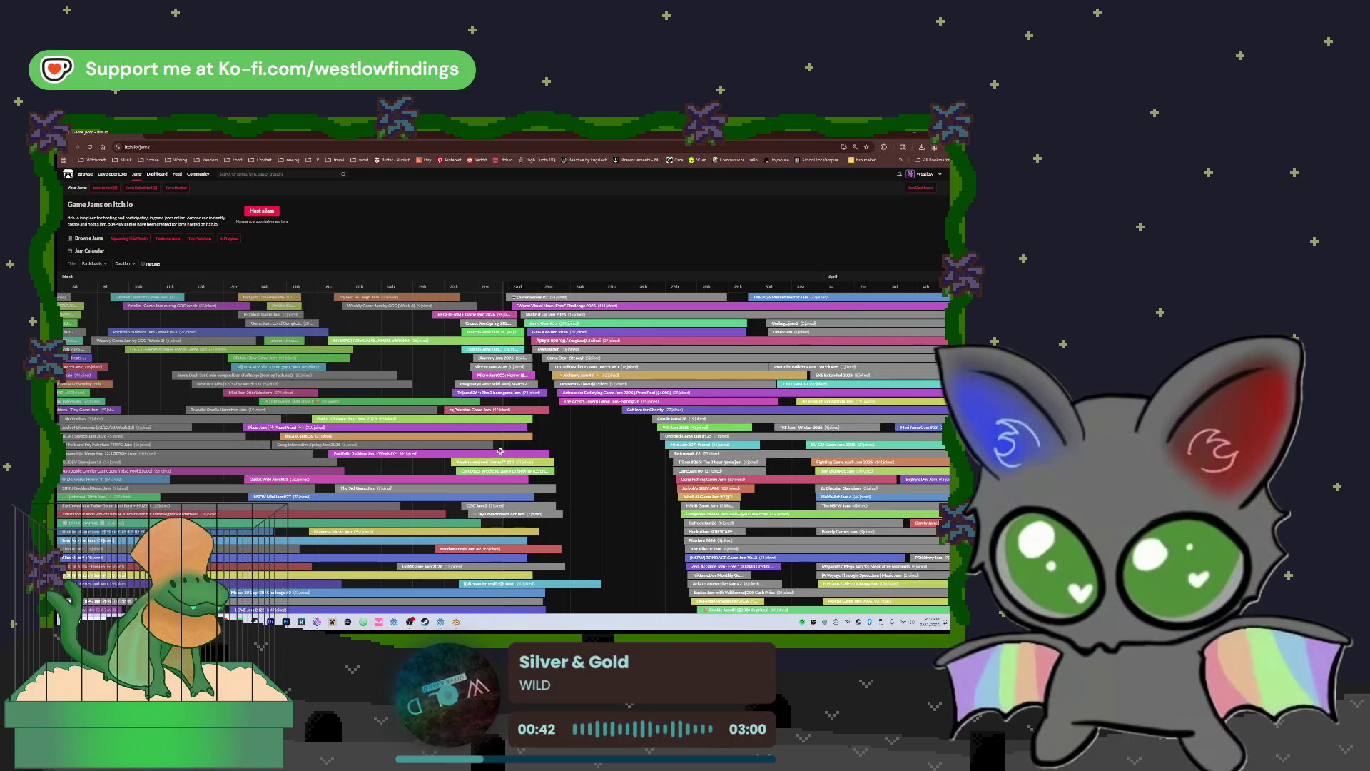
scroll(494, 437, "down", 1)
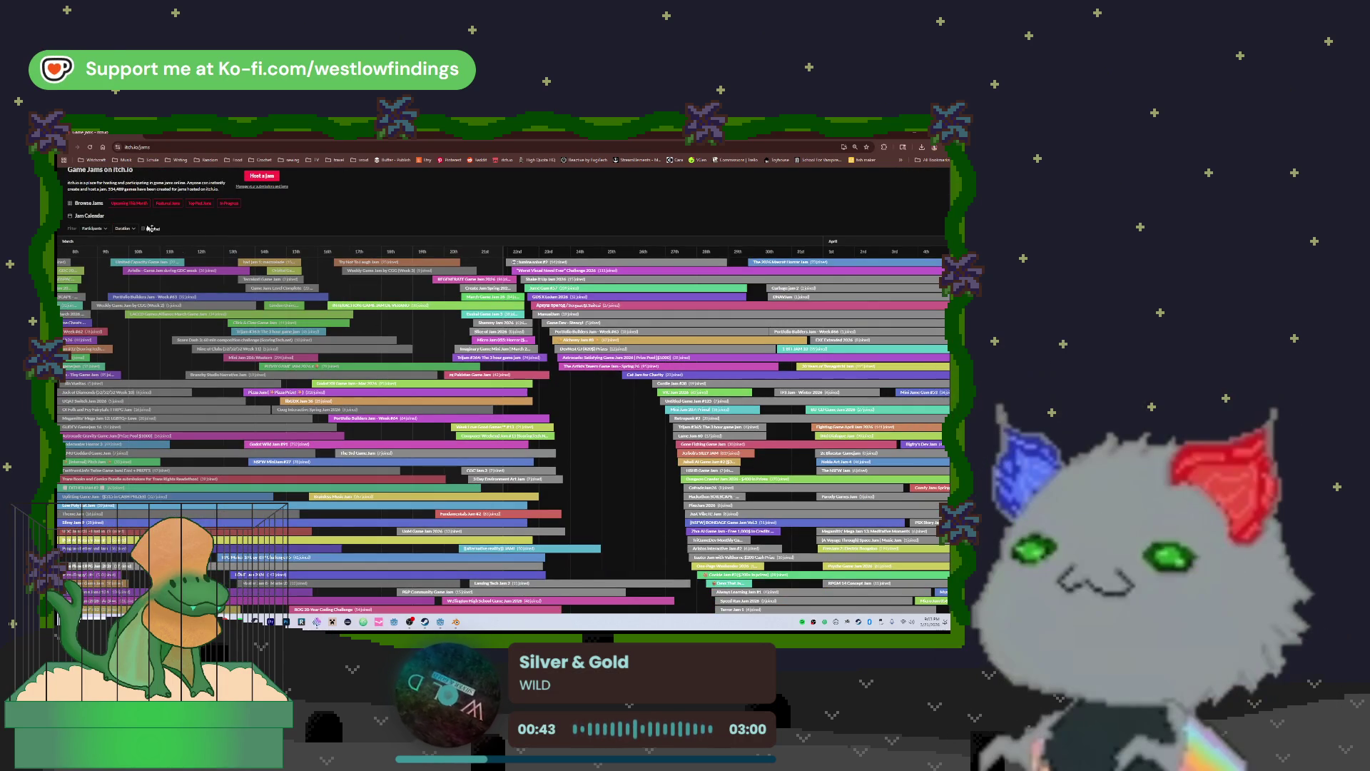
scroll(142, 214, "up", 1)
key("alt+Left")
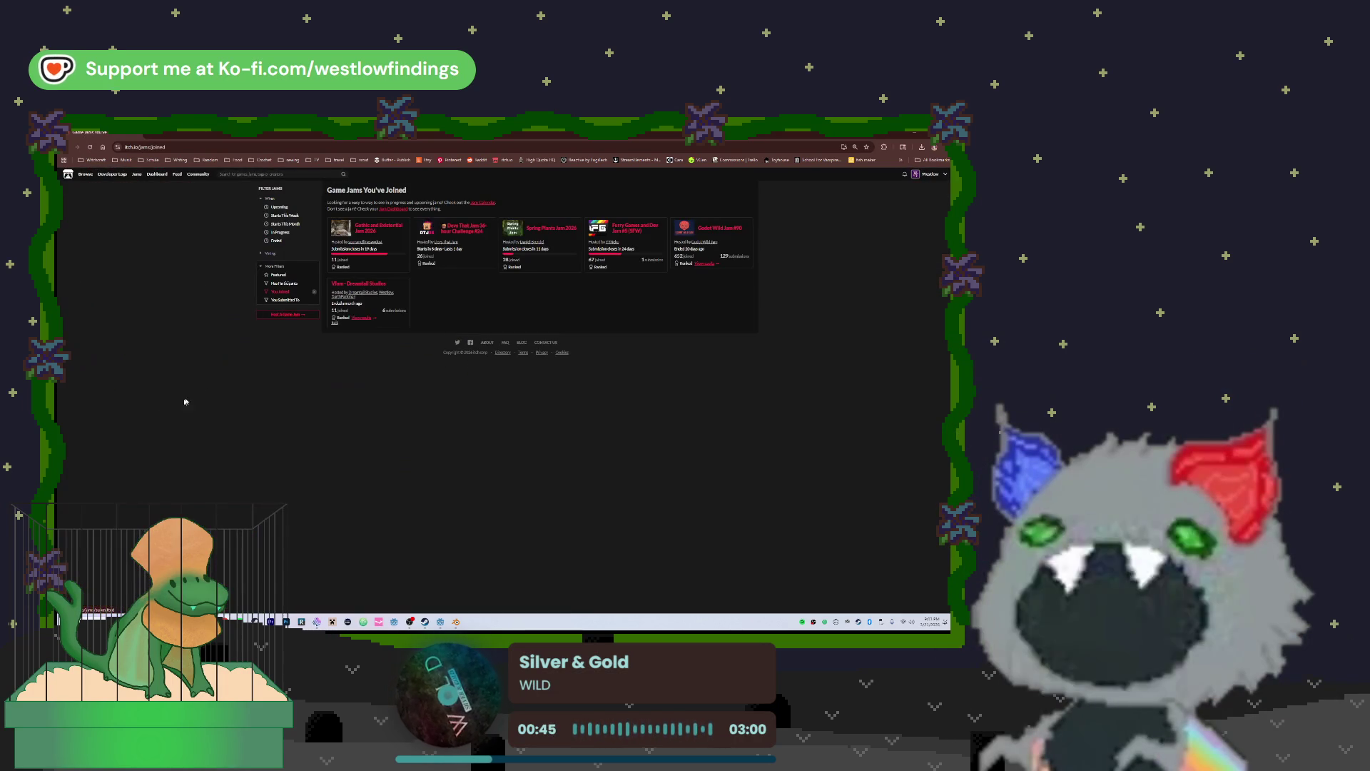
Read the Spring Plants Jam 2026 theme and rules, then return to the Godot editor
left_click(551, 228)
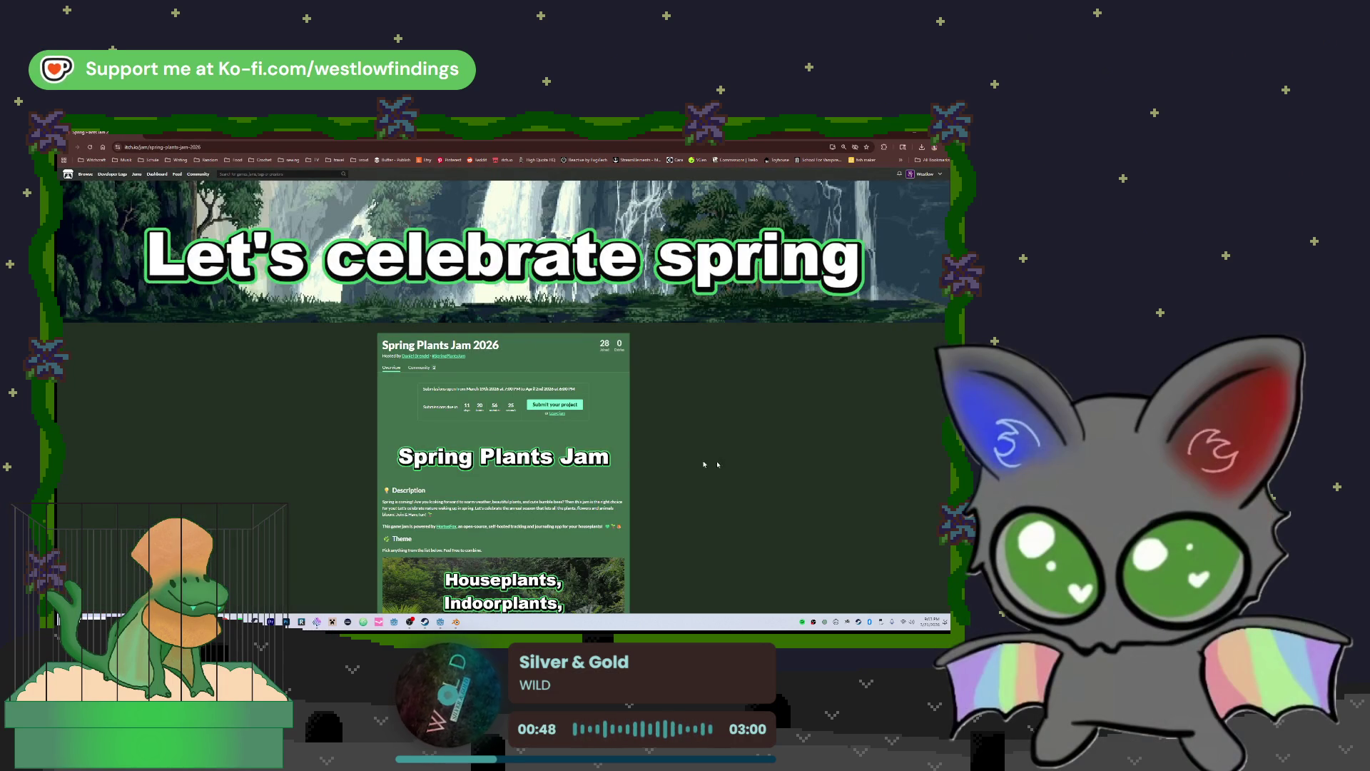
scroll(670, 438, "down", 1)
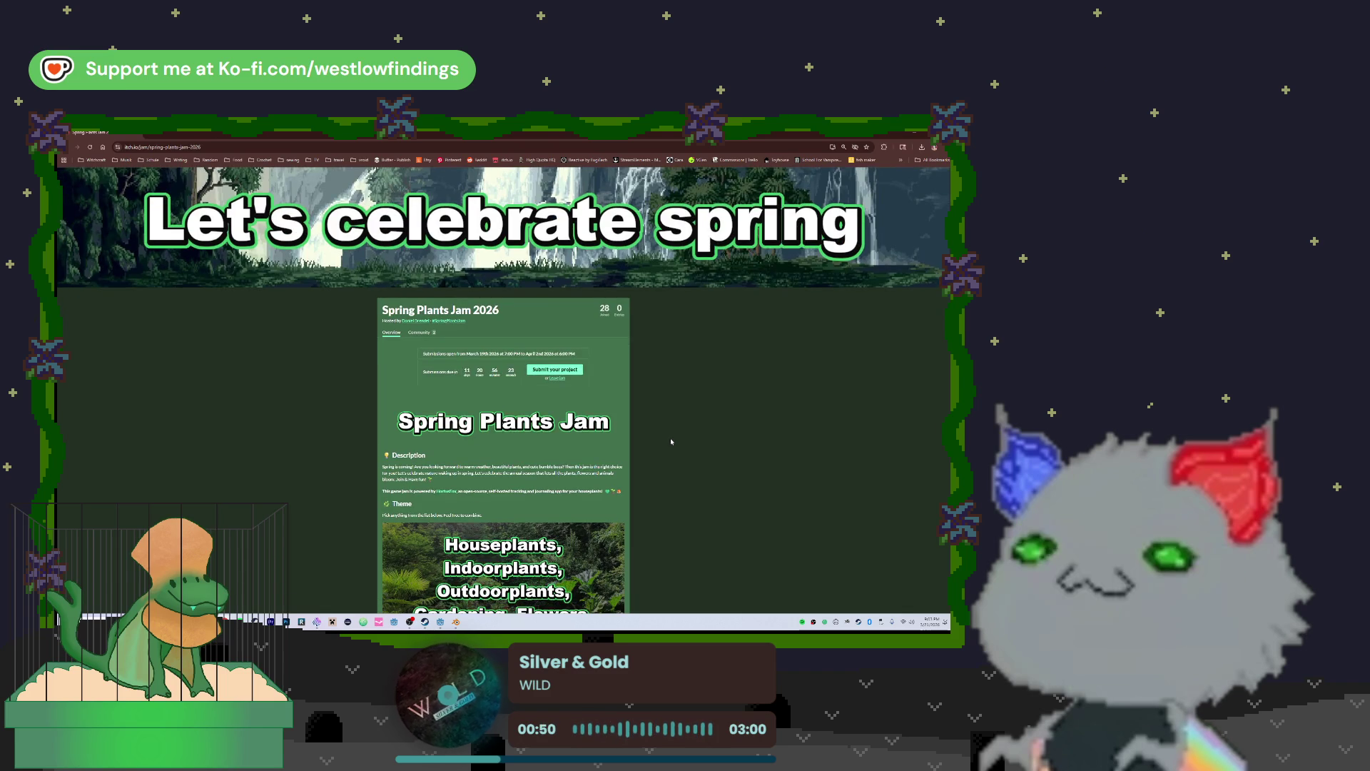
scroll(670, 438, "down", 1)
scroll(670, 438, "down", 5)
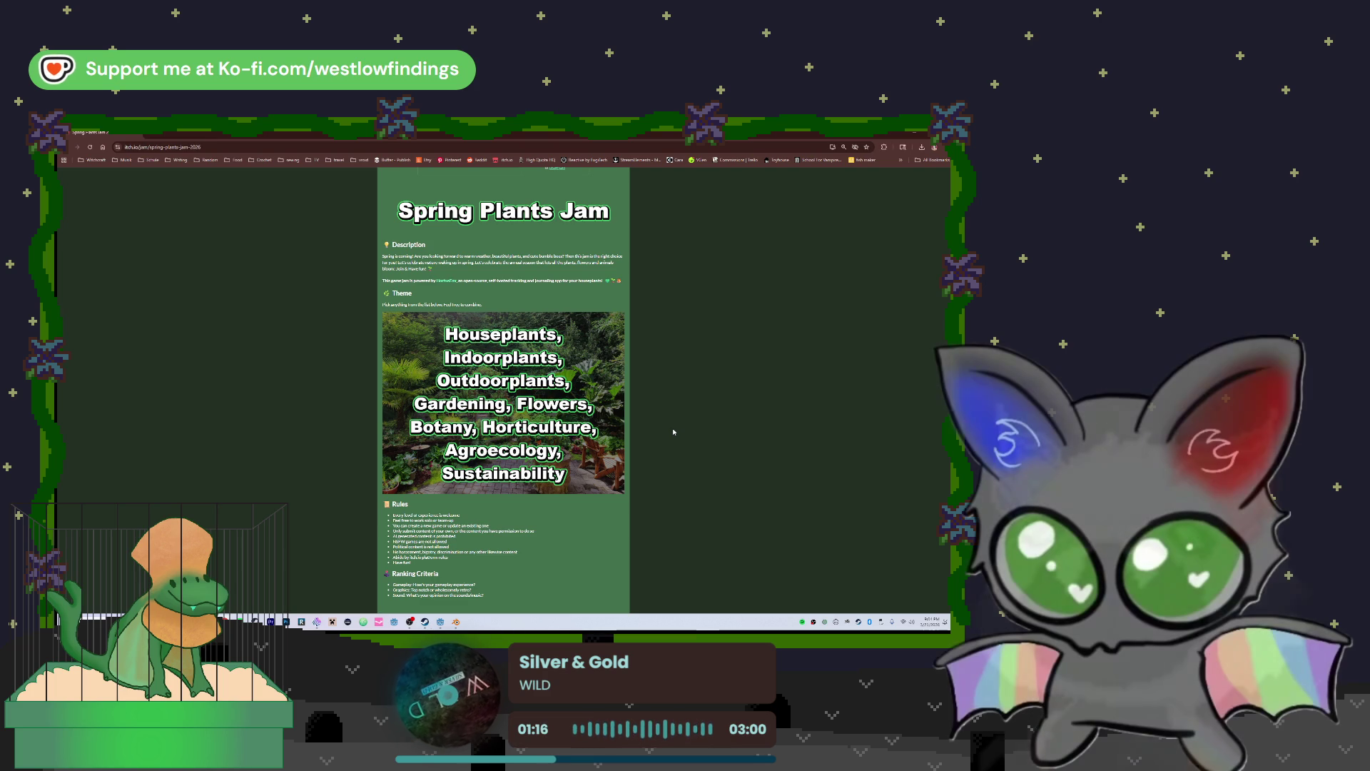
scroll(685, 432, "down", 1)
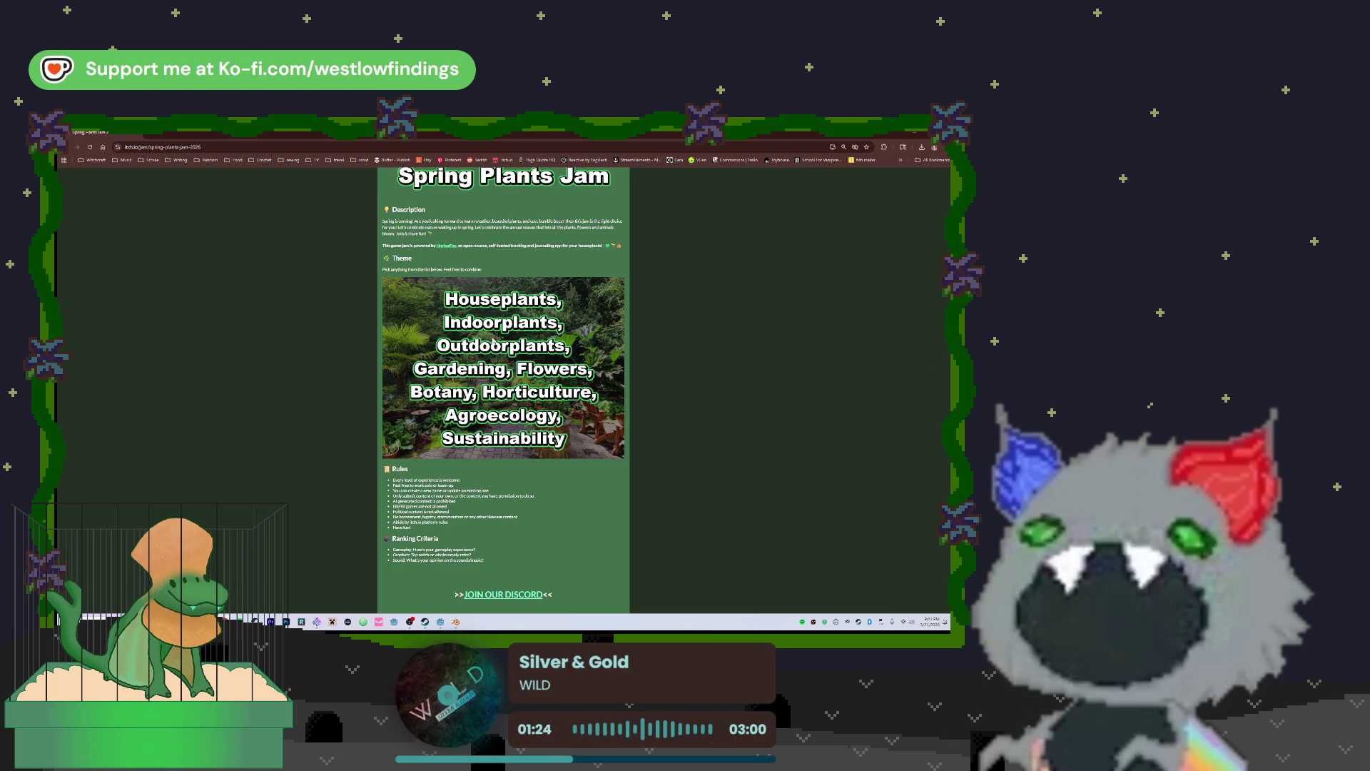
scroll(497, 342, "up", 3)
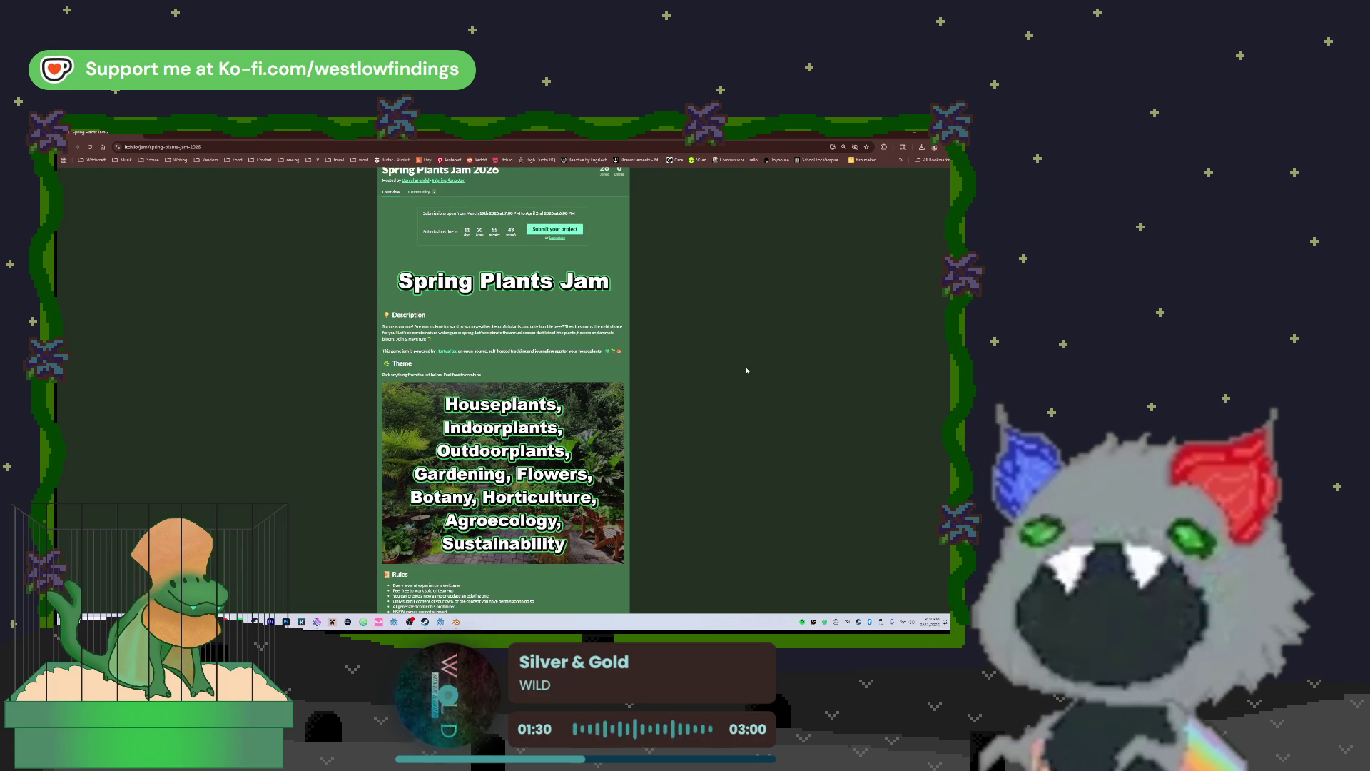
scroll(670, 431, "down", 1)
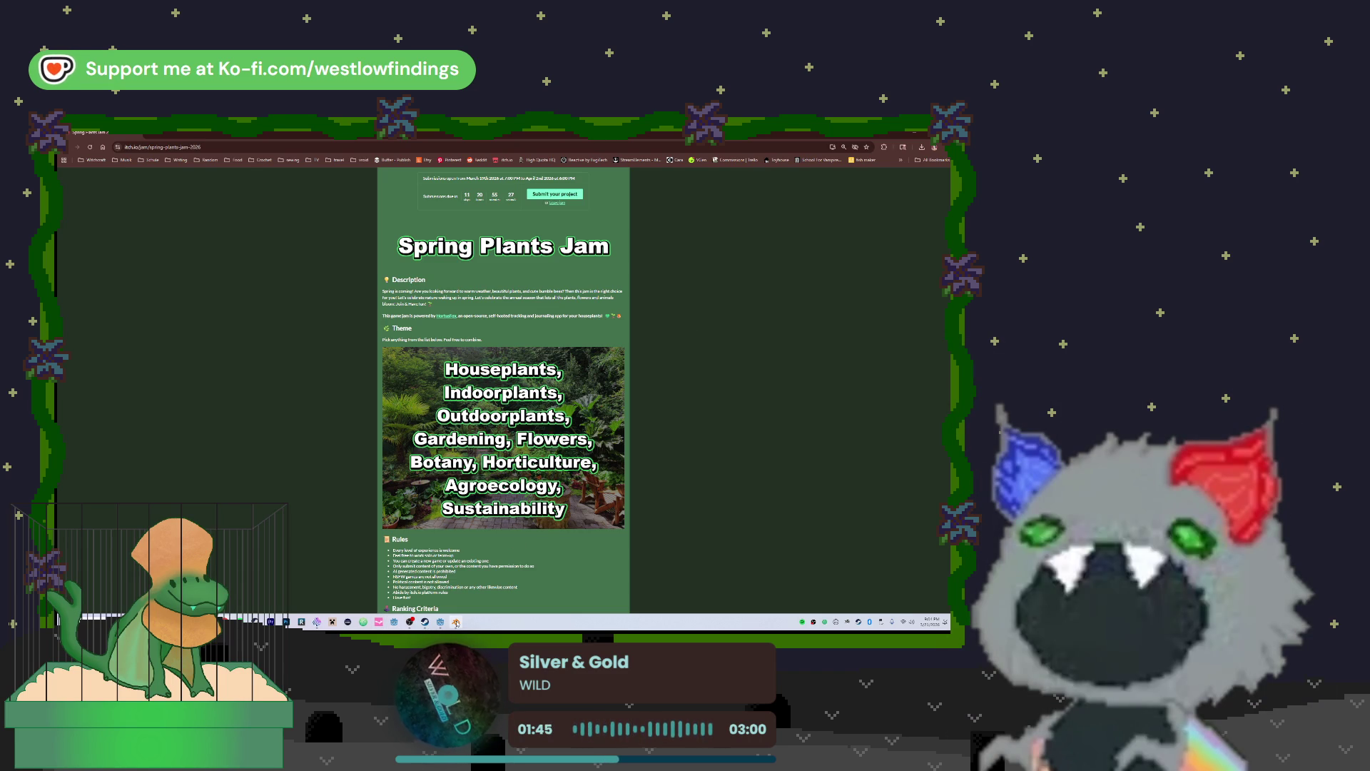
mouse_move(456, 622)
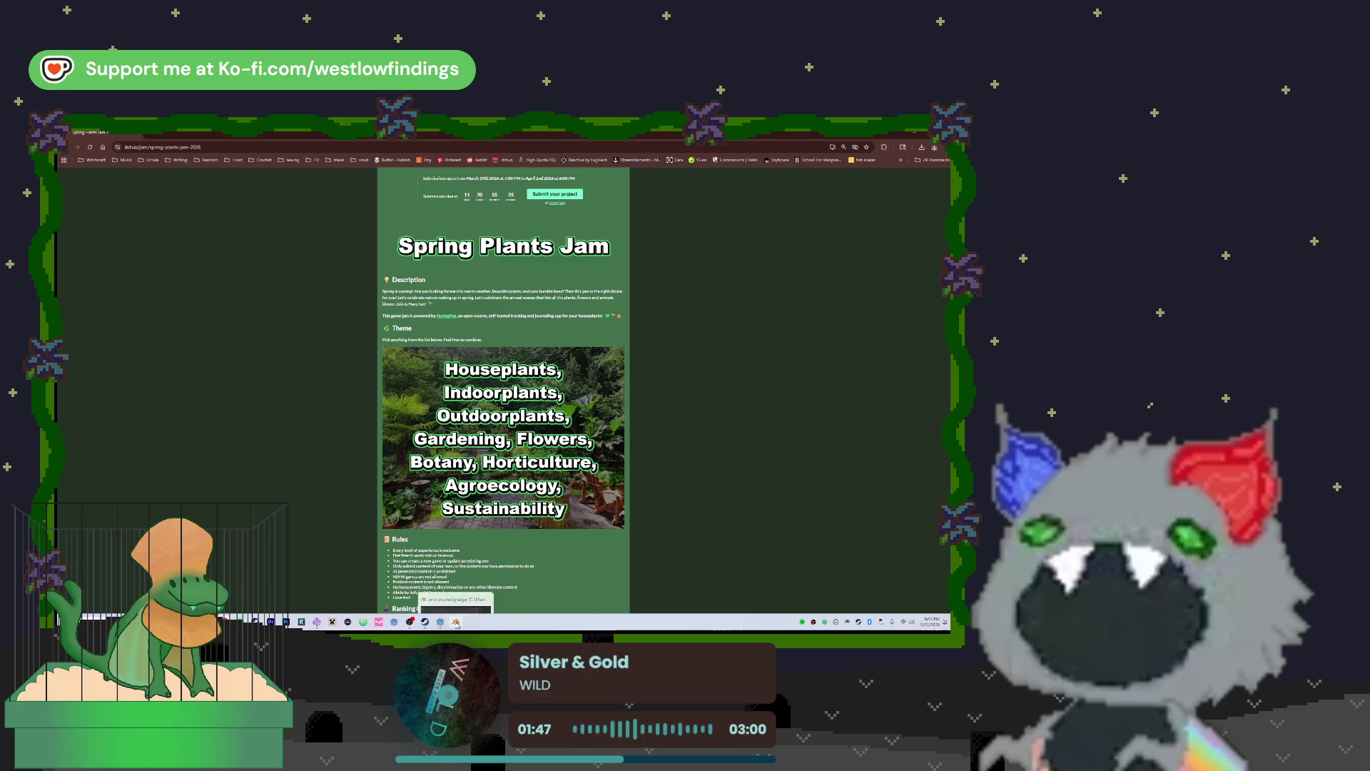
left_click(440, 622)
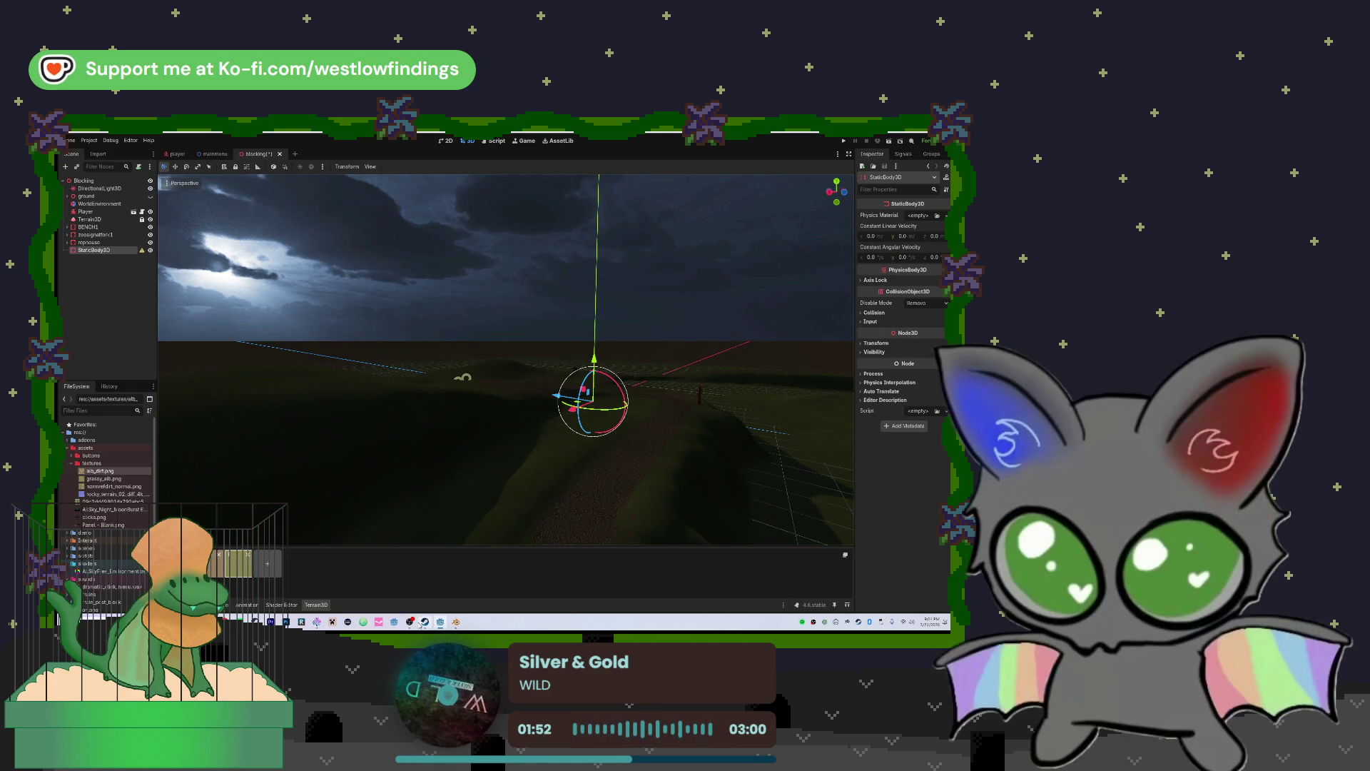
Glance at the Blender window, then come back to the Spring Plants Jam 2026 page
mouse_move(317, 622)
left_click(332, 592)
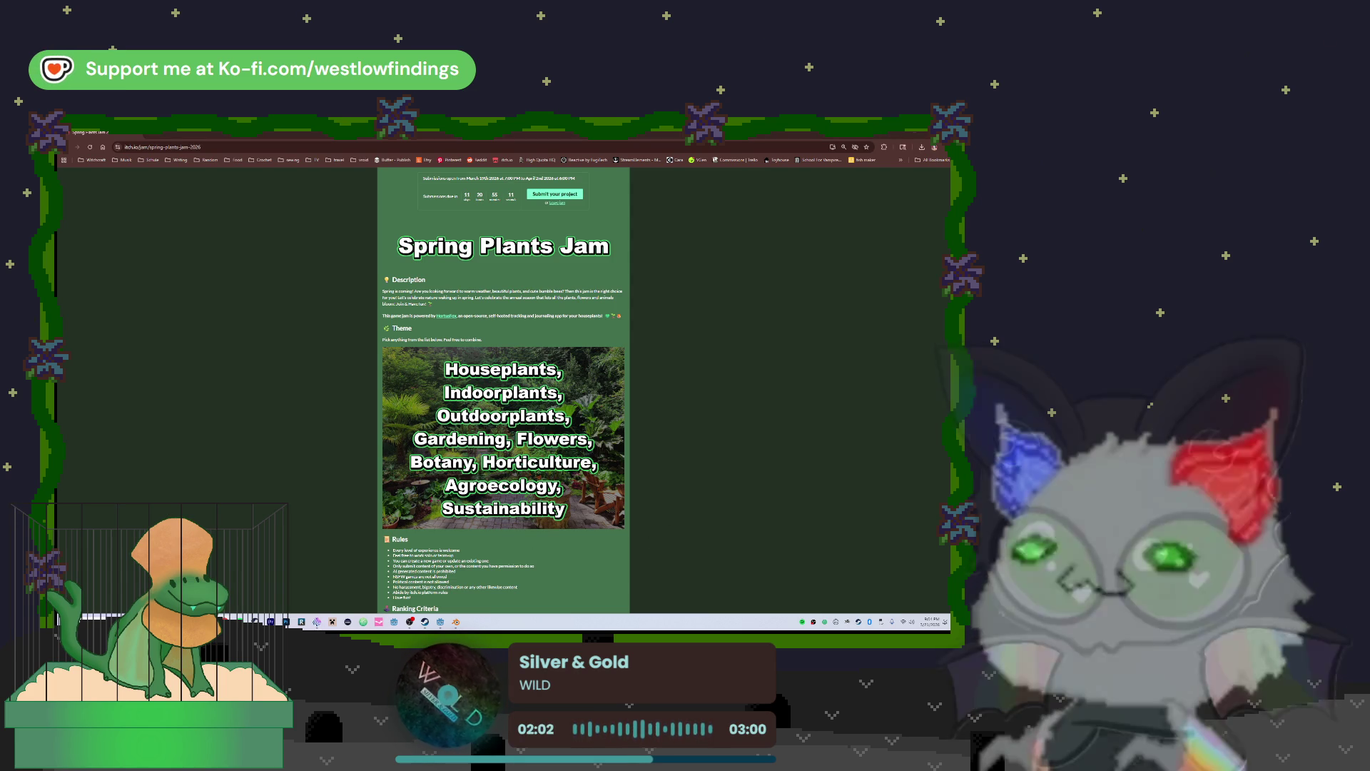
left_click(456, 621)
left_click(298, 593)
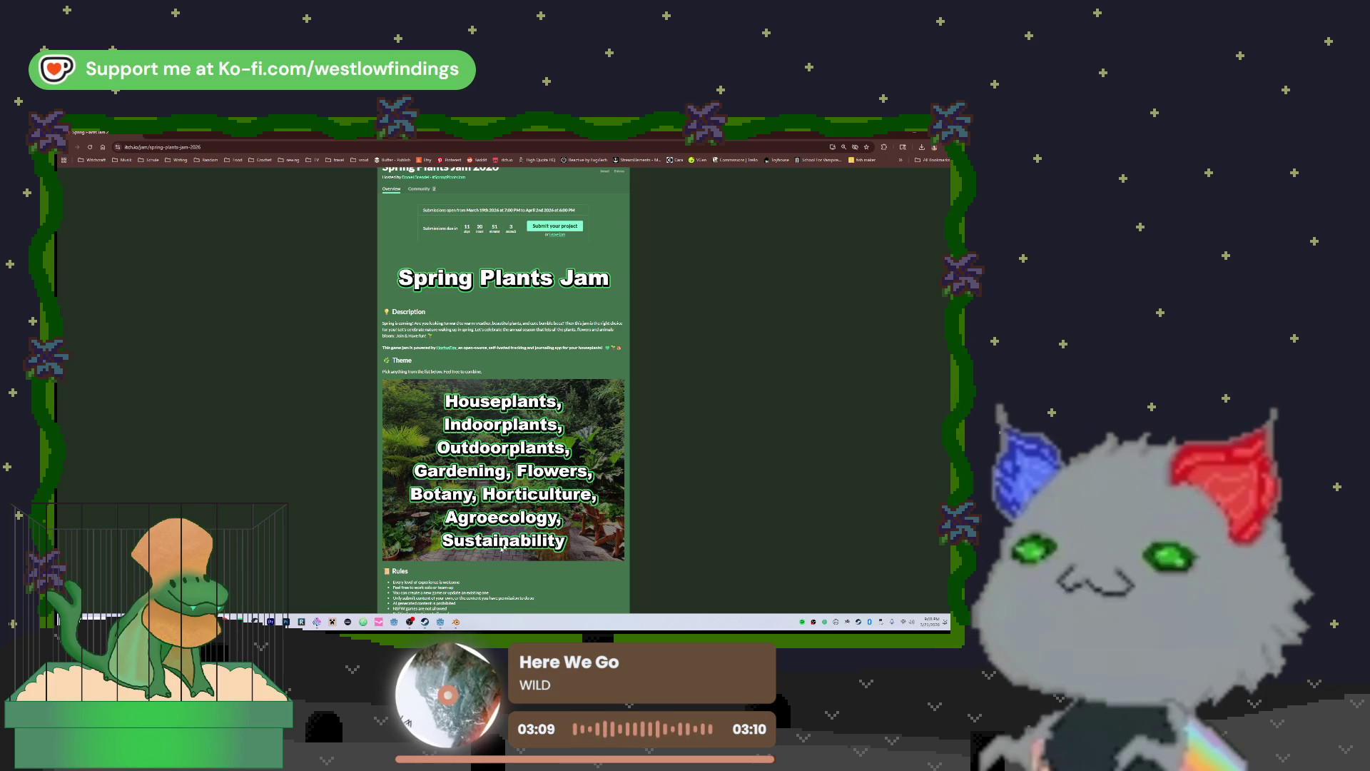
Save and run the terrain scene, move the game window aside, and start from the menu
key("alt+Tab")
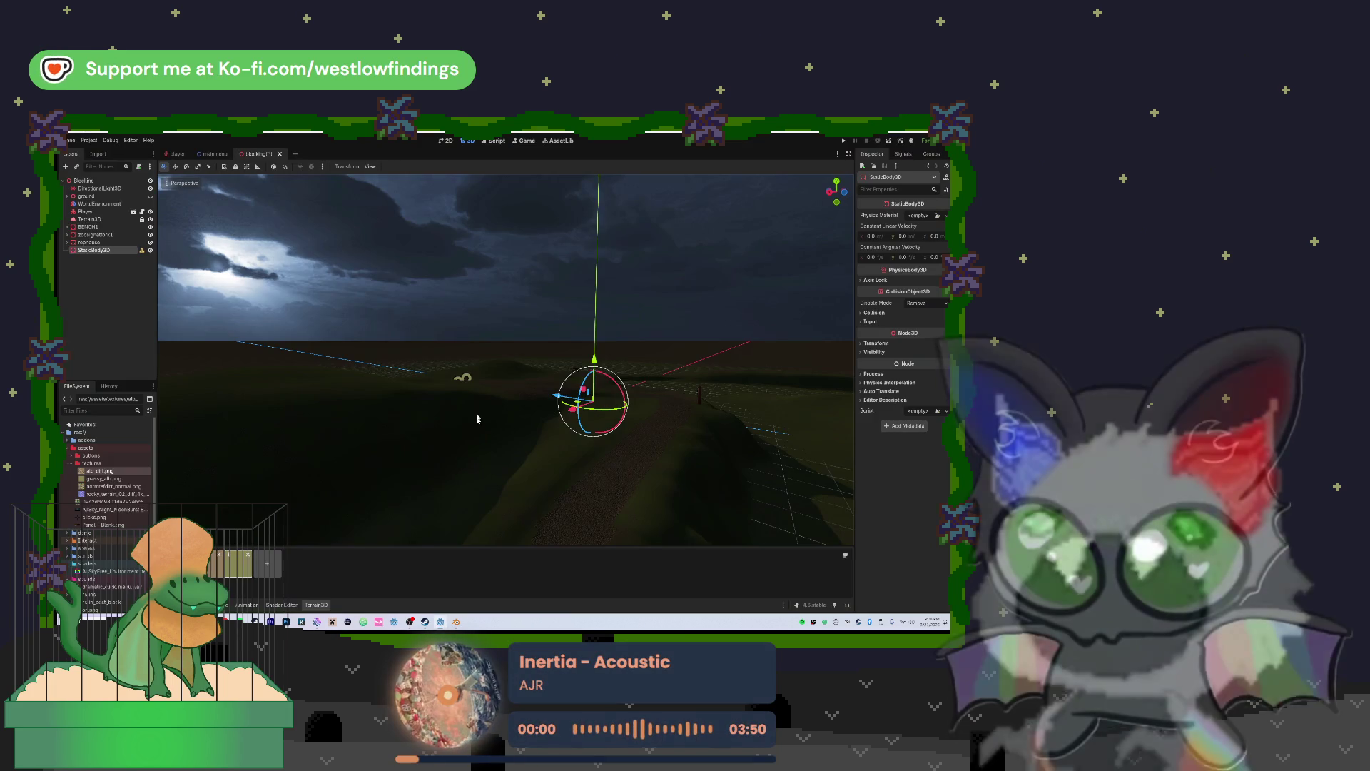
left_click(844, 140)
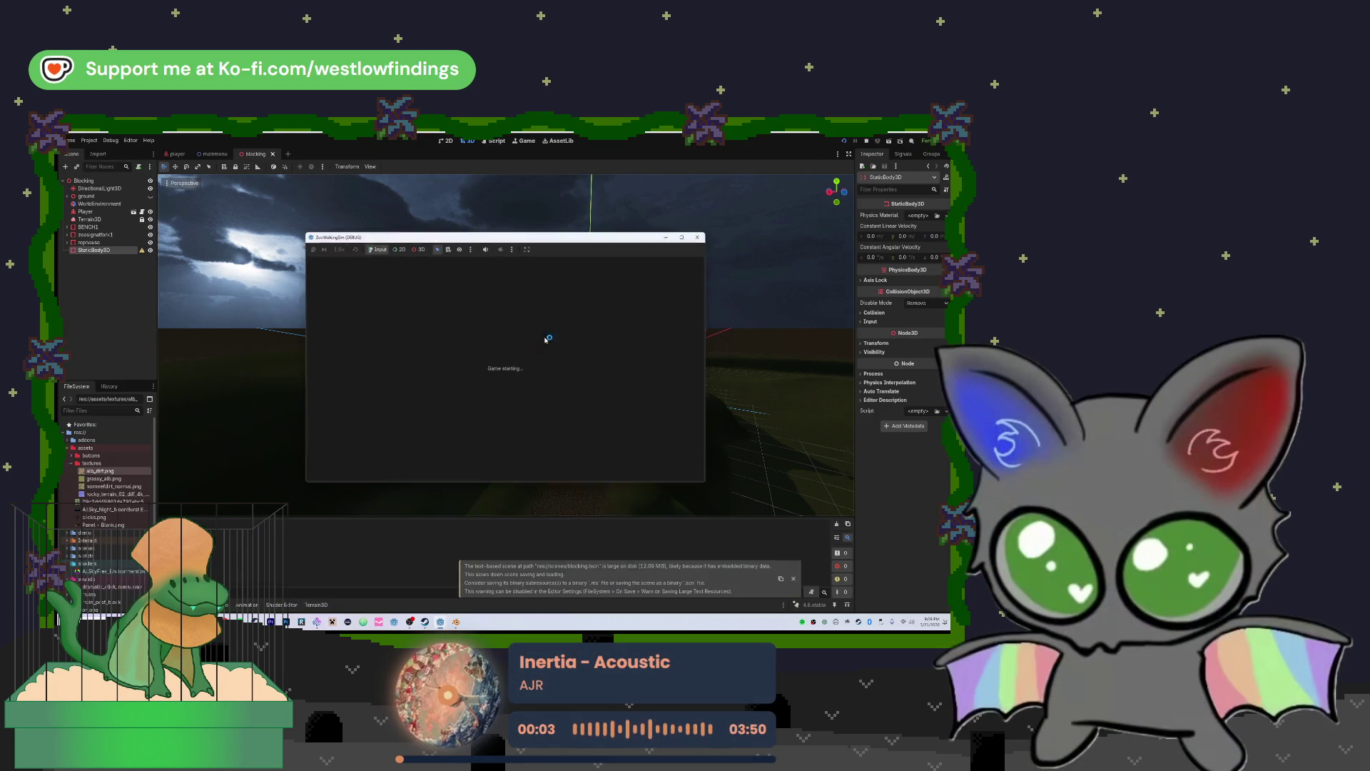
mouse_move(521, 237)
left_mouse_down()
mouse_move(587, 252)
mouse_move(470, 221)
mouse_move(531, 250)
left_mouse_up()
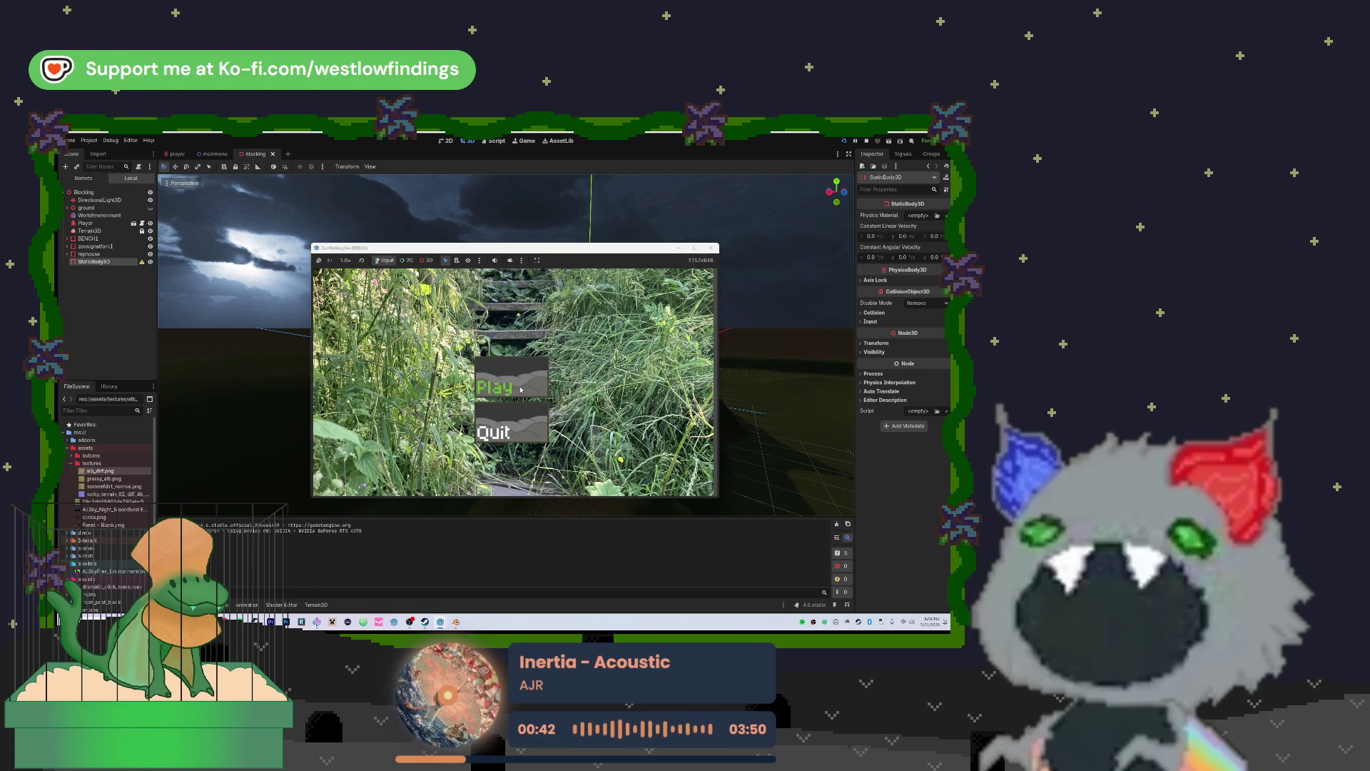
left_click(511, 378)
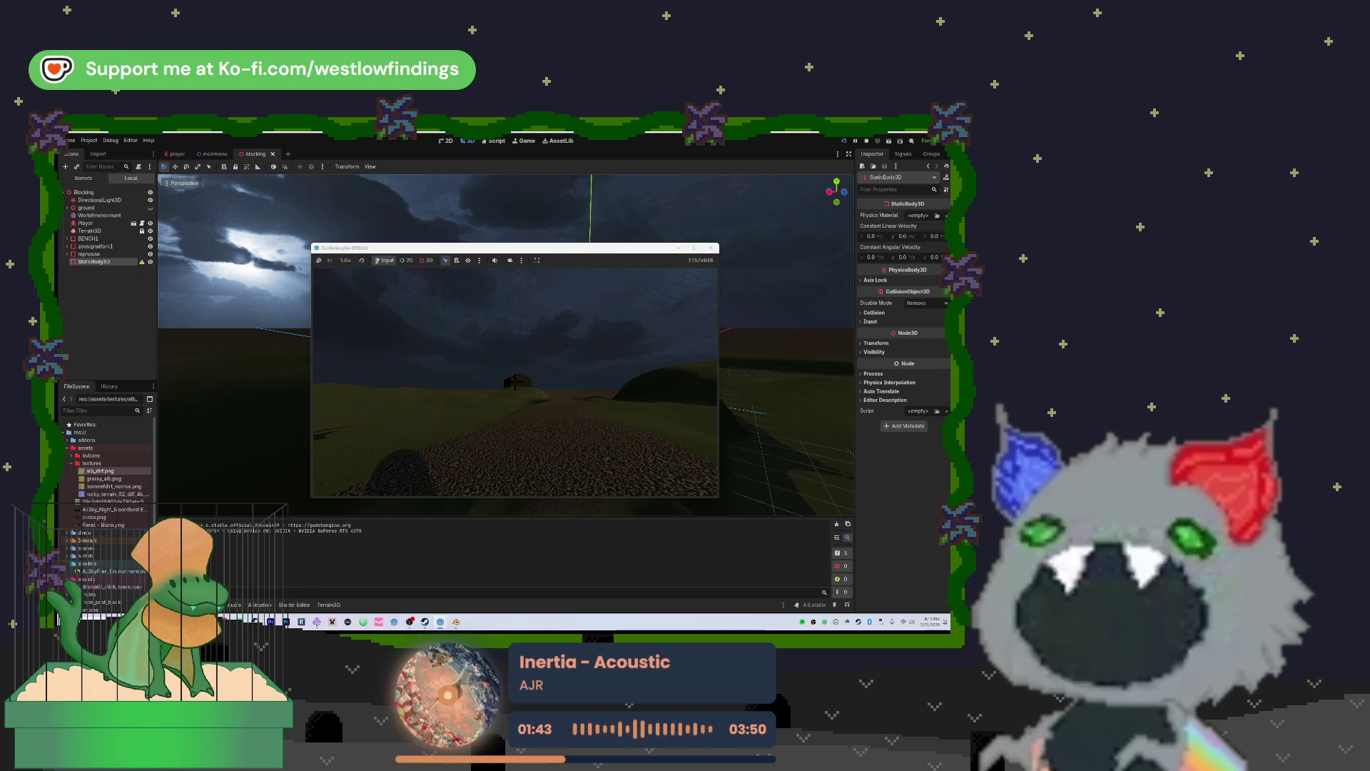
Walk past the signpost along the path toward the building, then stop the game with F8
key("w")
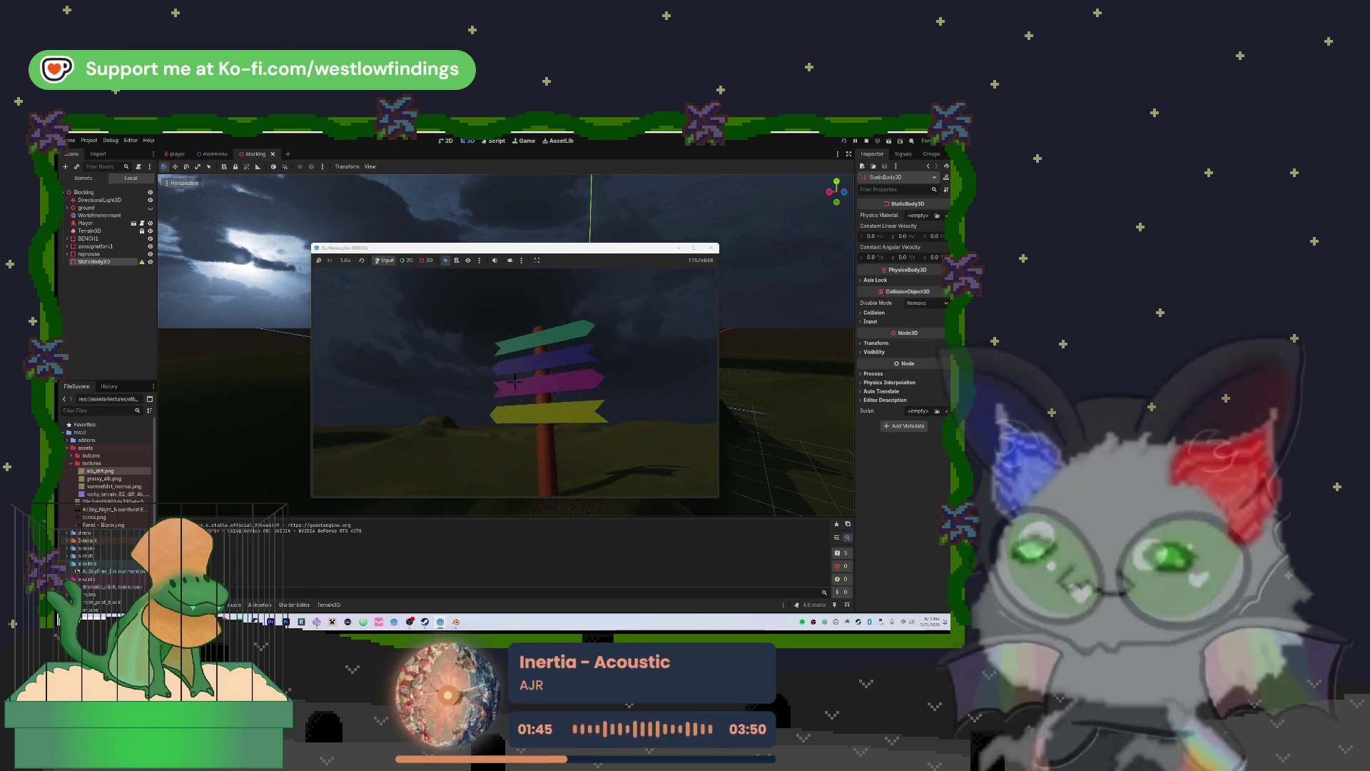
key("w")
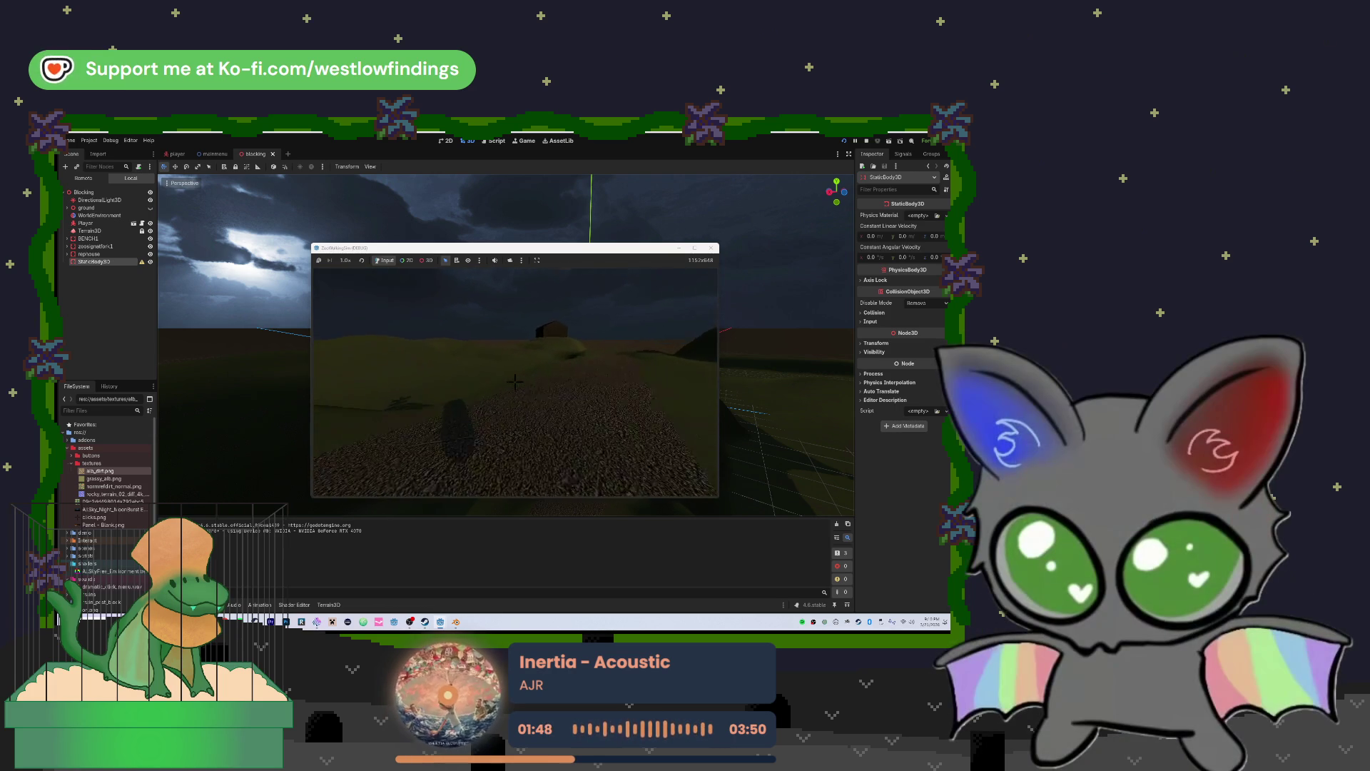
key("F8")
mouse_move(573, 362)
left_mouse_down()
mouse_move(565, 279)
mouse_move(492, 304)
mouse_move(514, 325)
mouse_move(512, 279)
mouse_move(511, 306)
left_mouse_up()
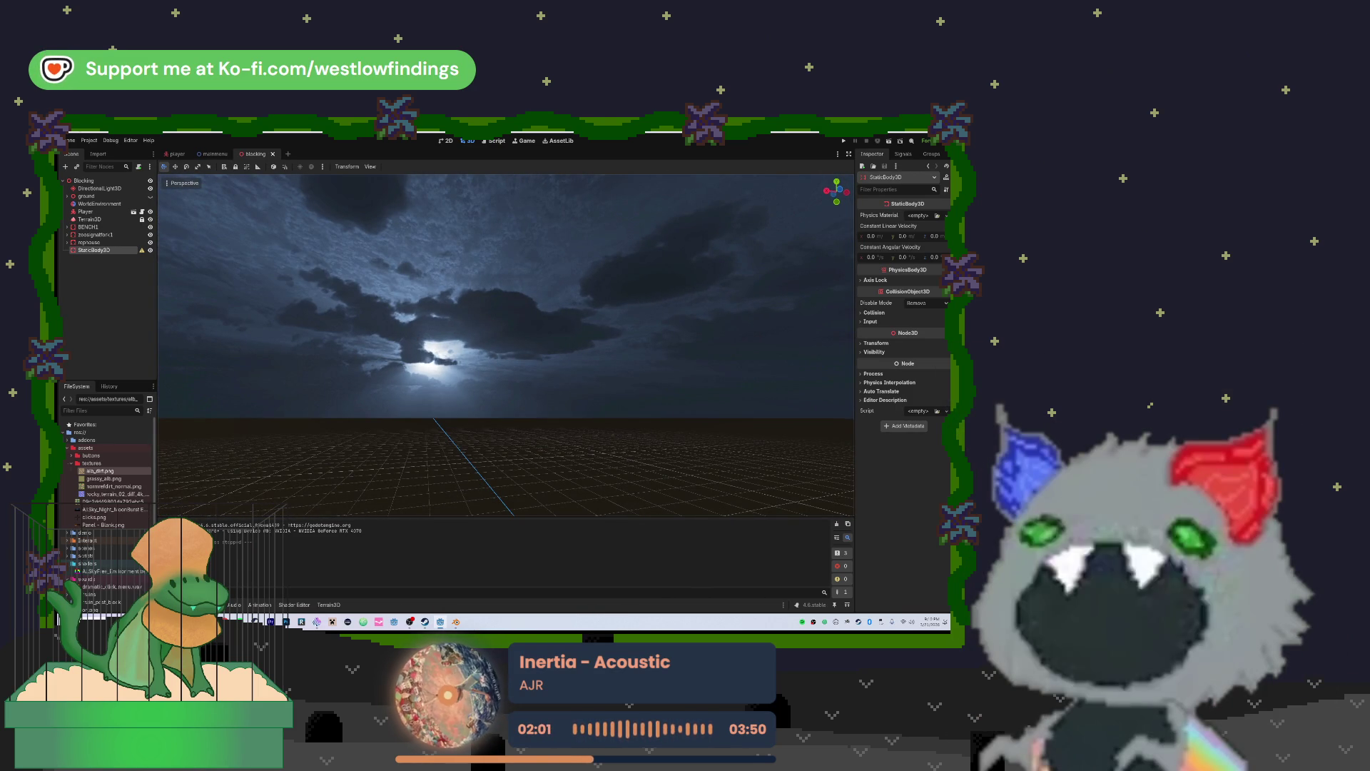
Frame the StaticBody3D box in the viewport and bring up the Create New Node list
left_click_drag(511, 307, 528, 321)
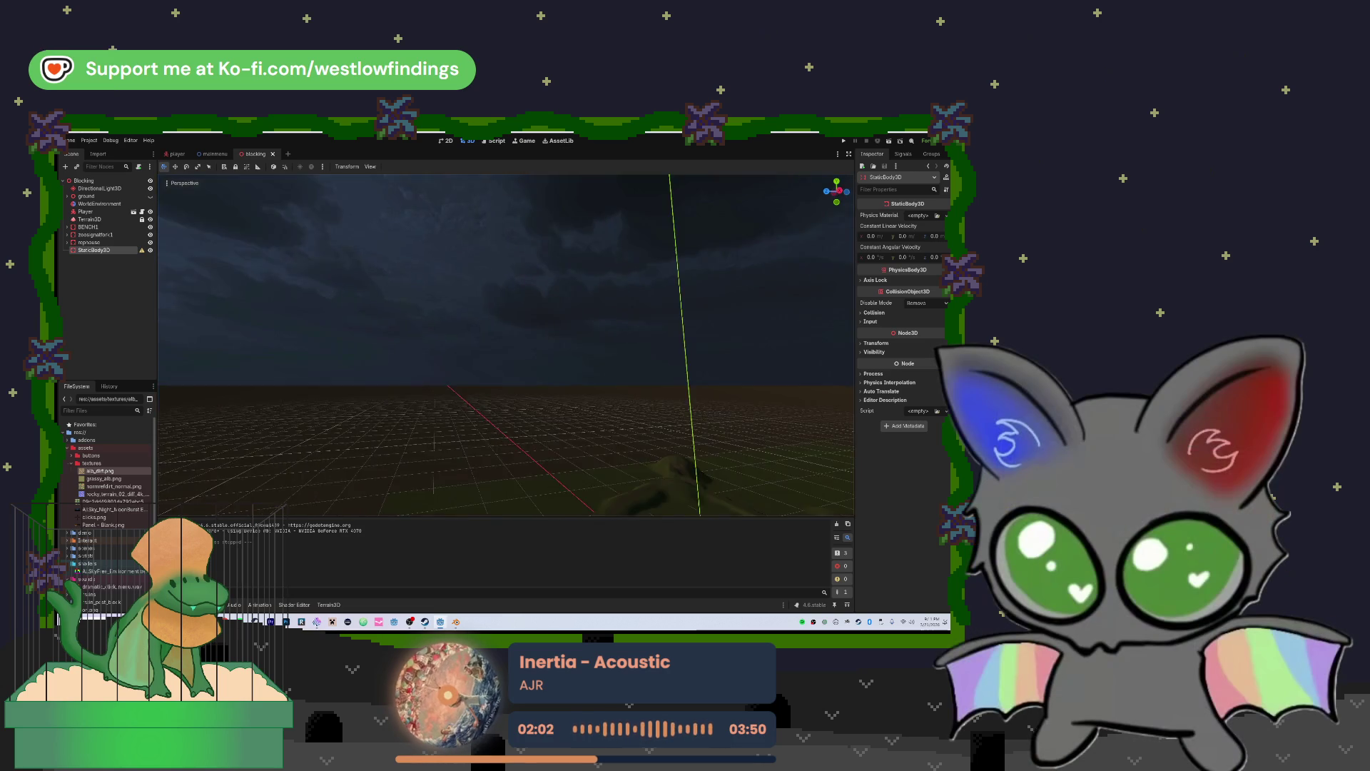
key("f")
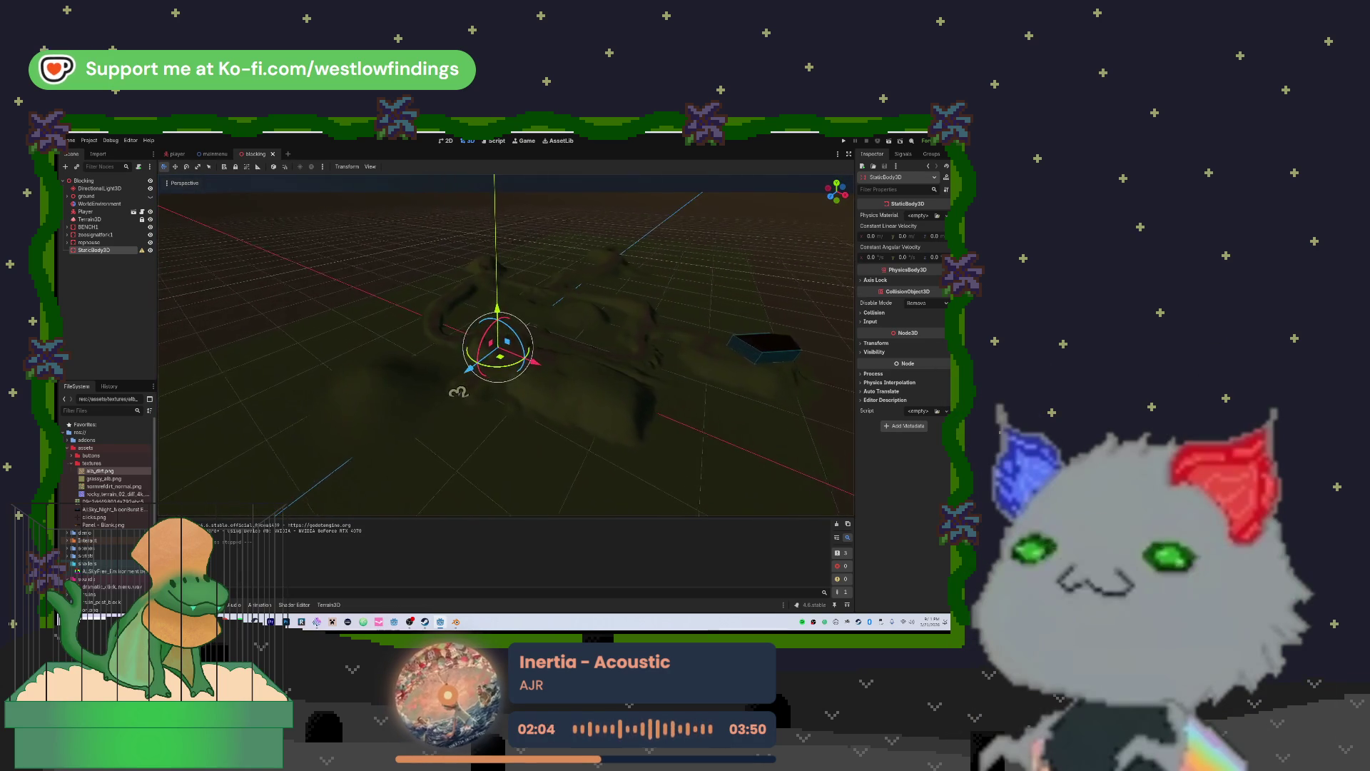
left_click_drag(517, 362, 488, 428)
left_click_drag(499, 511, 519, 471)
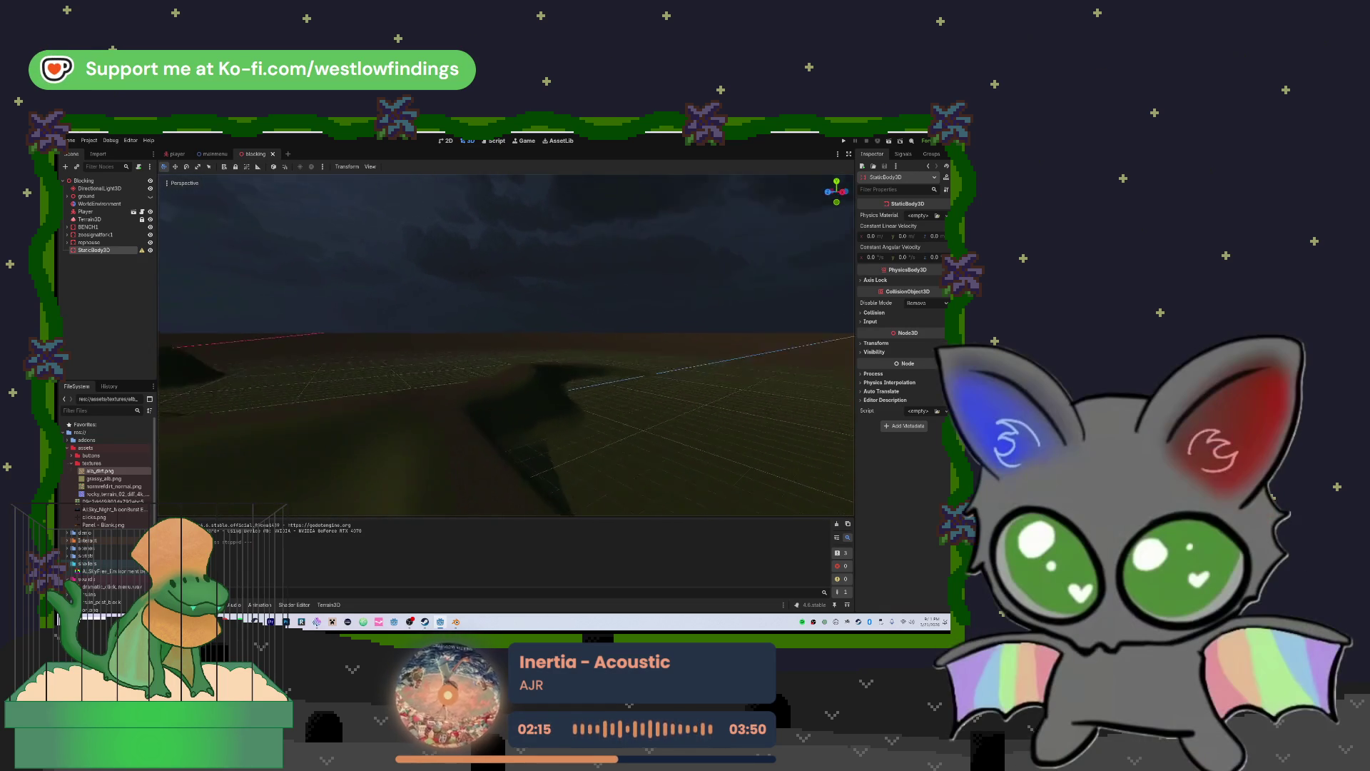
key("f")
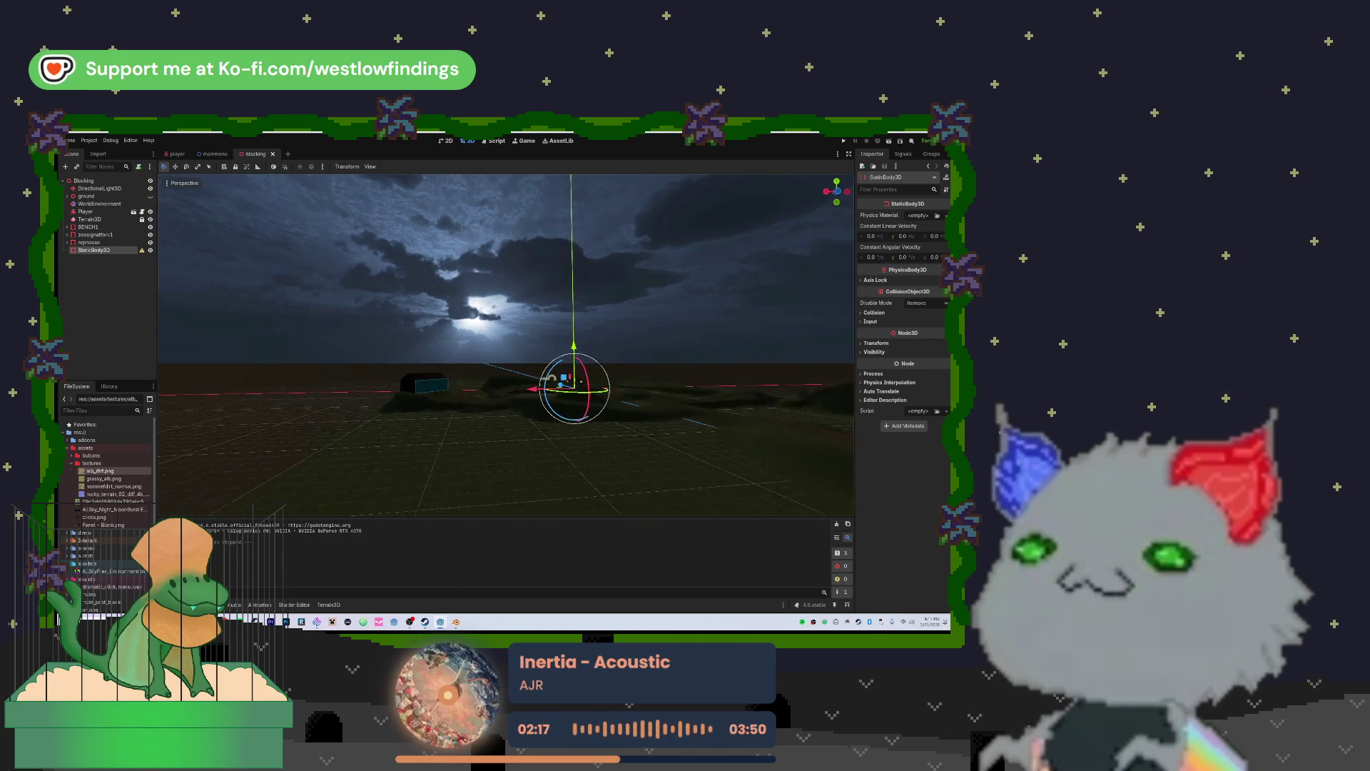
mouse_move(570, 404)
left_mouse_down()
mouse_move(535, 389)
mouse_move(550, 392)
mouse_move(555, 312)
left_mouse_up()
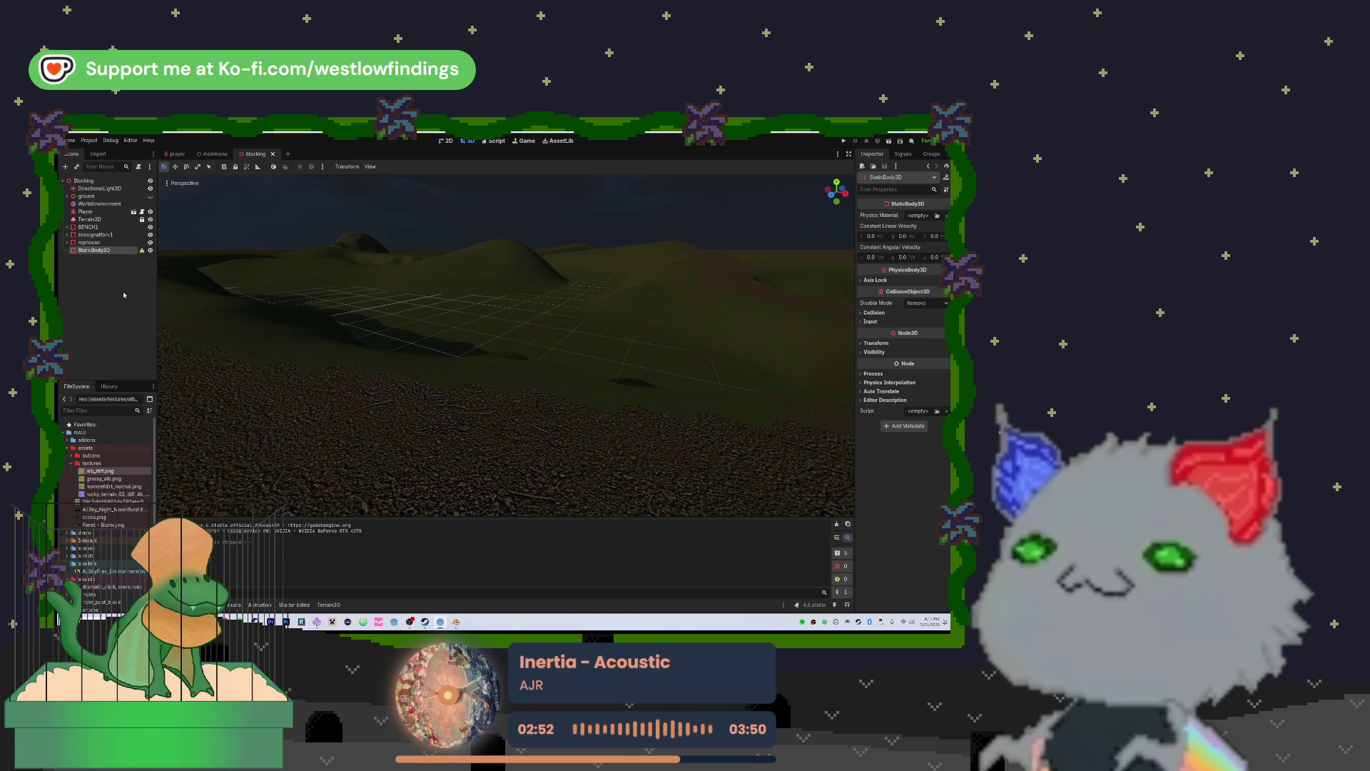
key("ctrl+a")
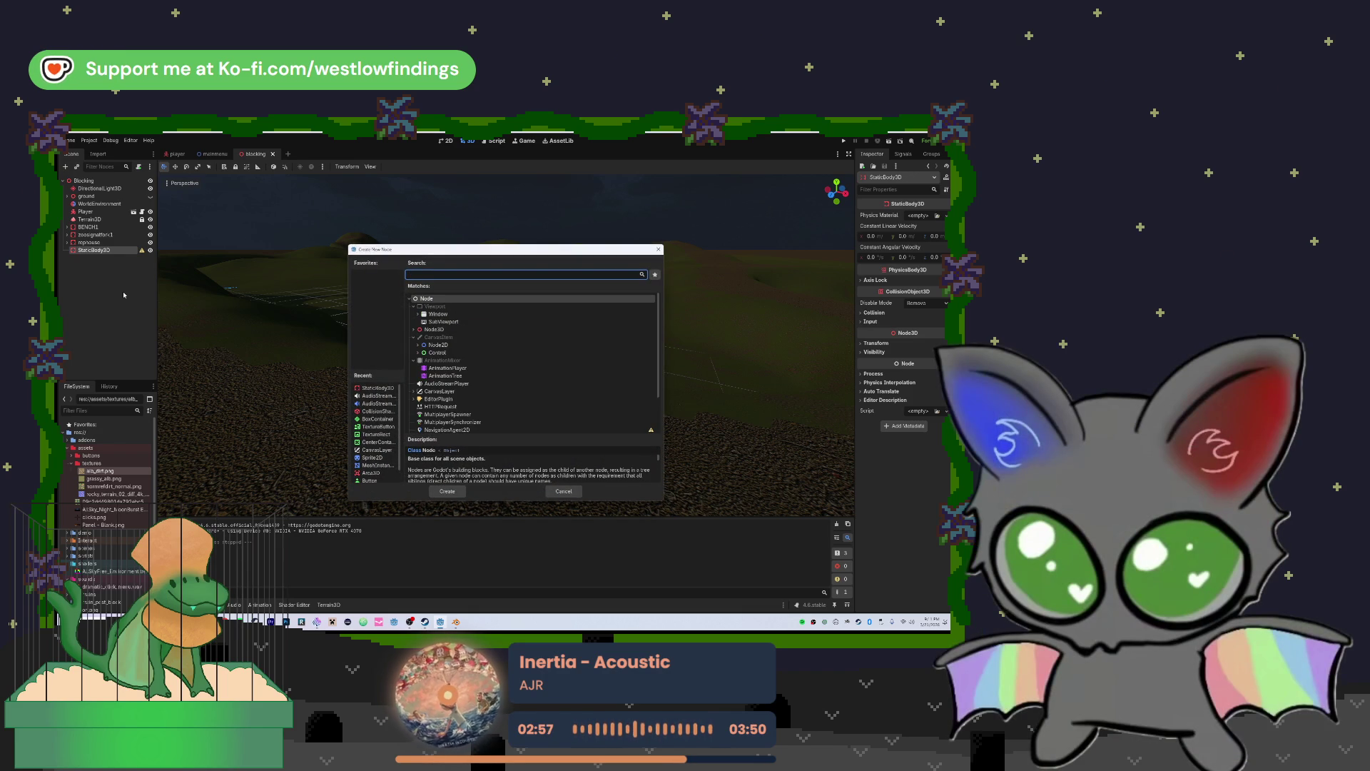
Add a CollisionShape3D under the StaticBody3D and expand the scenes folder in FileSystem
type("collision")
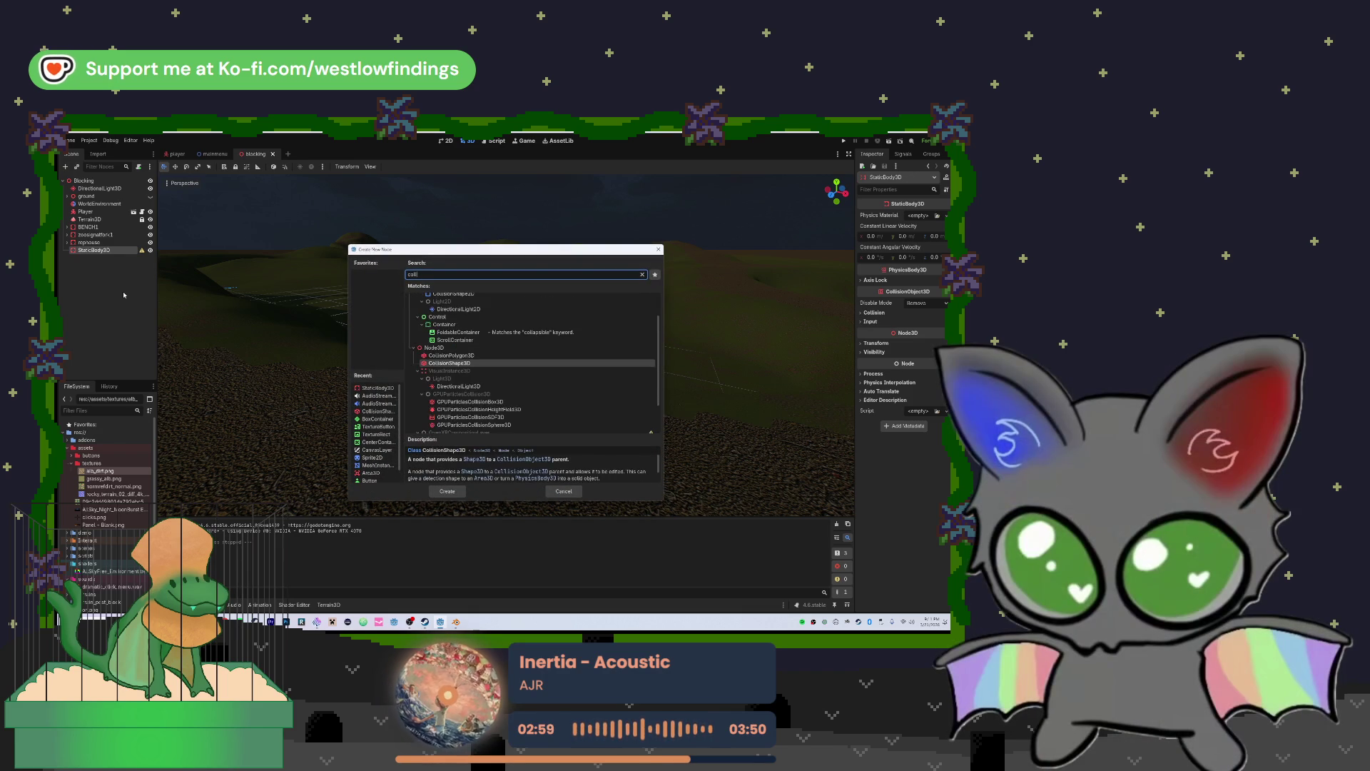
key("Return")
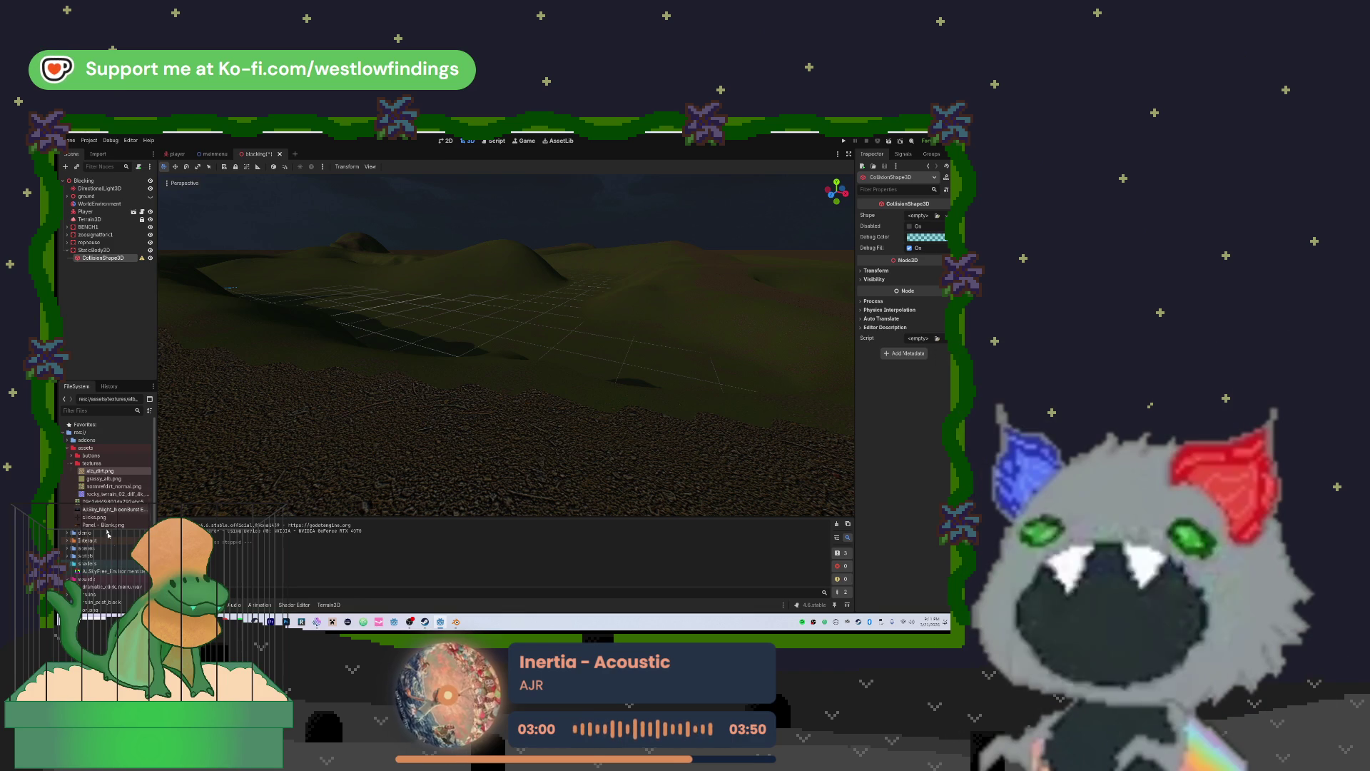
scroll(78, 528, "down", 1)
left_click(68, 536)
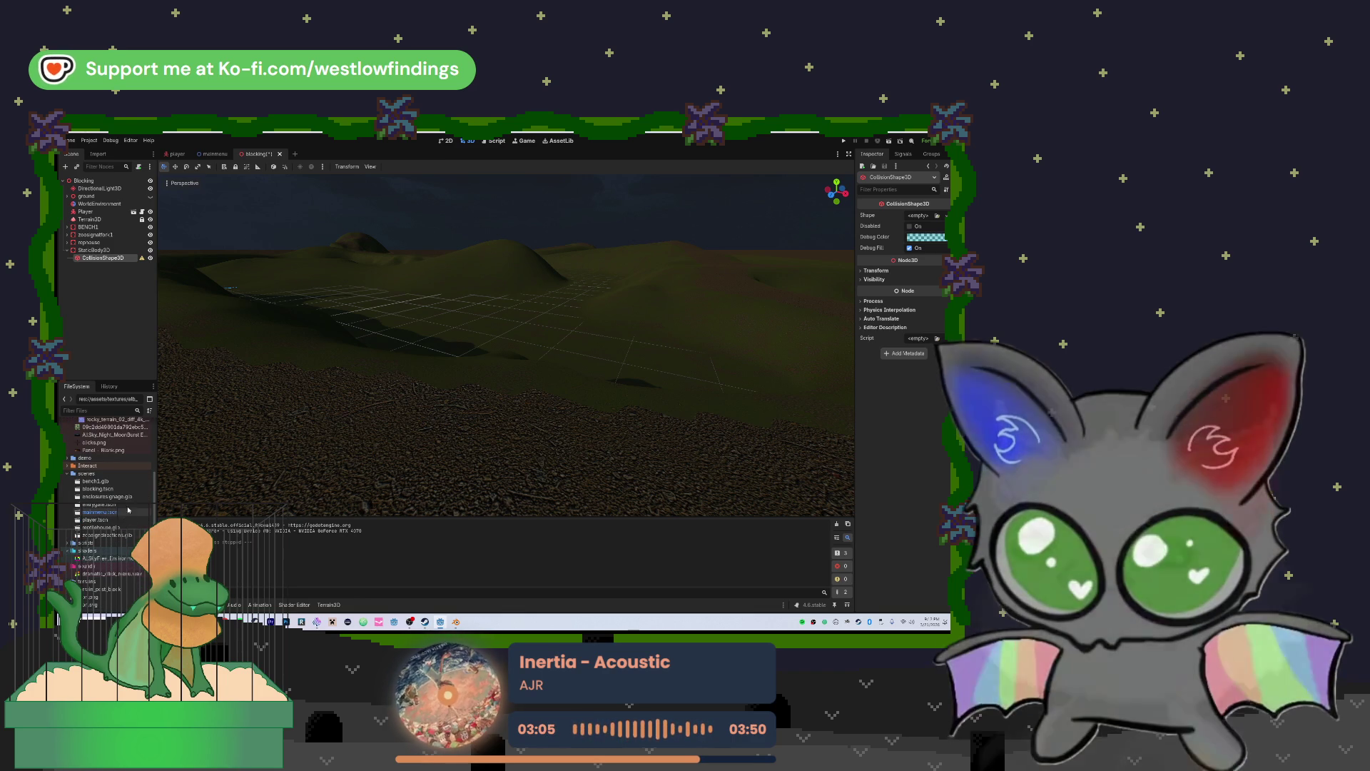
Drop enclosuresignage.glb under the StaticBody3D and drag it across the terrain into position
left_click(127, 489)
left_click_drag(128, 497, 113, 259)
scroll(506, 345, "up", 5)
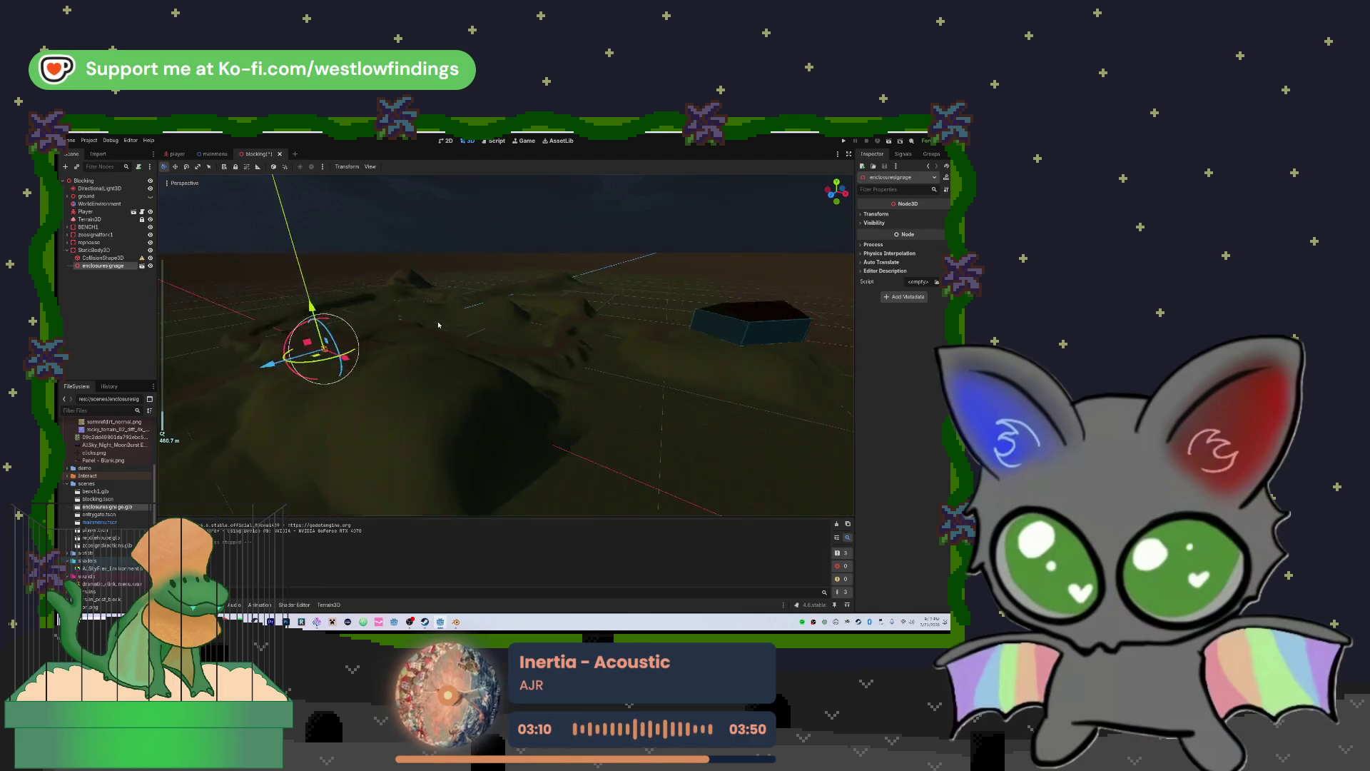
mouse_move(217, 366)
left_mouse_down()
mouse_move(411, 325)
mouse_move(500, 327)
left_mouse_up()
scroll(432, 327, "up", 3)
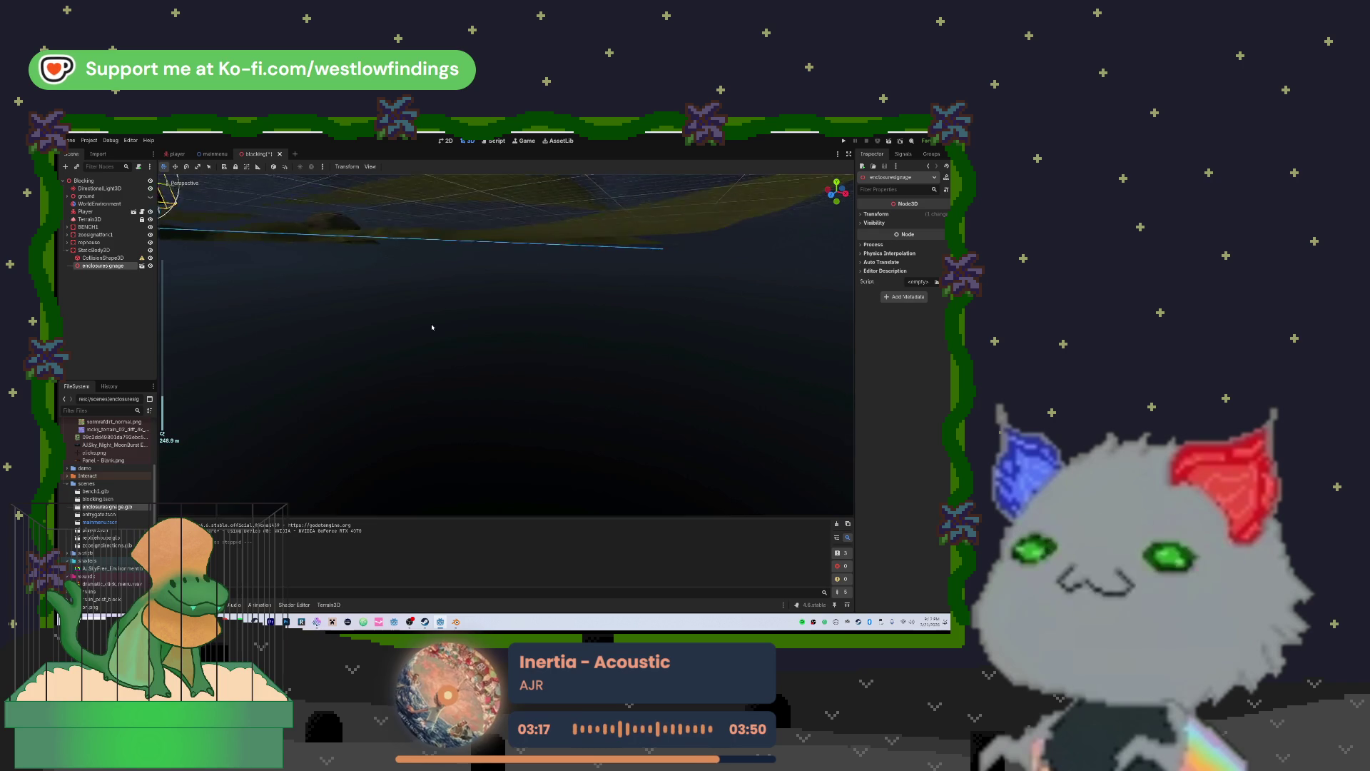
key("f")
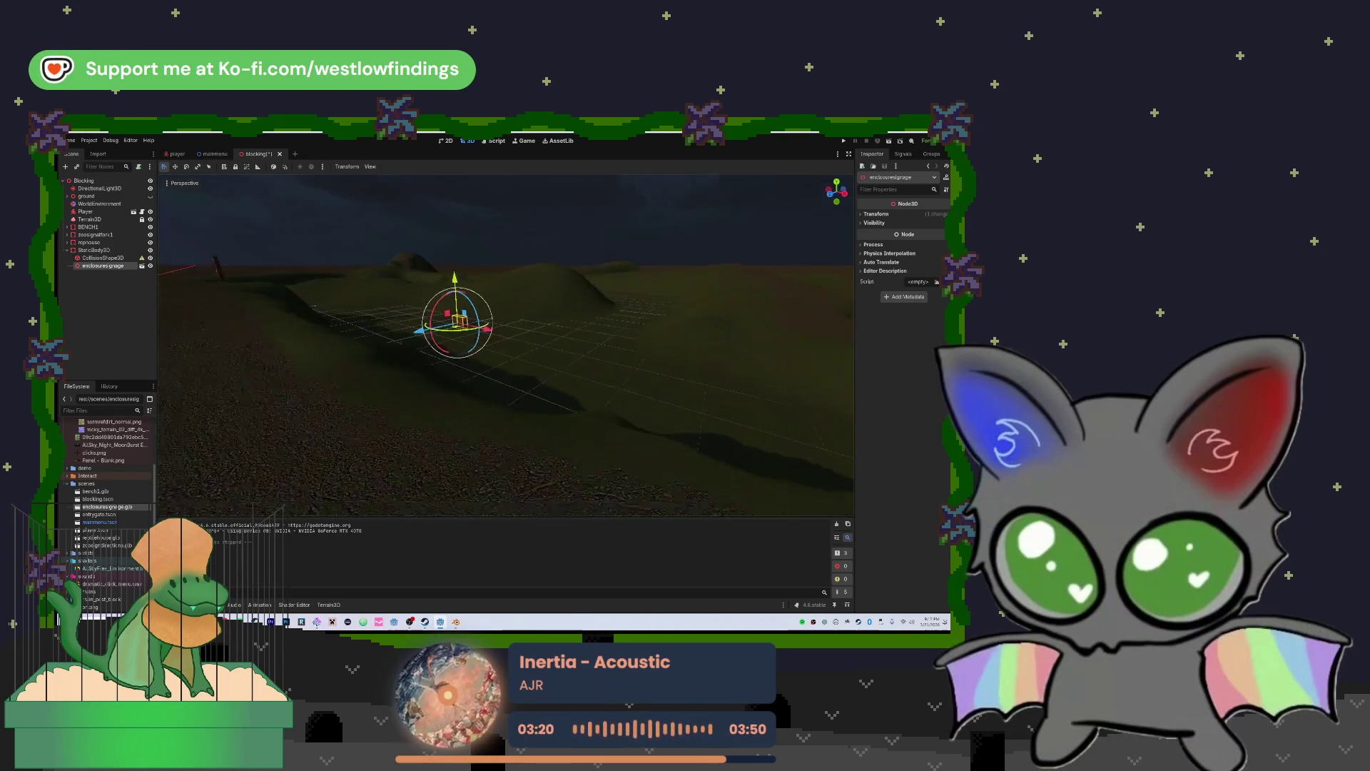
mouse_move(458, 327)
left_mouse_down()
mouse_move(668, 375)
mouse_move(642, 368)
mouse_move(488, 460)
mouse_move(521, 445)
mouse_move(556, 330)
mouse_move(325, 418)
left_mouse_up()
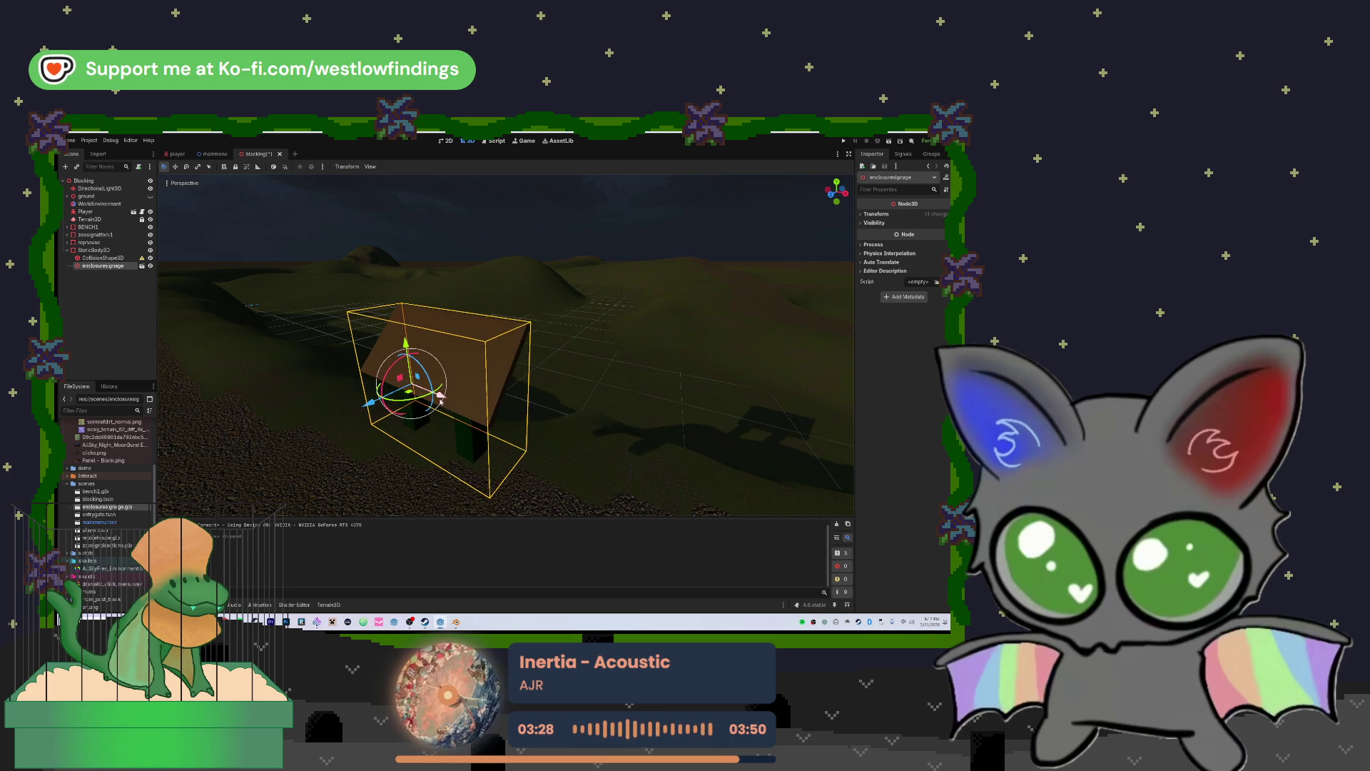
Lower the enclosure sign onto the hillside and rotate it about its vertical axis
left_click_drag(440, 401, 517, 405)
left_click_drag(446, 434, 517, 387)
left_click_drag(521, 335, 507, 404)
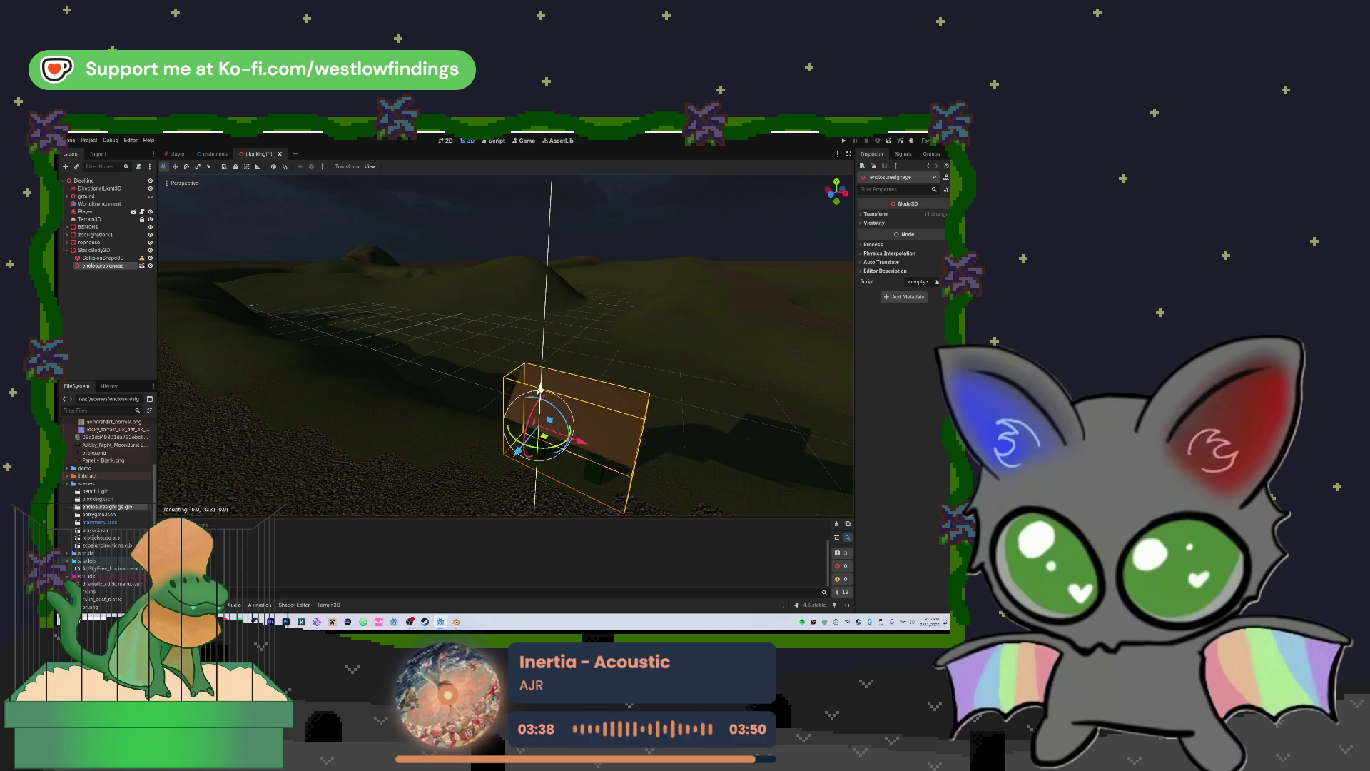
scroll(361, 404, "down", 5)
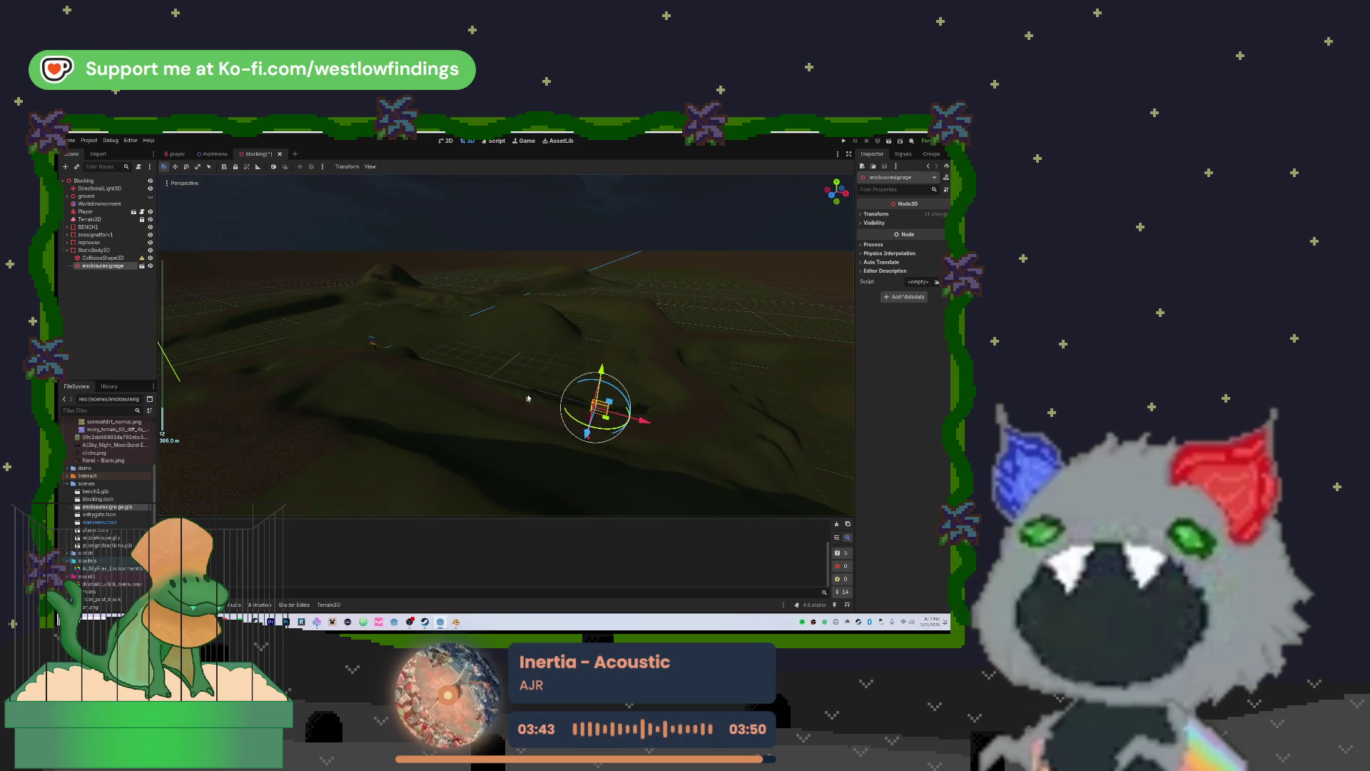
mouse_move(646, 417)
left_mouse_down()
mouse_move(514, 342)
mouse_move(556, 336)
mouse_move(648, 425)
left_mouse_up()
scroll(514, 342, "up", 2)
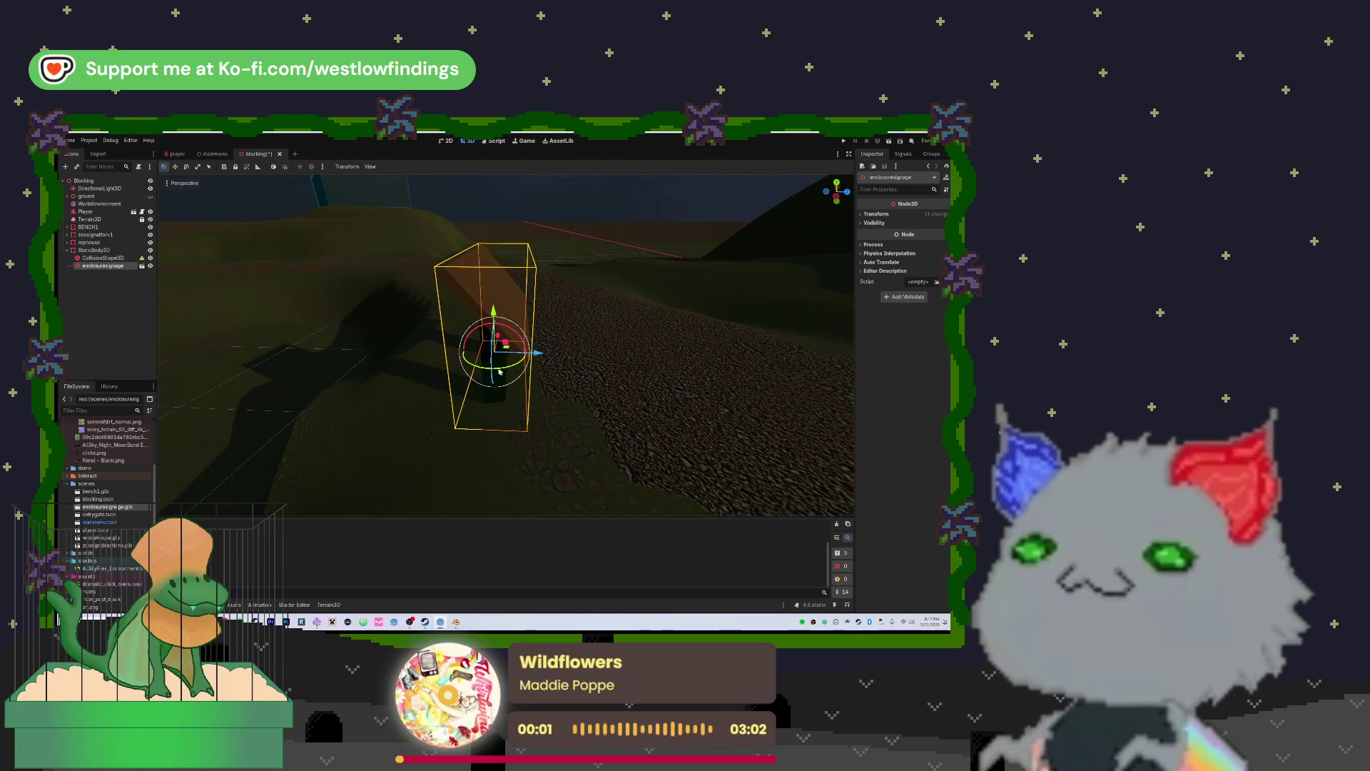
mouse_move(483, 368)
left_mouse_down()
mouse_move(602, 364)
mouse_move(472, 382)
left_mouse_up()
key("w")
Check the sign's placement from several freelook angles, then select the CollisionShape3D node
scroll(458, 381, "down", 2)
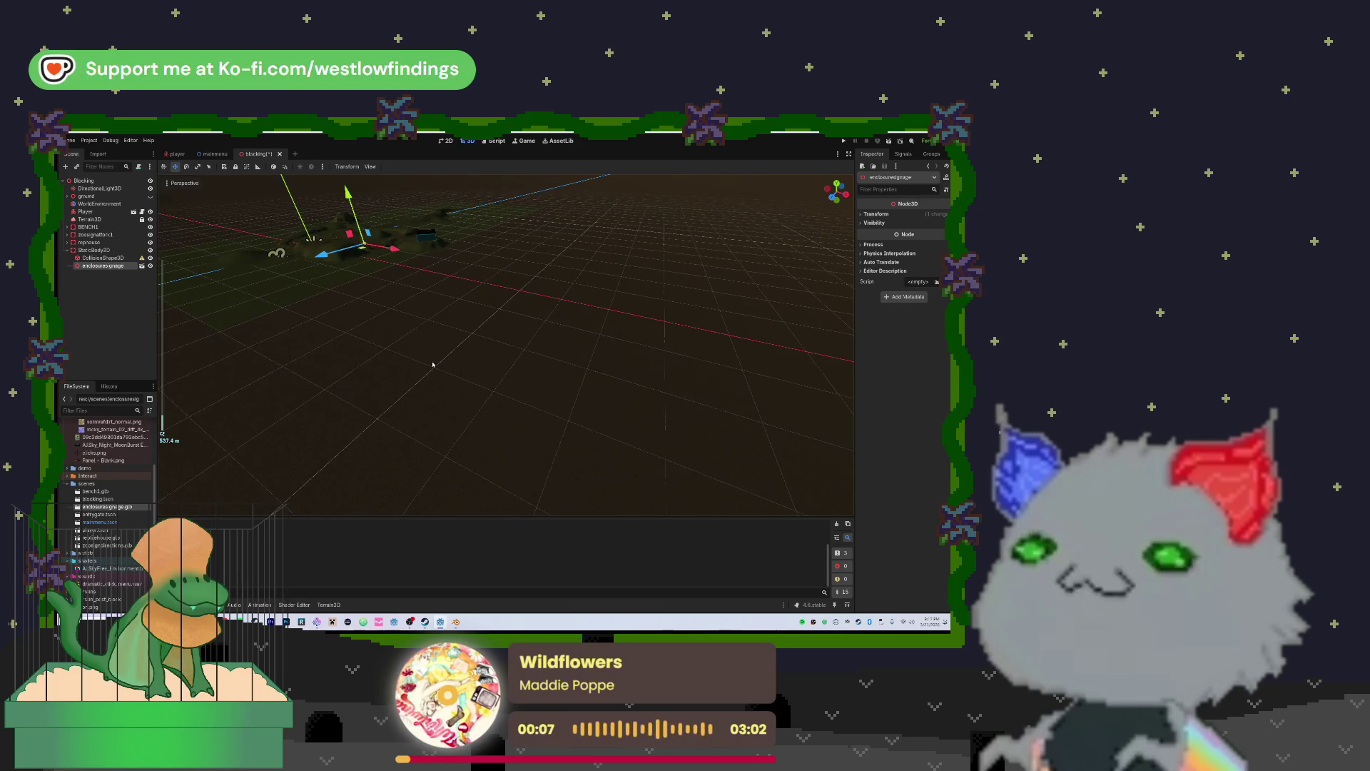
scroll(418, 358, "up", 2)
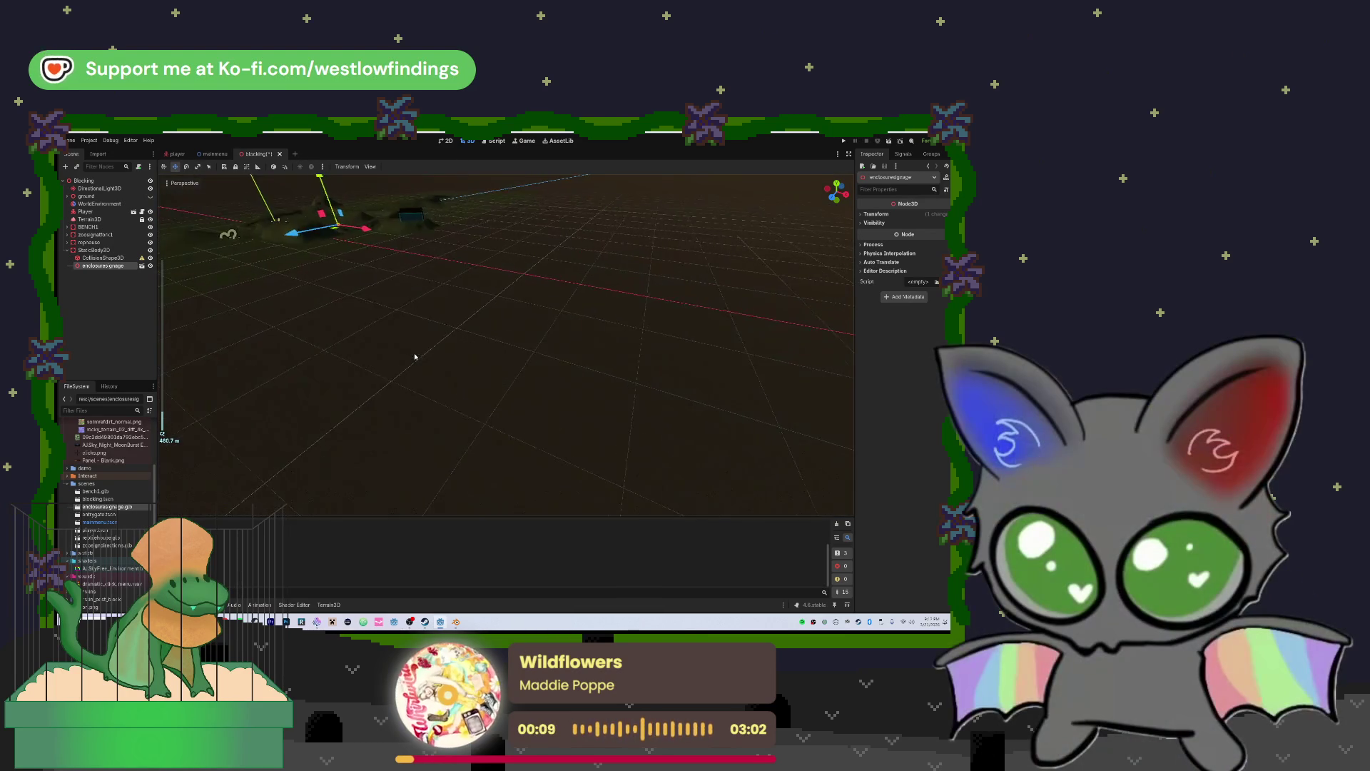
left_click_drag(500, 343, 499, 286)
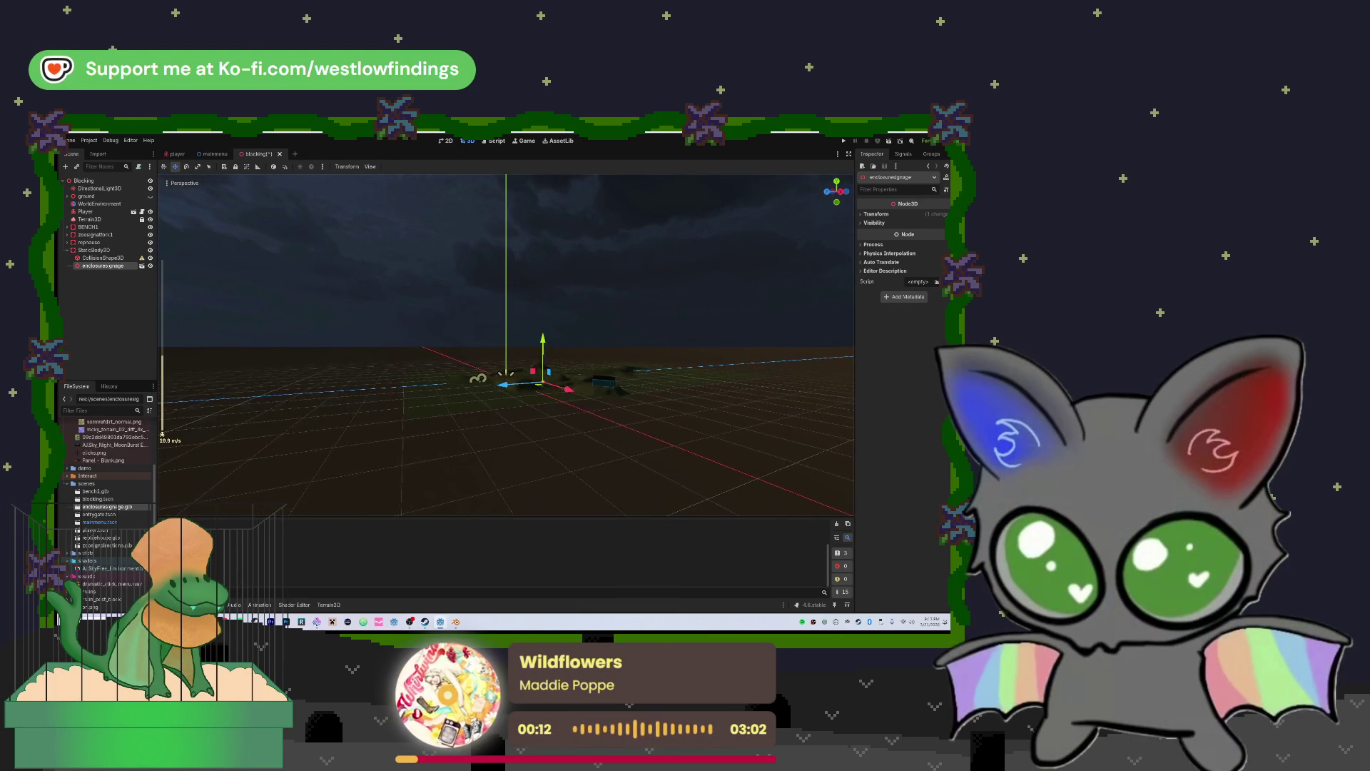
scroll(507, 343, "up", 2)
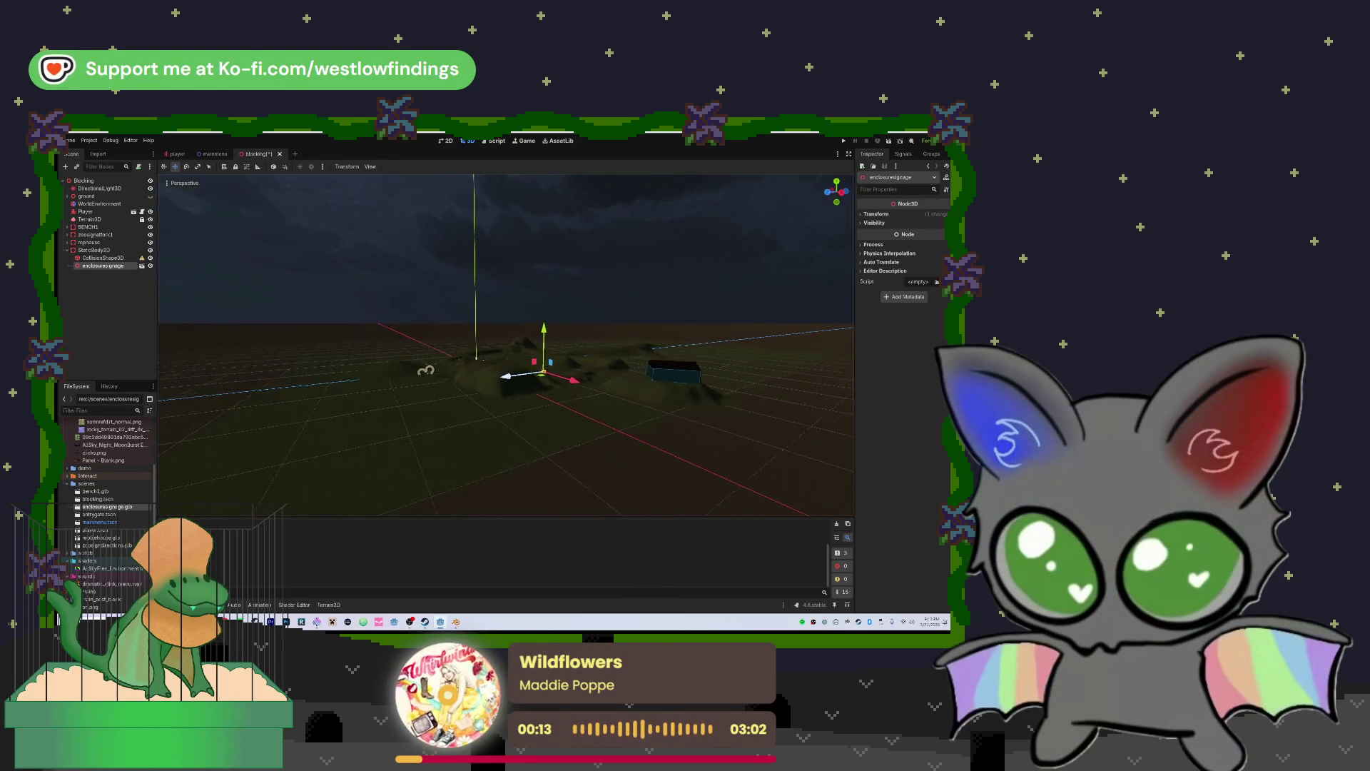
key("w")
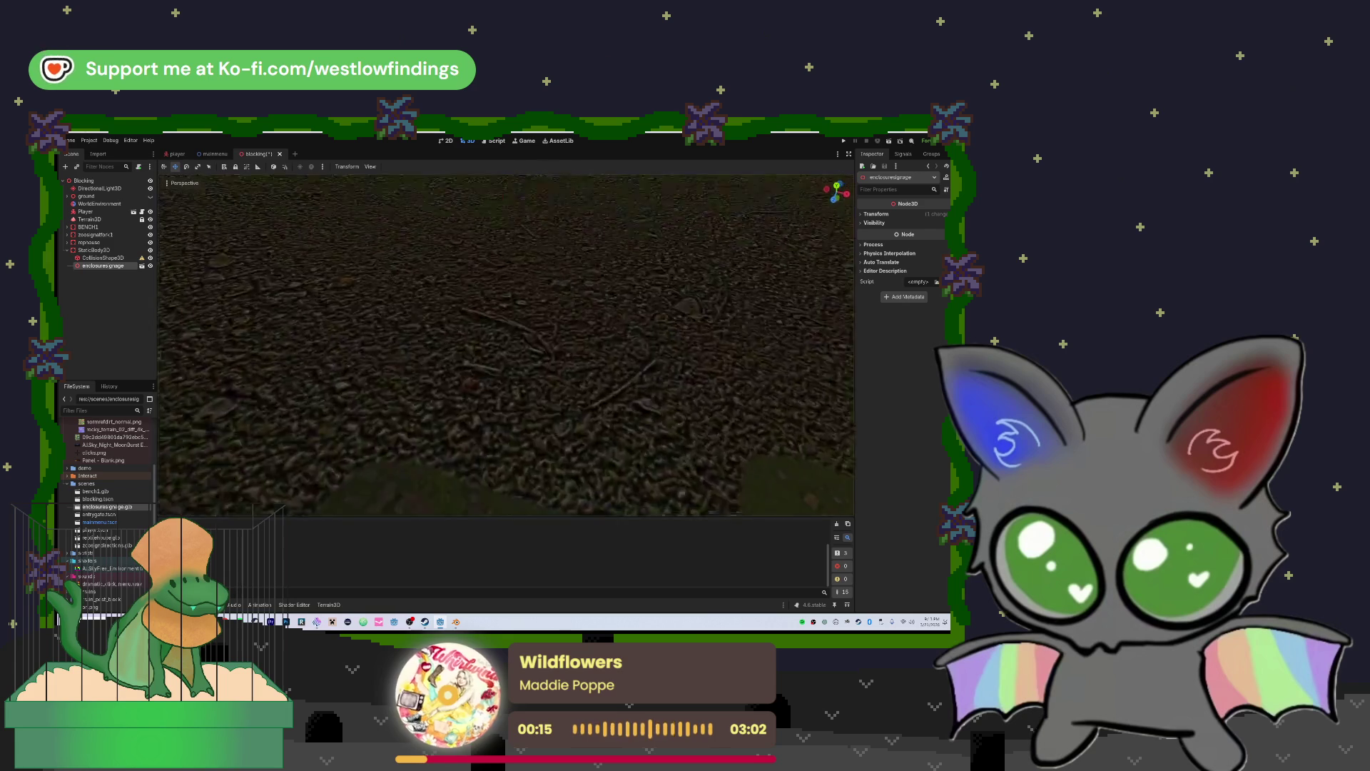
key("s")
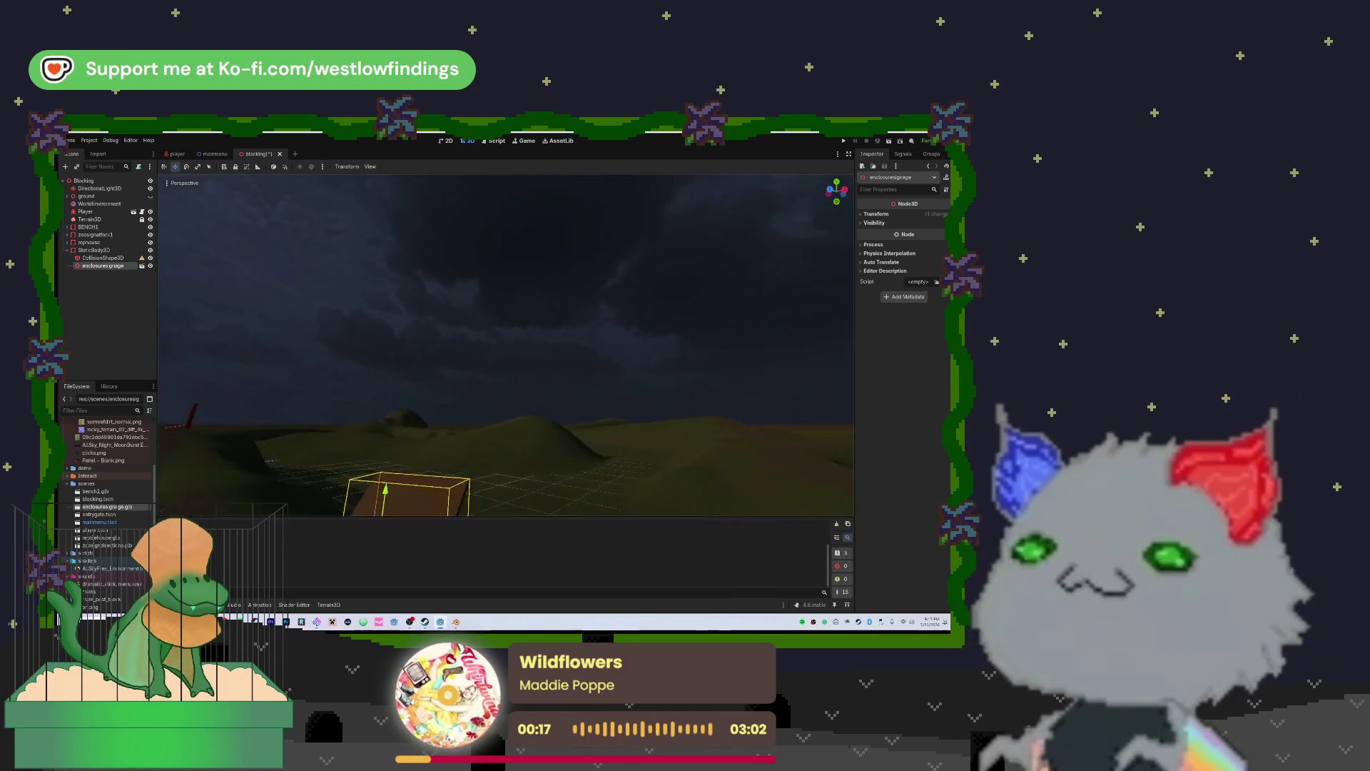
scroll(506, 342, "down", 5)
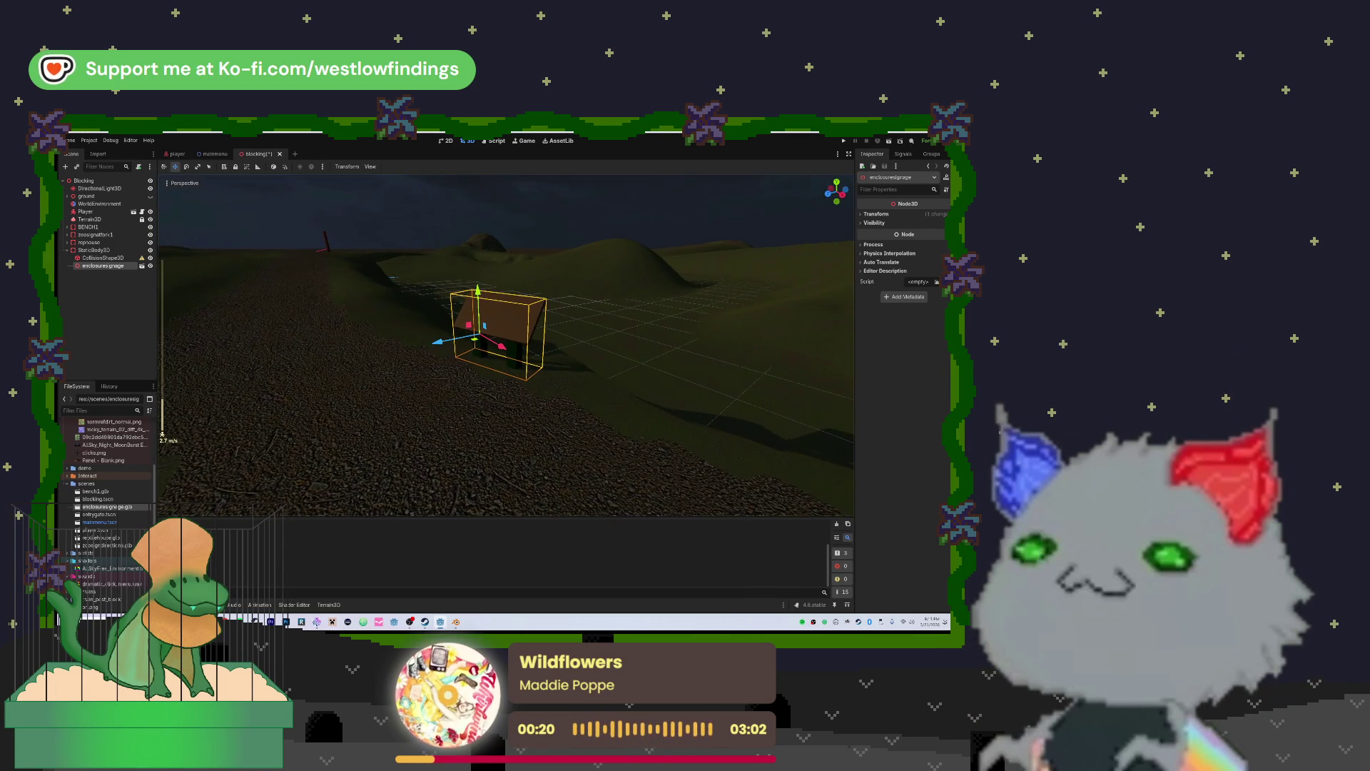
key("d")
scroll(506, 342, "up", 6)
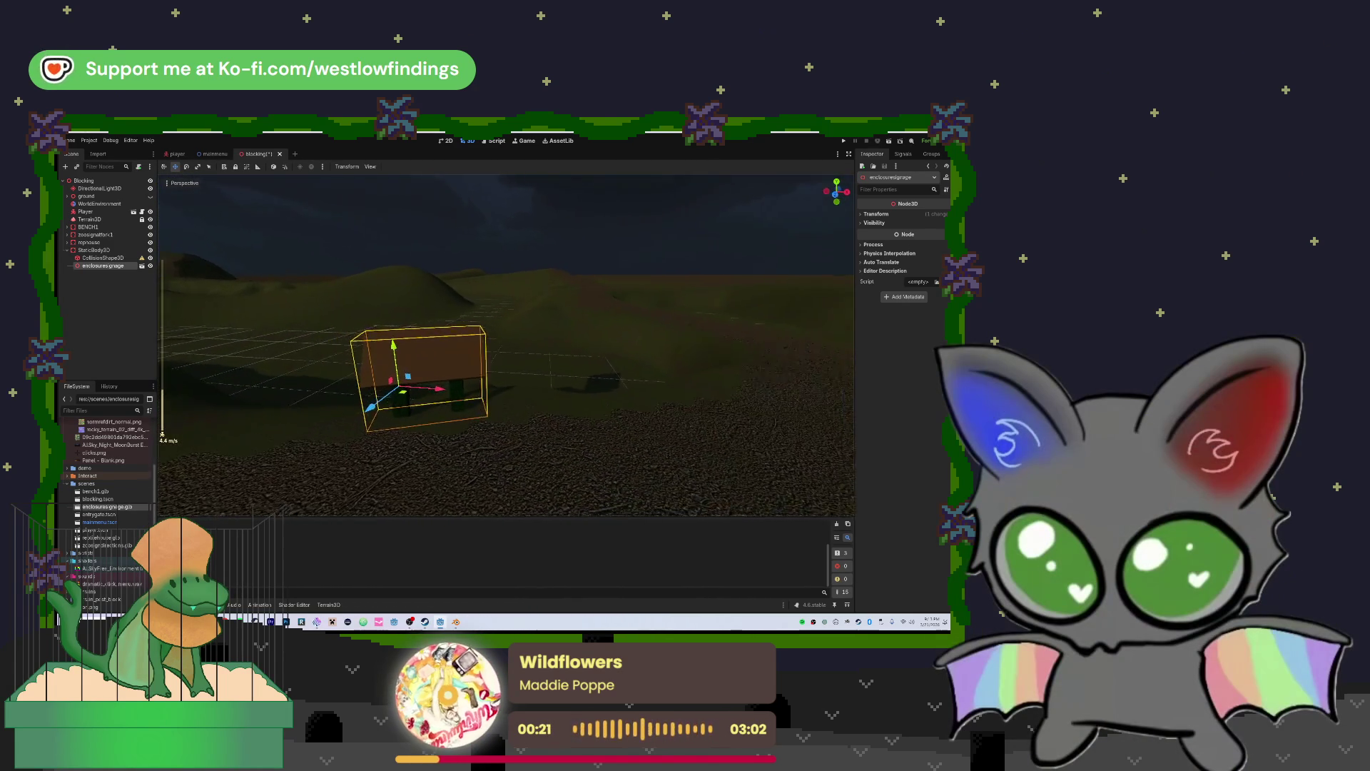
key("w")
key("w")
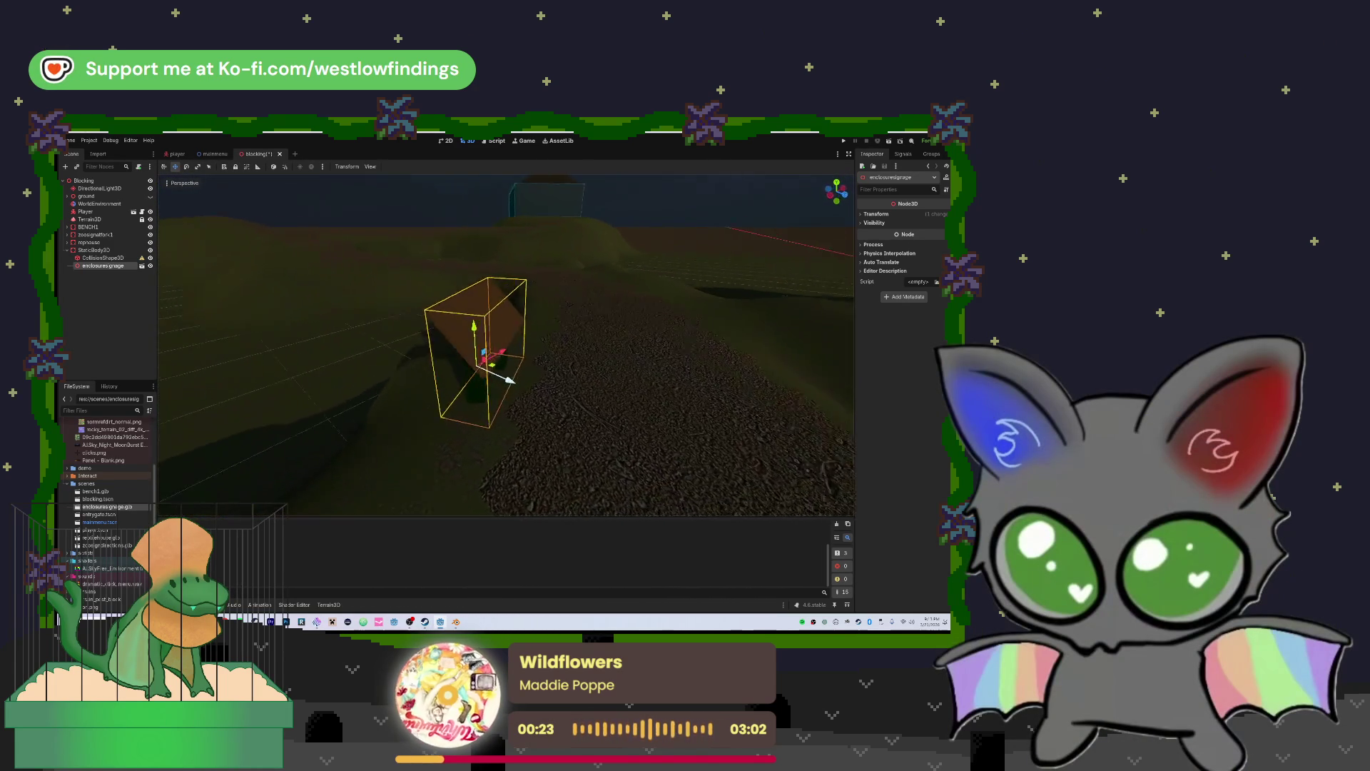
key("s")
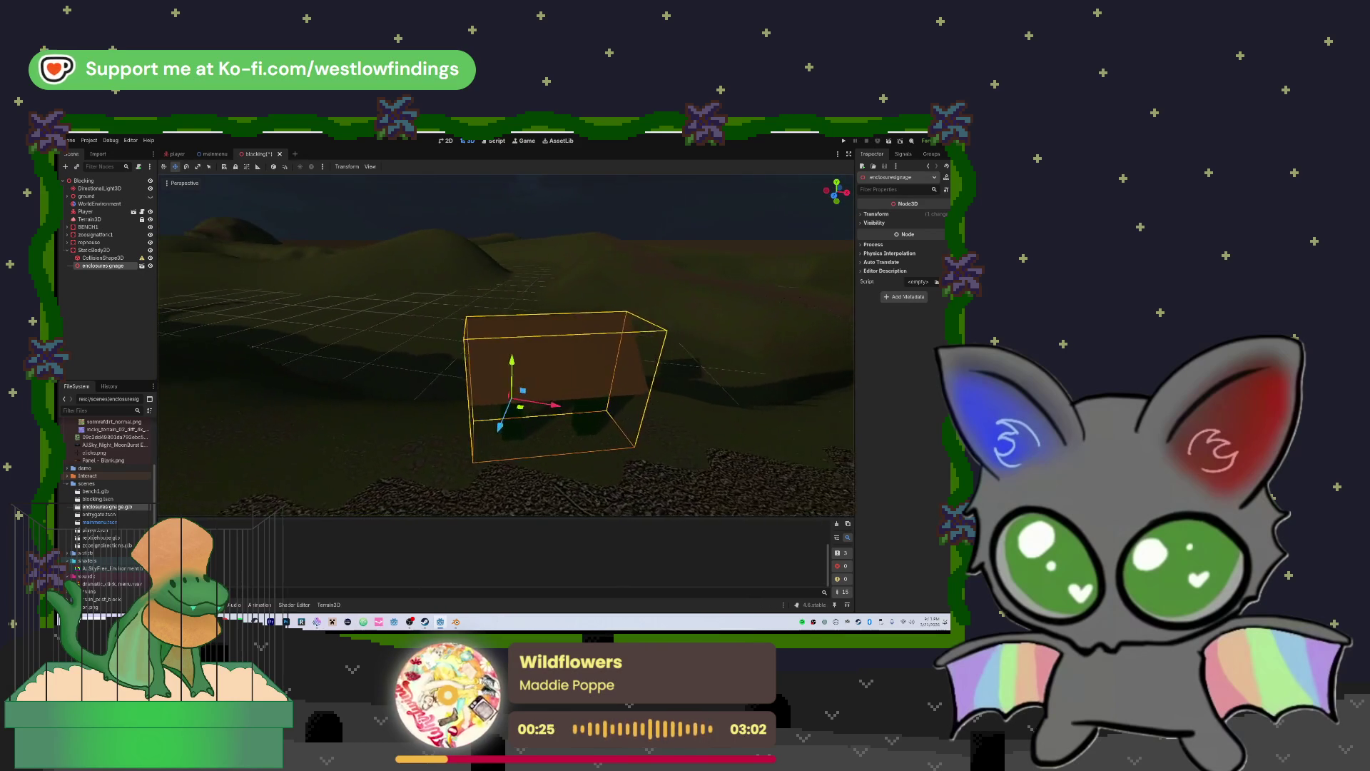
left_click(134, 257)
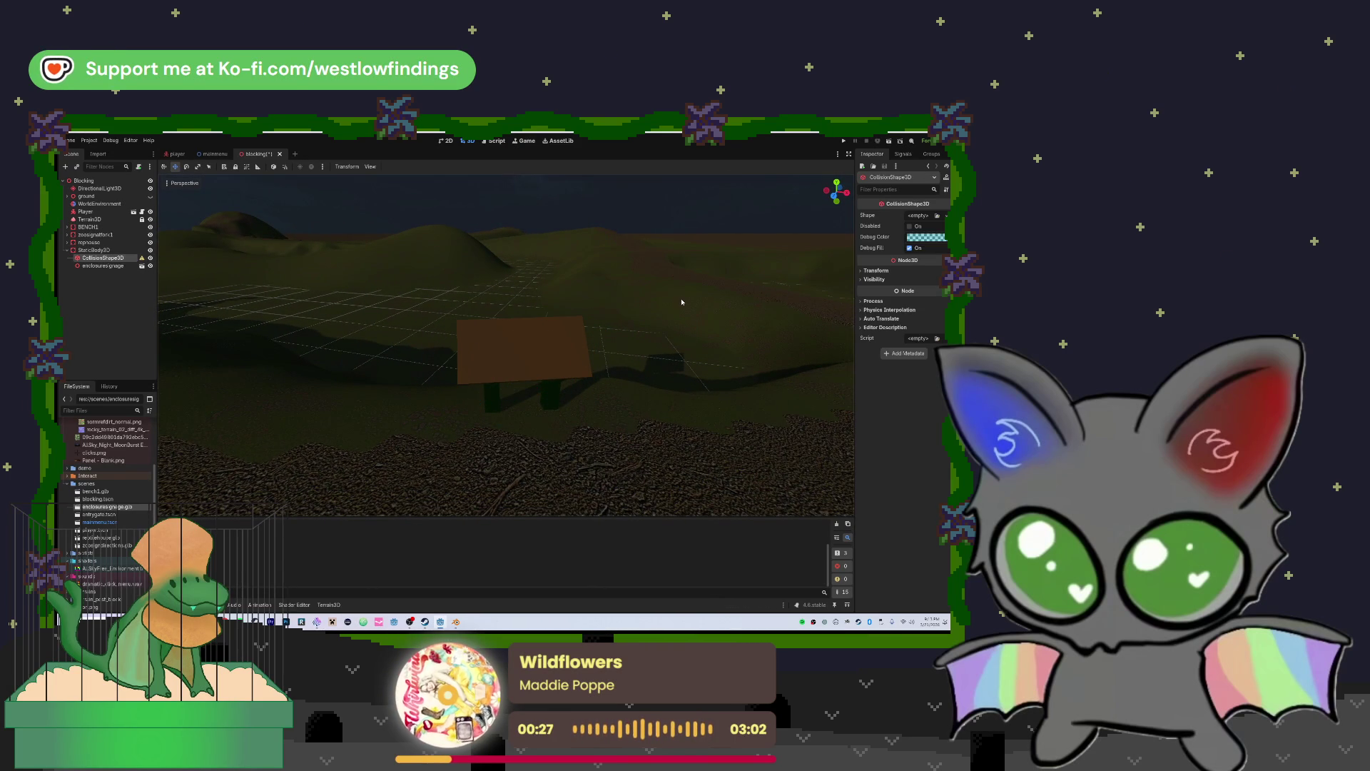
Assign a new BoxShape3D to the CollisionShape3D and drag it toward the sign
left_click(942, 218)
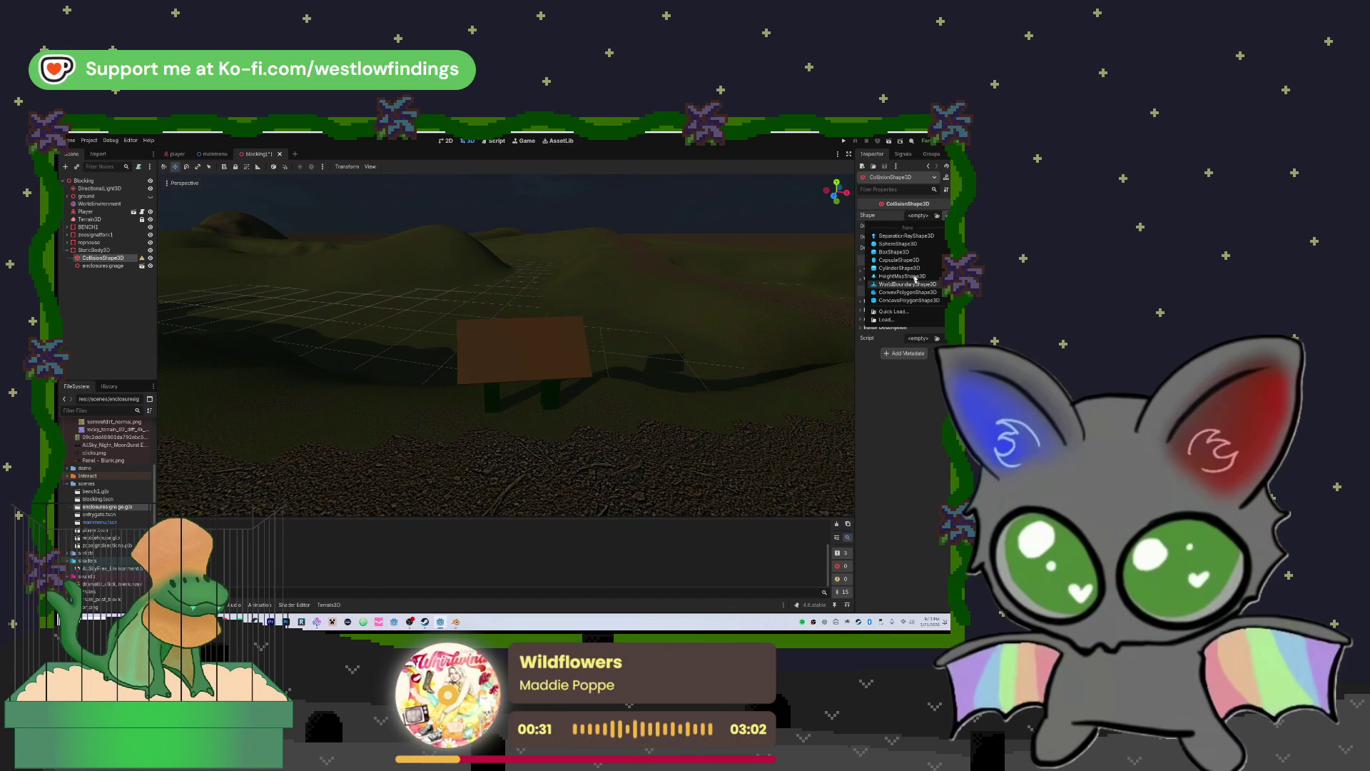
left_click(899, 252)
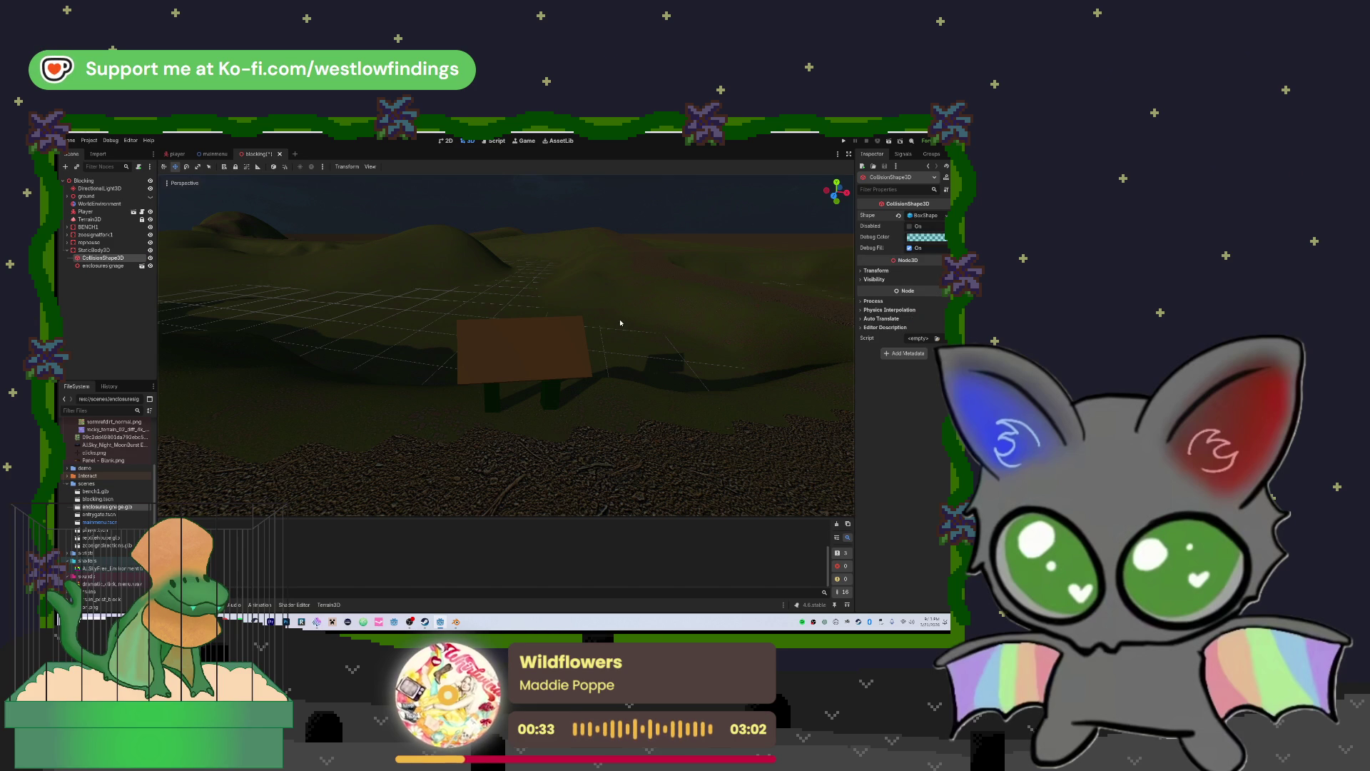
scroll(620, 322, "down", 5)
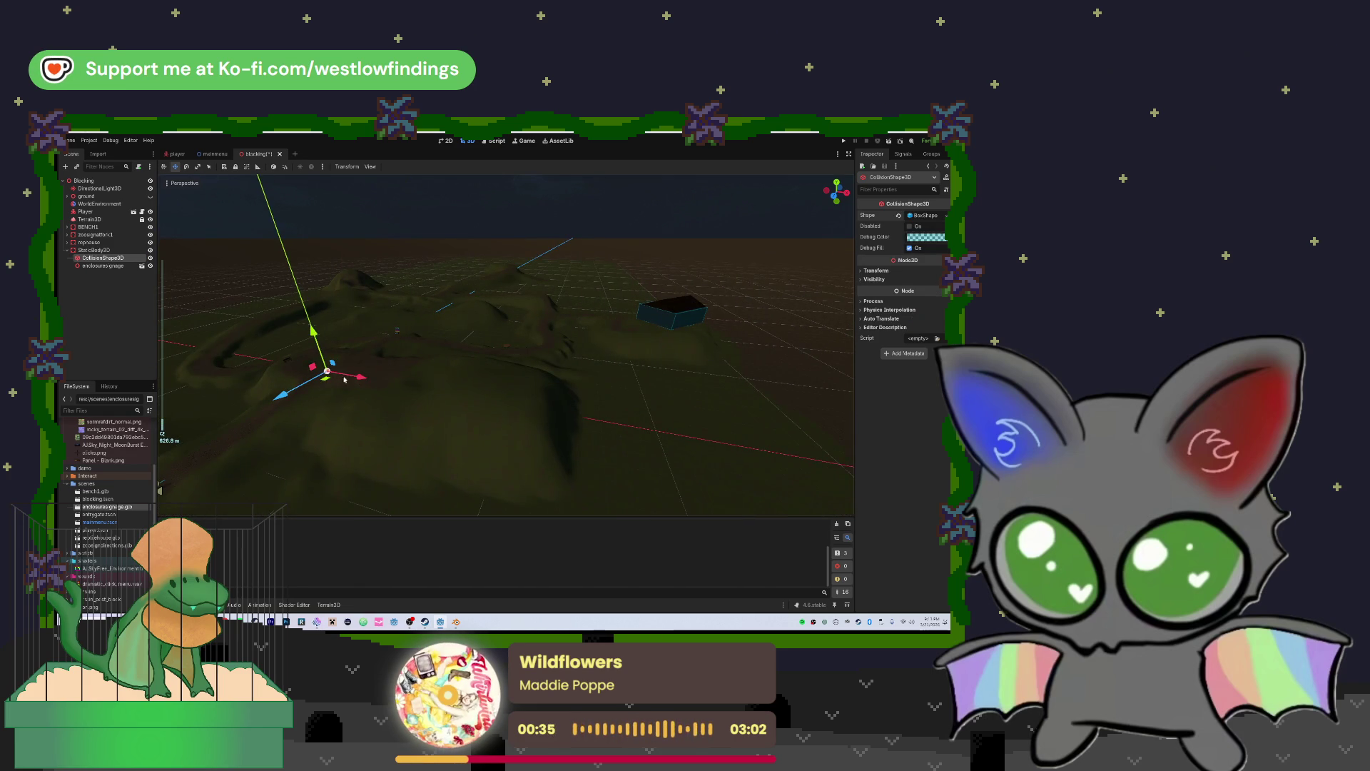
mouse_move(358, 377)
left_mouse_down()
mouse_move(515, 394)
mouse_move(508, 403)
mouse_move(547, 352)
mouse_move(500, 369)
mouse_move(498, 330)
left_mouse_up()
scroll(546, 352, "up", 5)
Raise the collision box and shift it along X and Z onto the sign's posts
left_click(497, 331)
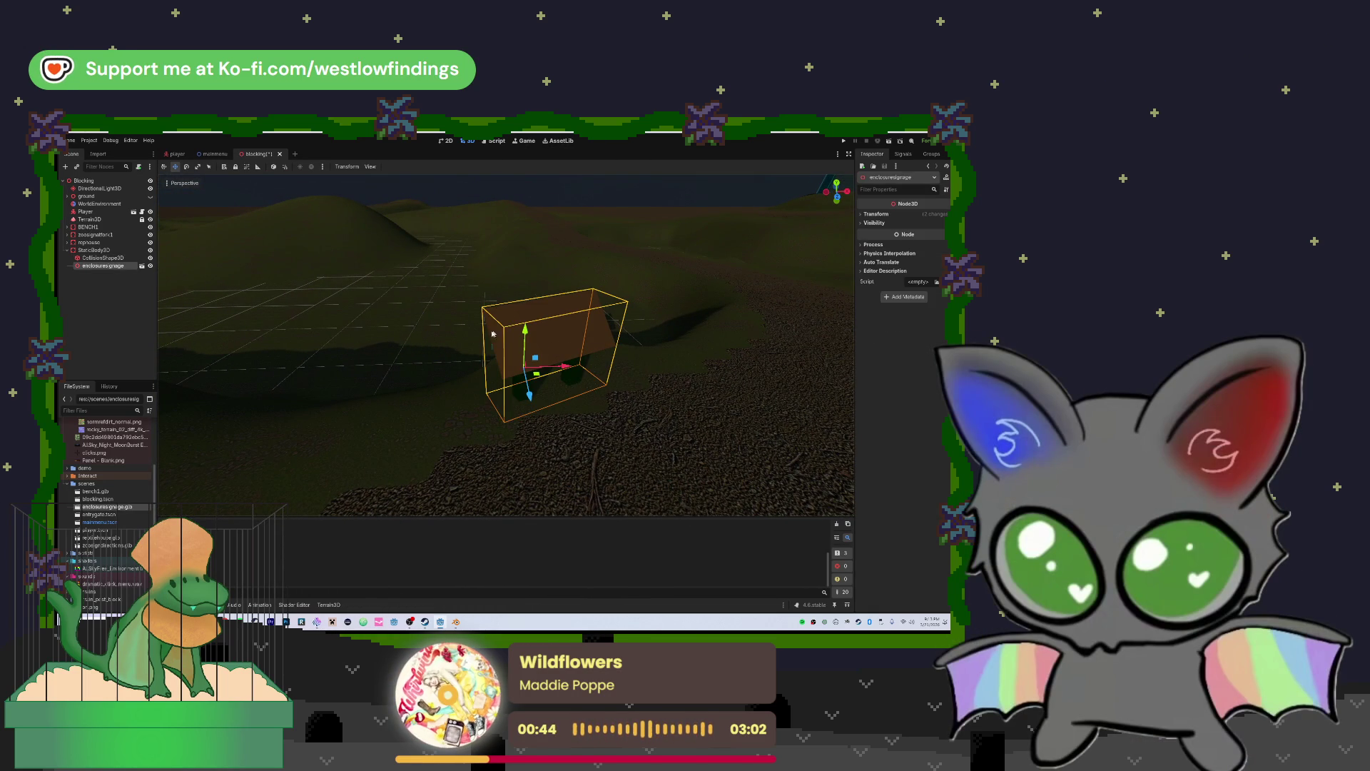
left_click(422, 332)
left_click_drag(407, 341, 450, 345)
left_click(460, 347)
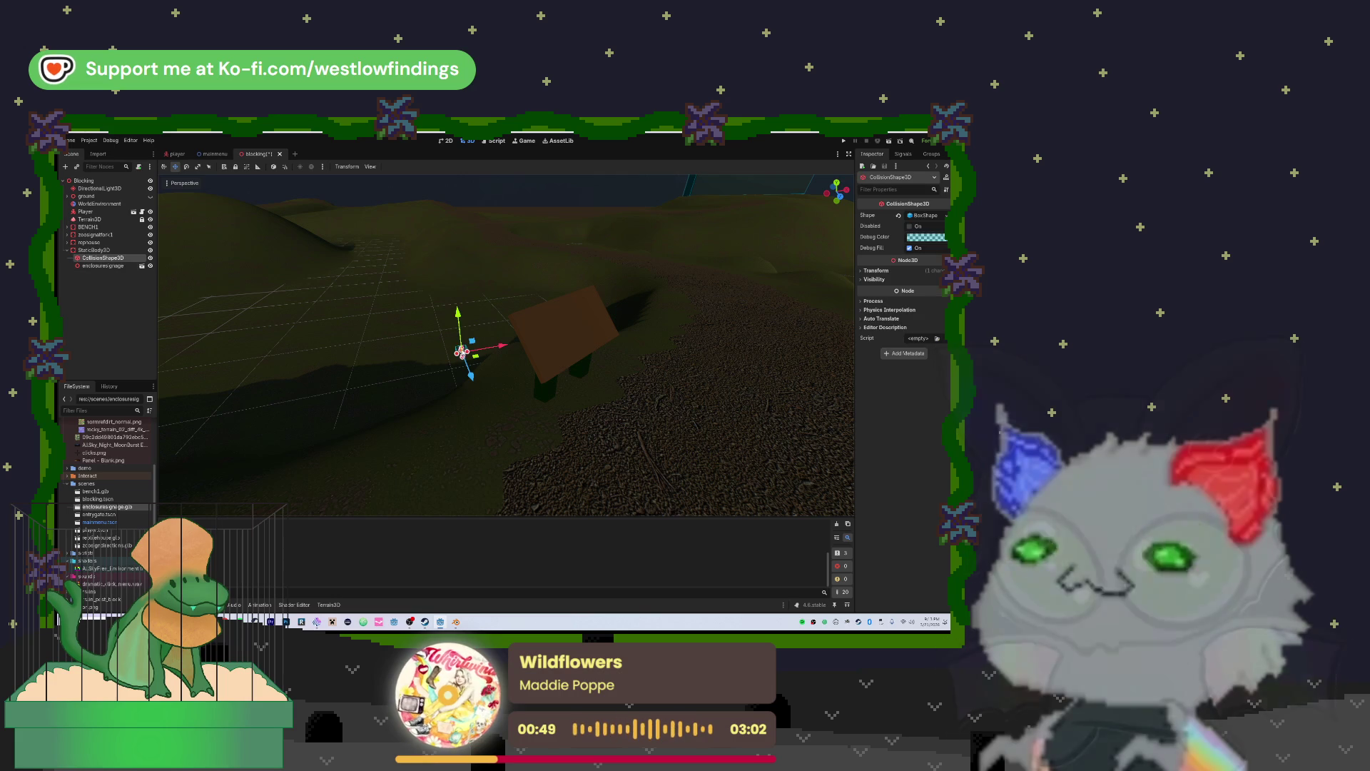
mouse_move(459, 312)
left_mouse_down()
mouse_move(451, 273)
mouse_move(503, 406)
left_mouse_up()
left_click_drag(547, 512, 552, 491)
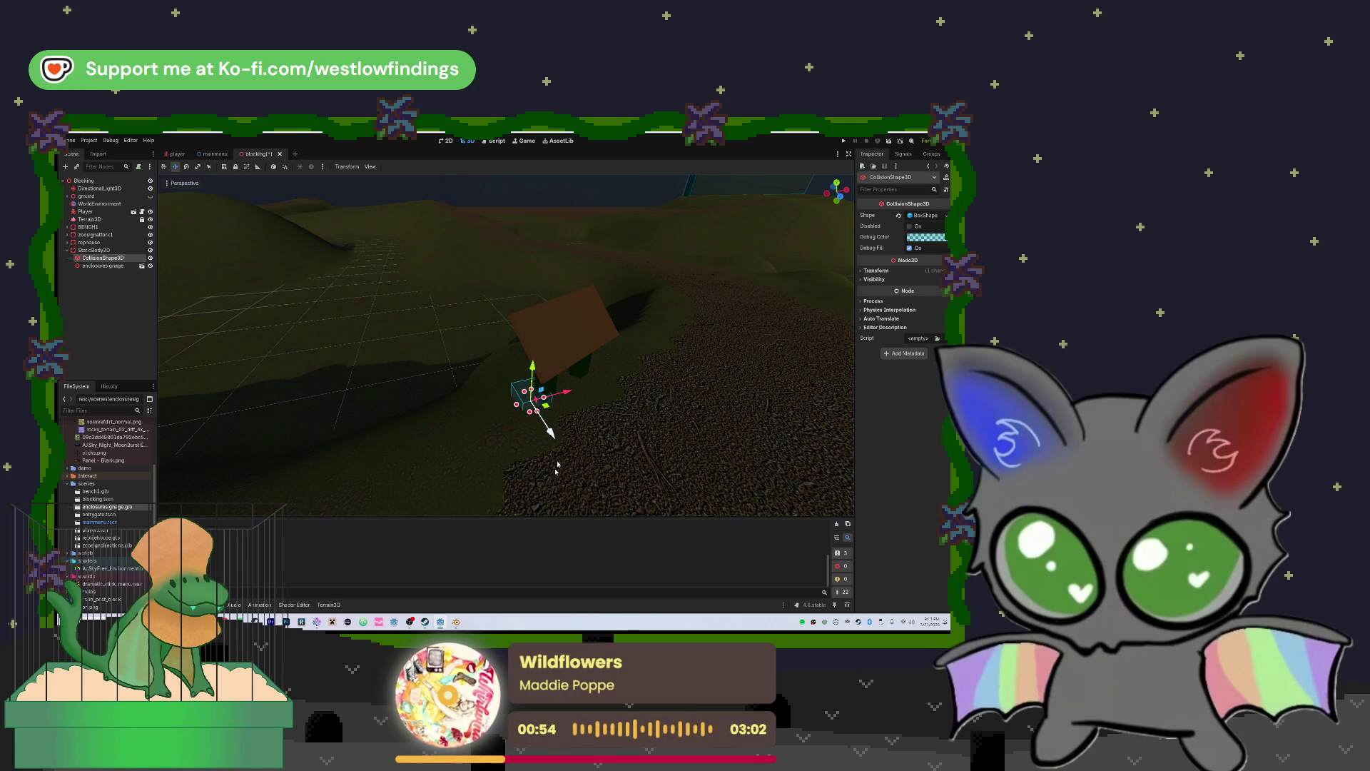
mouse_move(571, 392)
left_mouse_down()
mouse_move(627, 376)
mouse_move(571, 386)
left_mouse_up()
key("f")
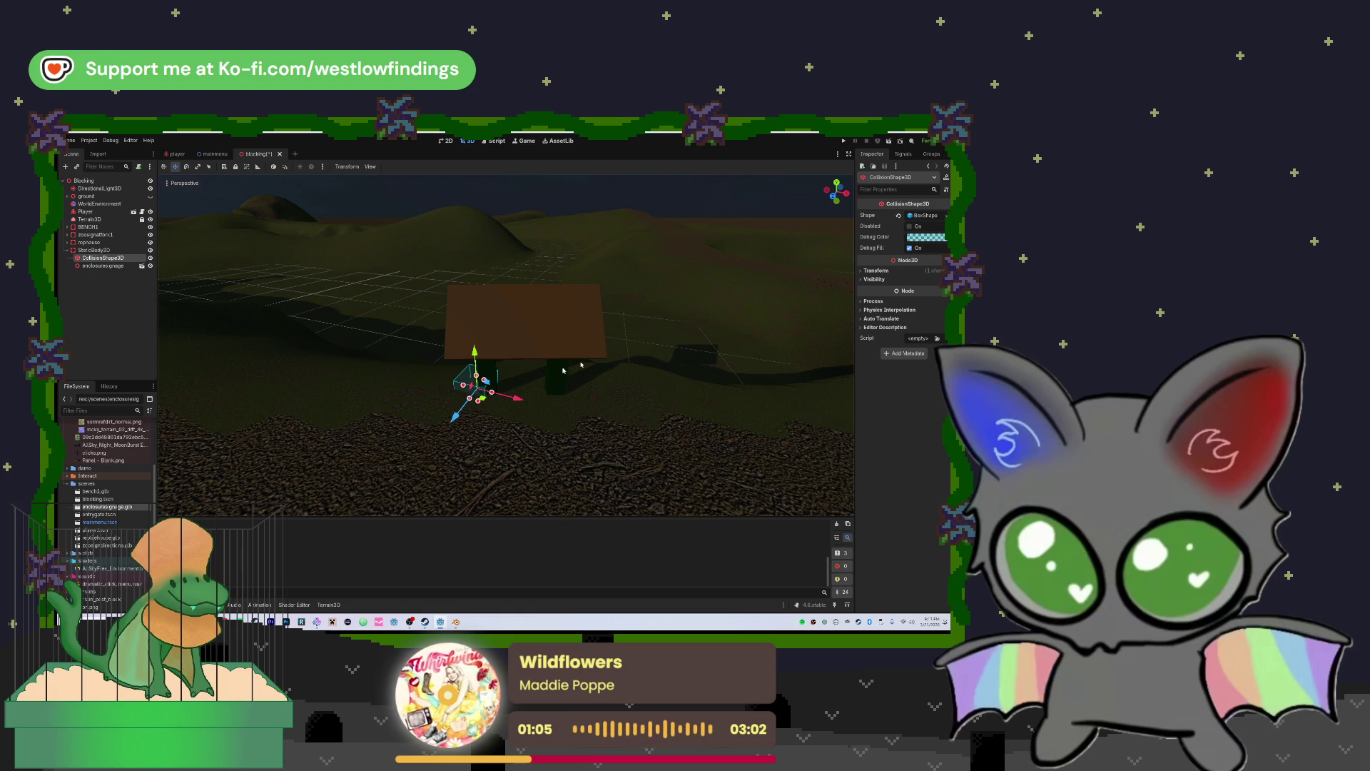
left_click(876, 271)
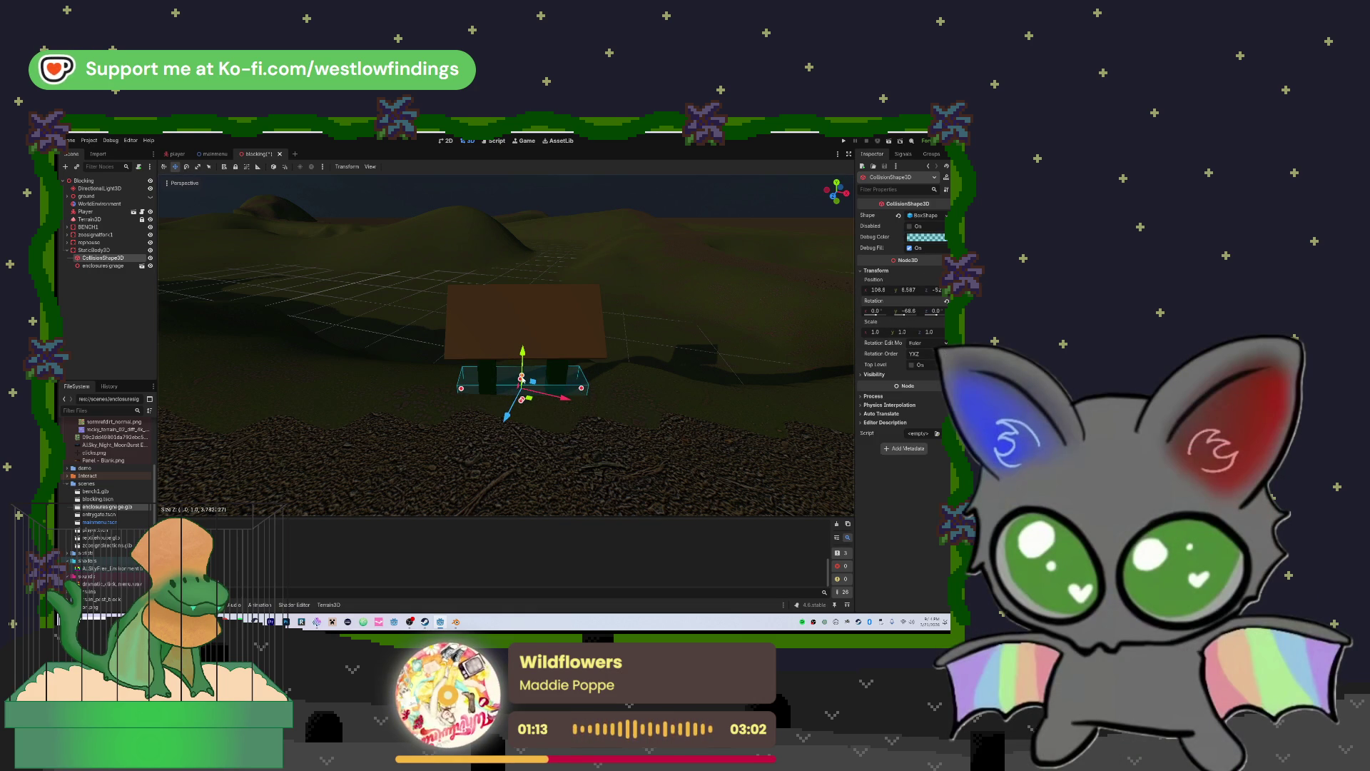
Make the collision box taller, slightly shallower and longer to enclose the board and posts
left_click_drag(521, 377, 527, 294)
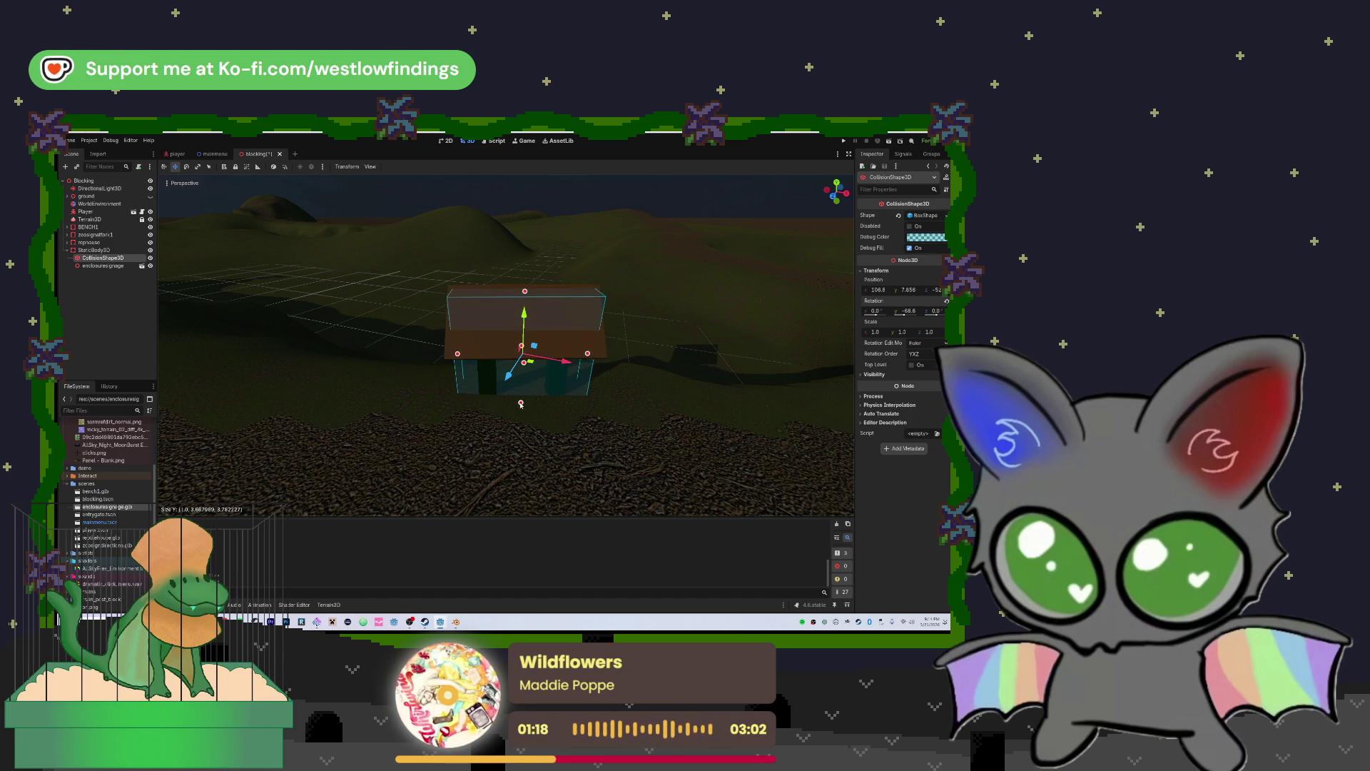
left_click_drag(438, 361, 289, 327)
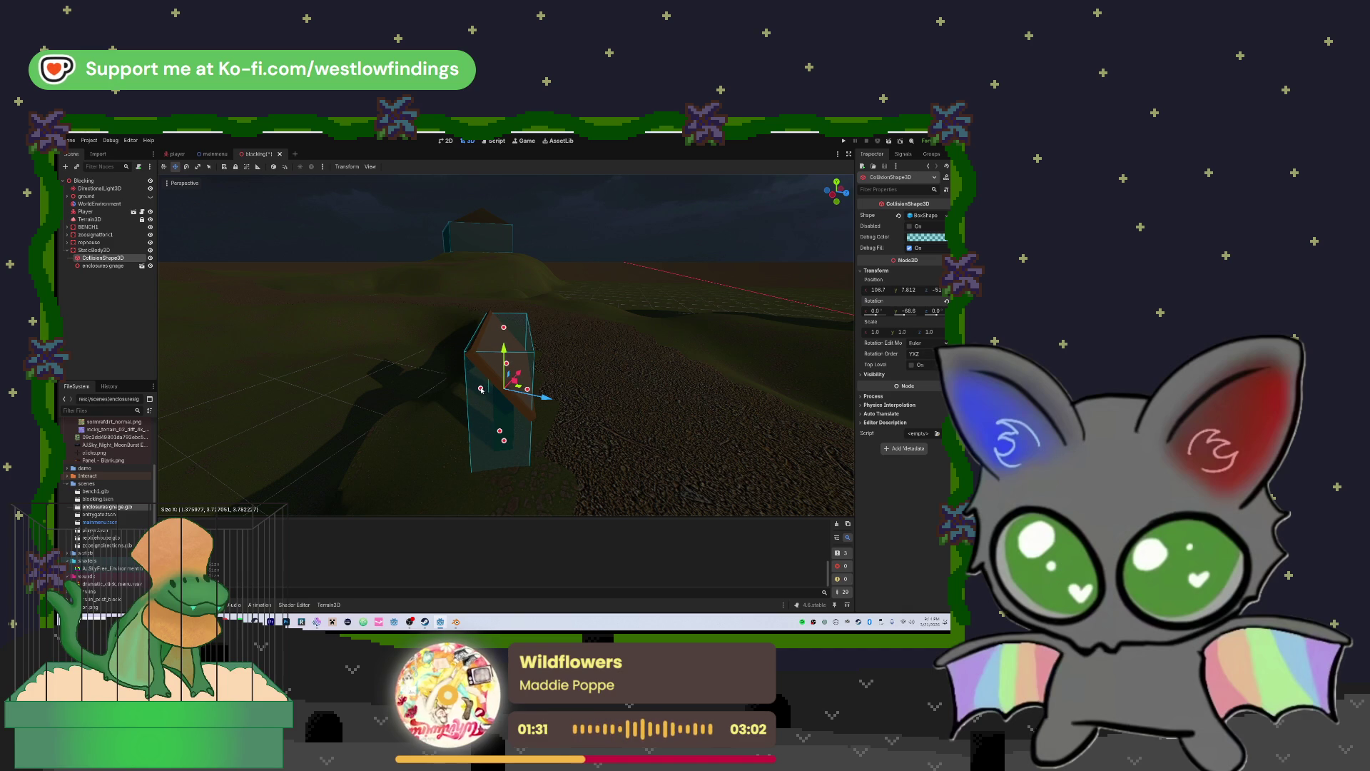
mouse_move(507, 364)
left_mouse_down()
mouse_move(563, 430)
mouse_move(499, 371)
mouse_move(491, 330)
left_mouse_up()
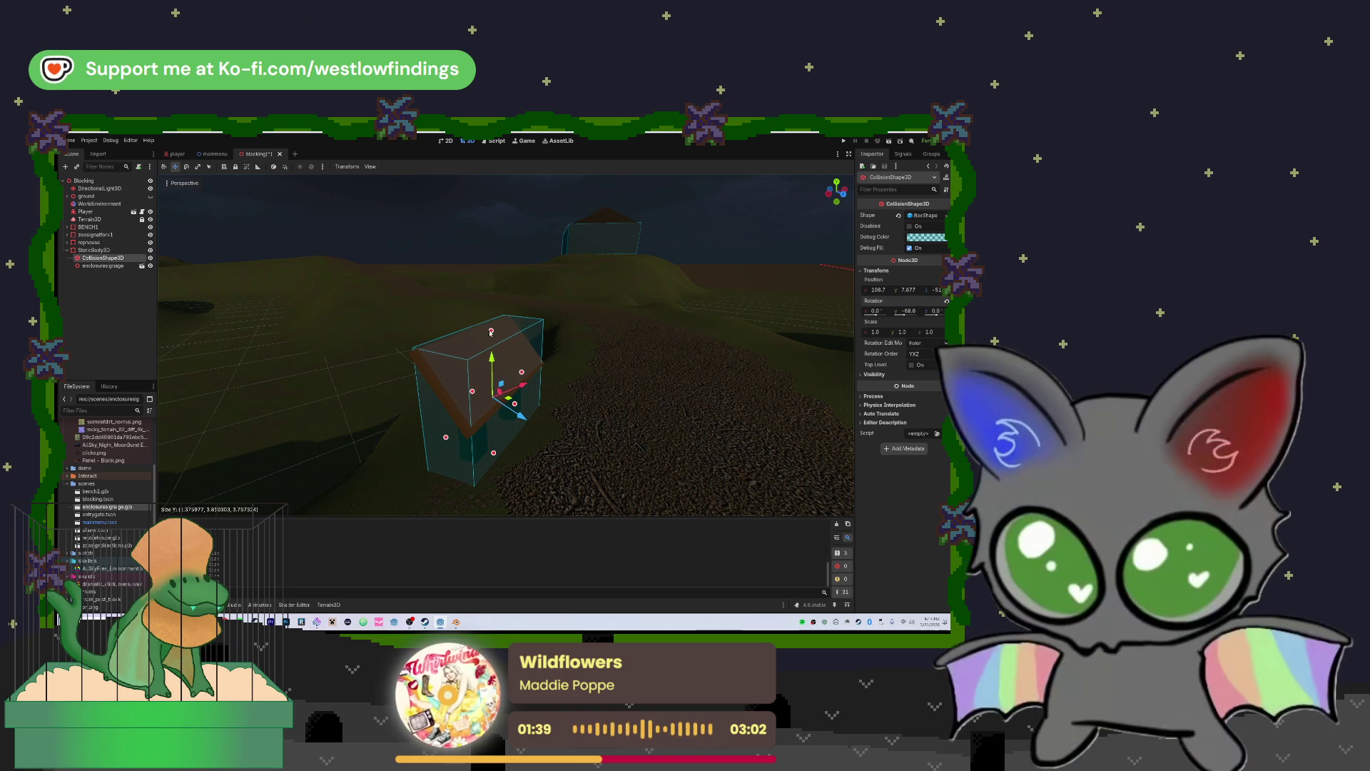
left_click_drag(446, 435, 442, 441)
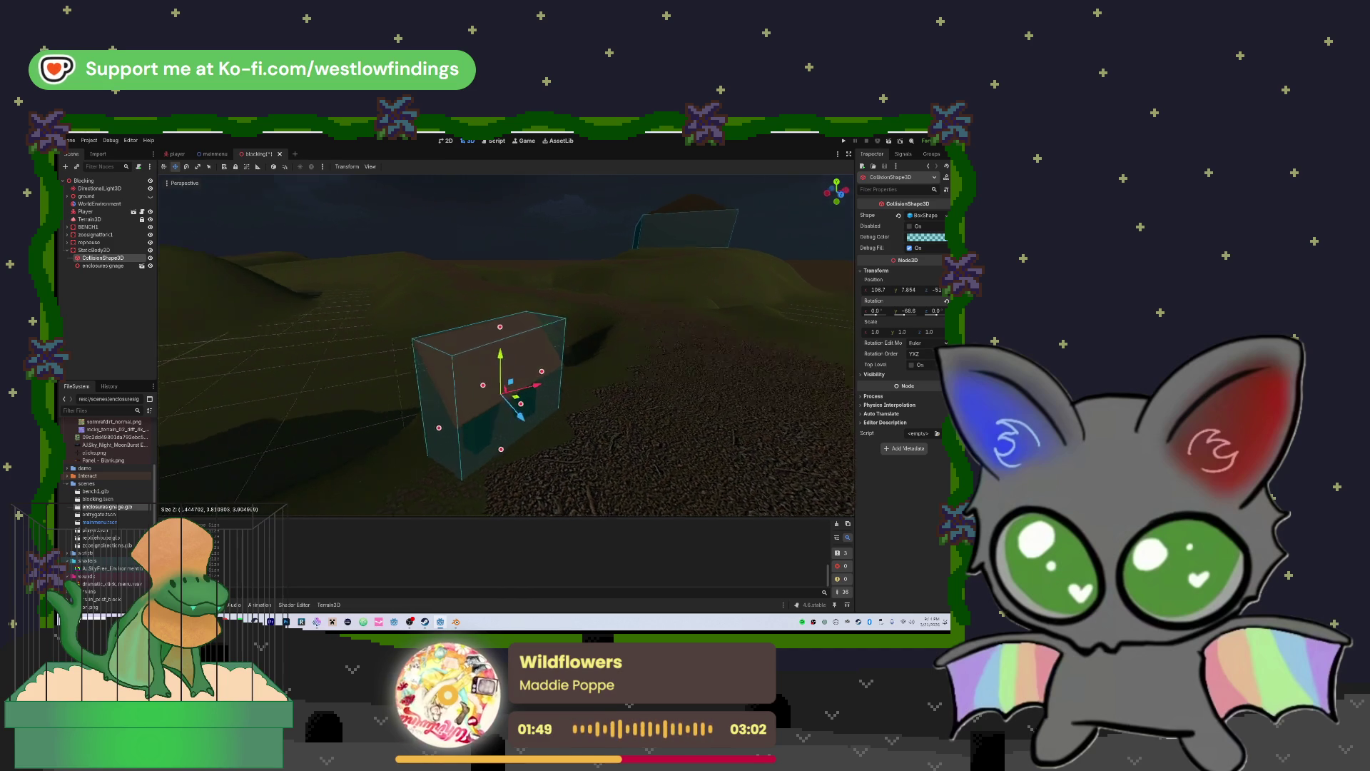
left_click_drag(490, 401, 498, 403)
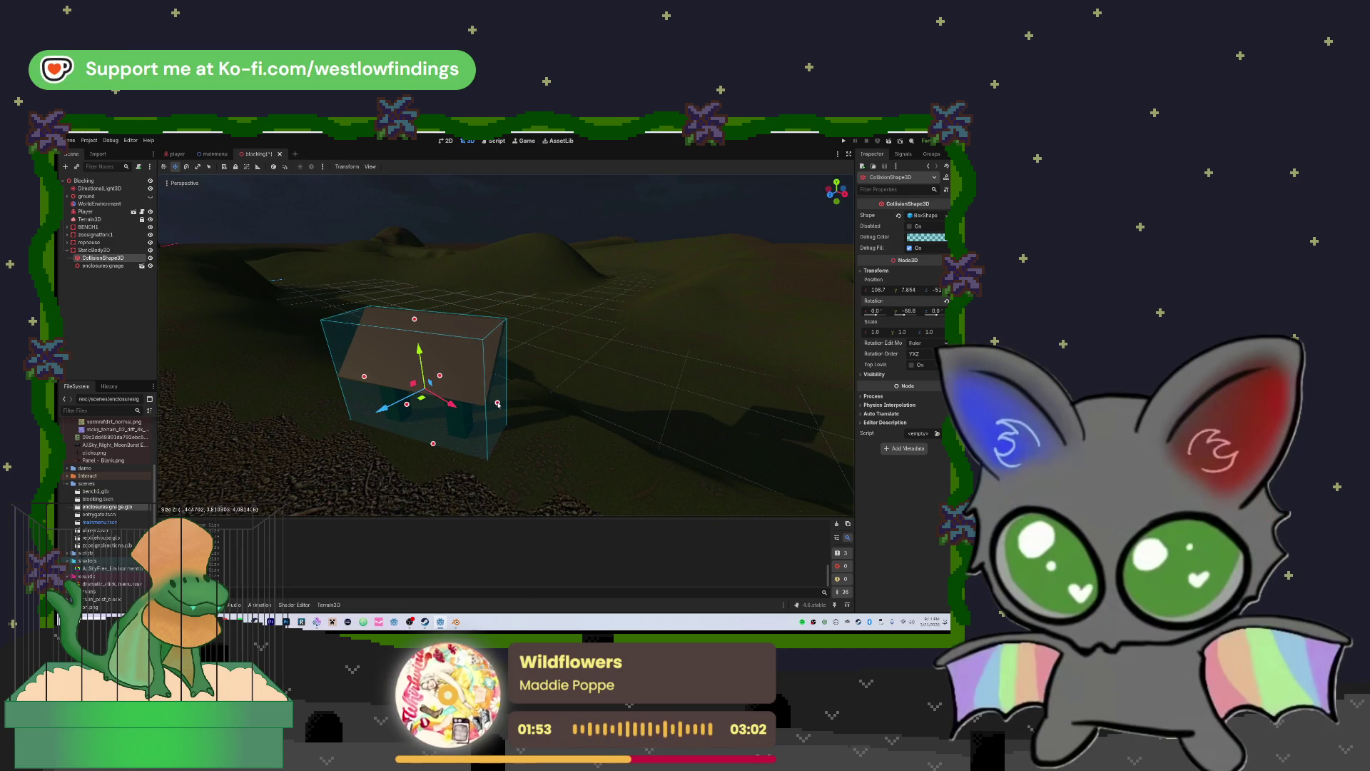
key("f")
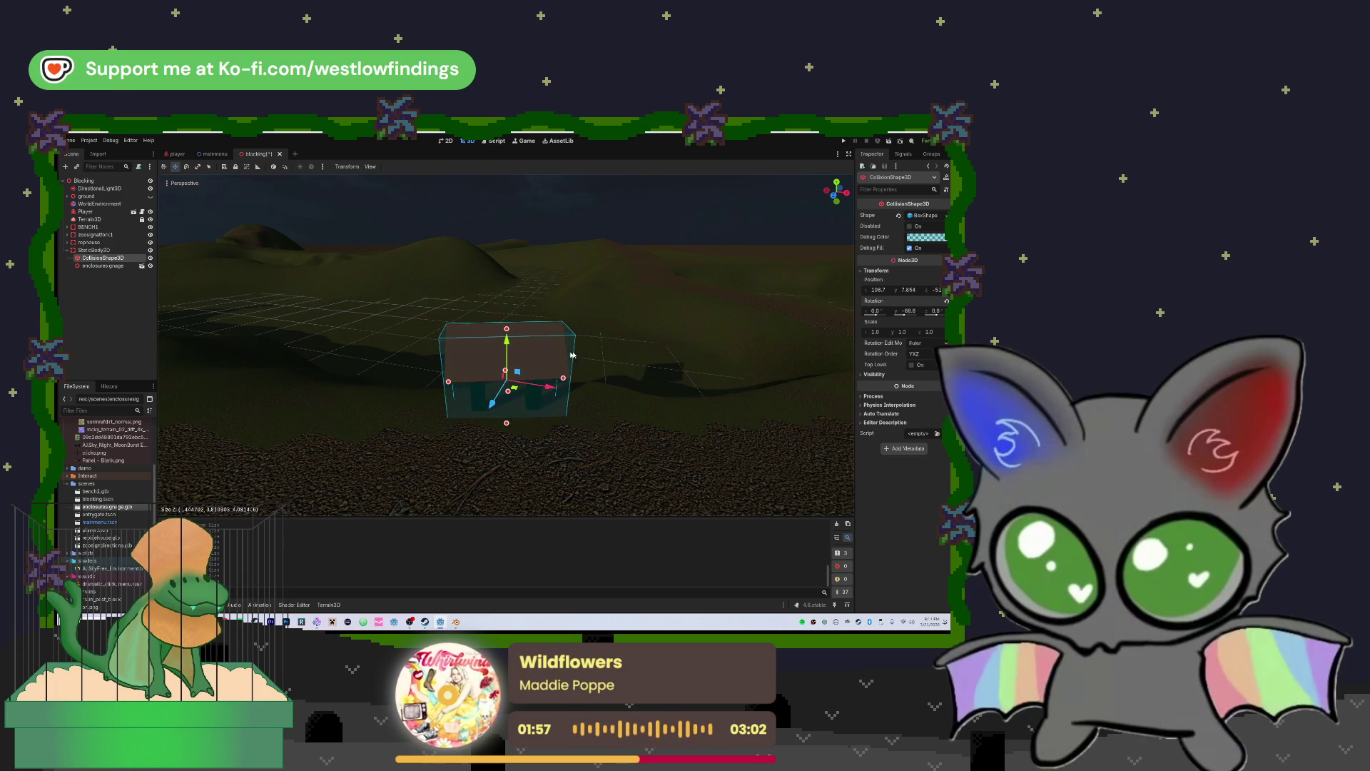
mouse_move(507, 343)
left_mouse_down()
mouse_move(511, 464)
mouse_move(511, 388)
mouse_move(613, 353)
left_mouse_up()
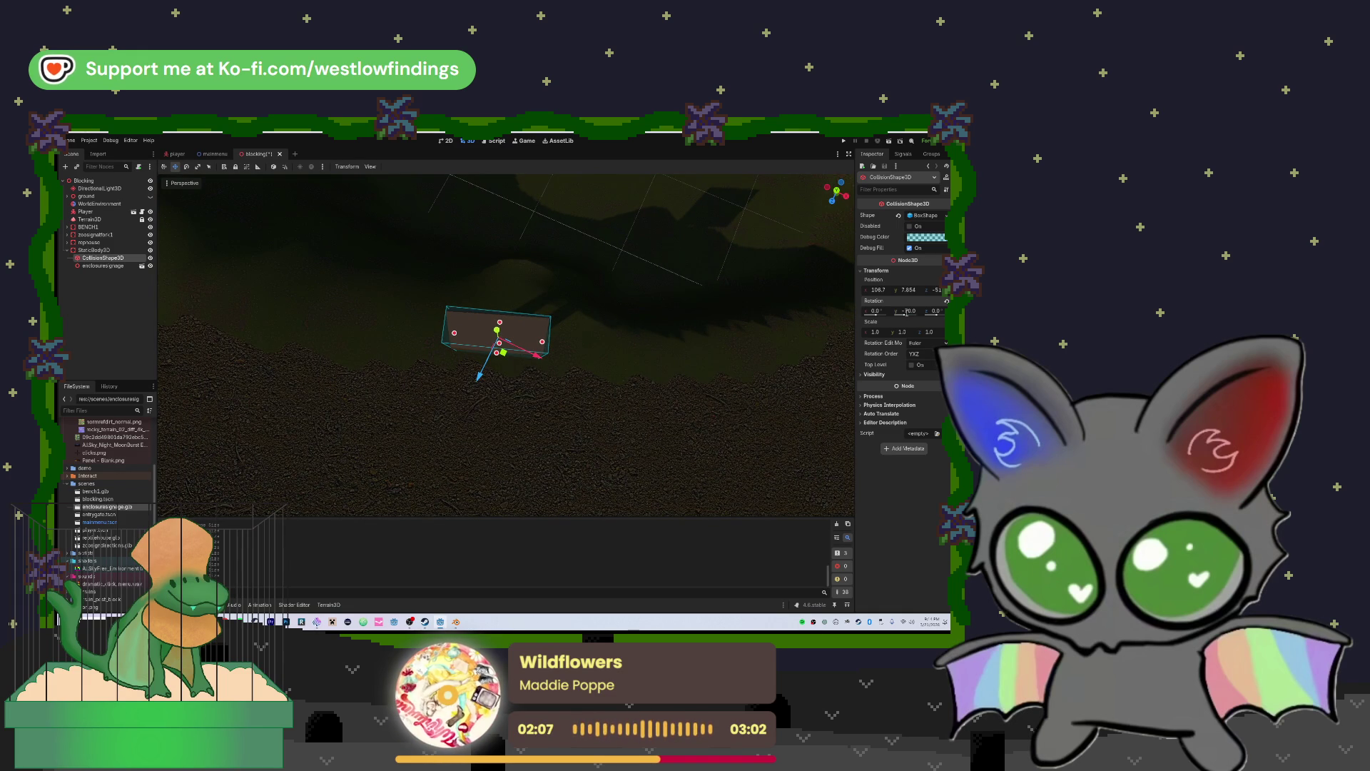
Set the collision box's Y rotation to -67 degrees and refocus the view on it
left_click(906, 312)
type("-9")
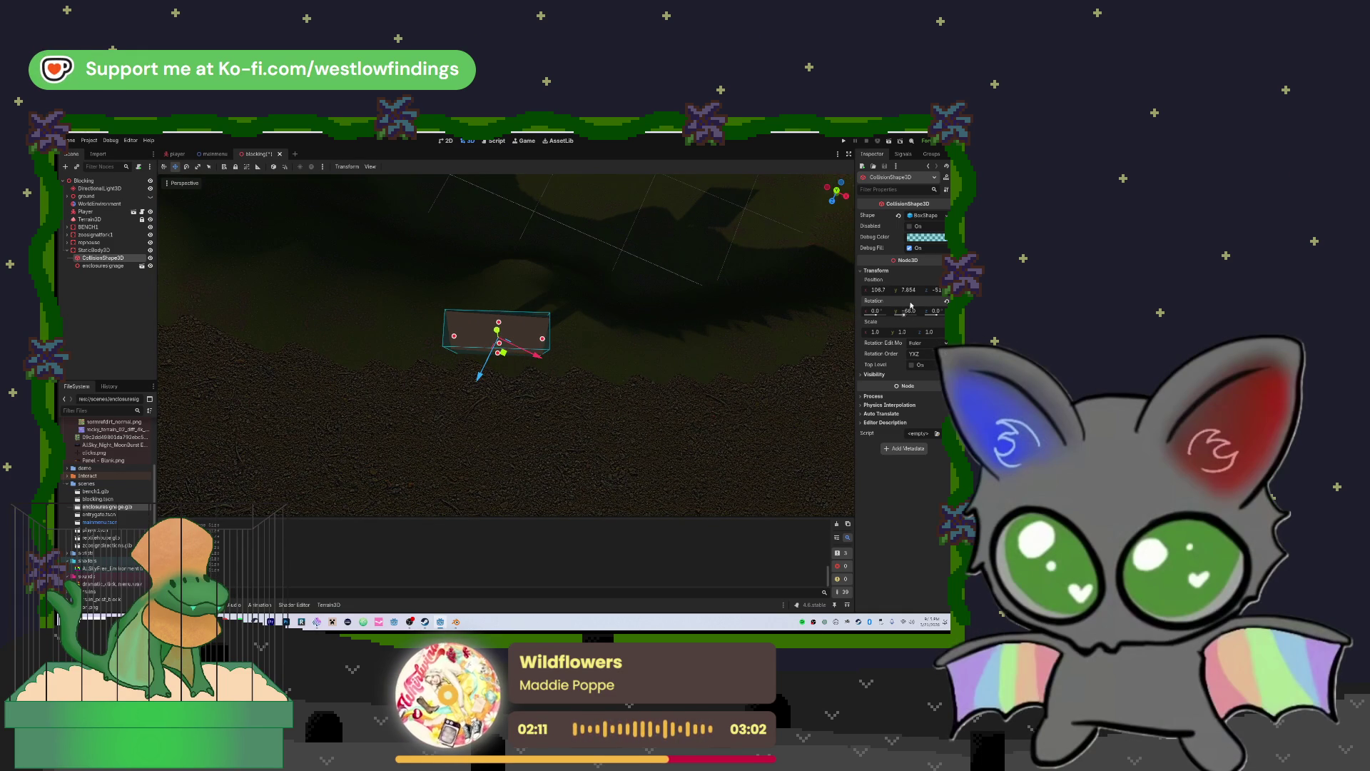
key("BackSpace")
key("BackSpace")
key("BackSpace")
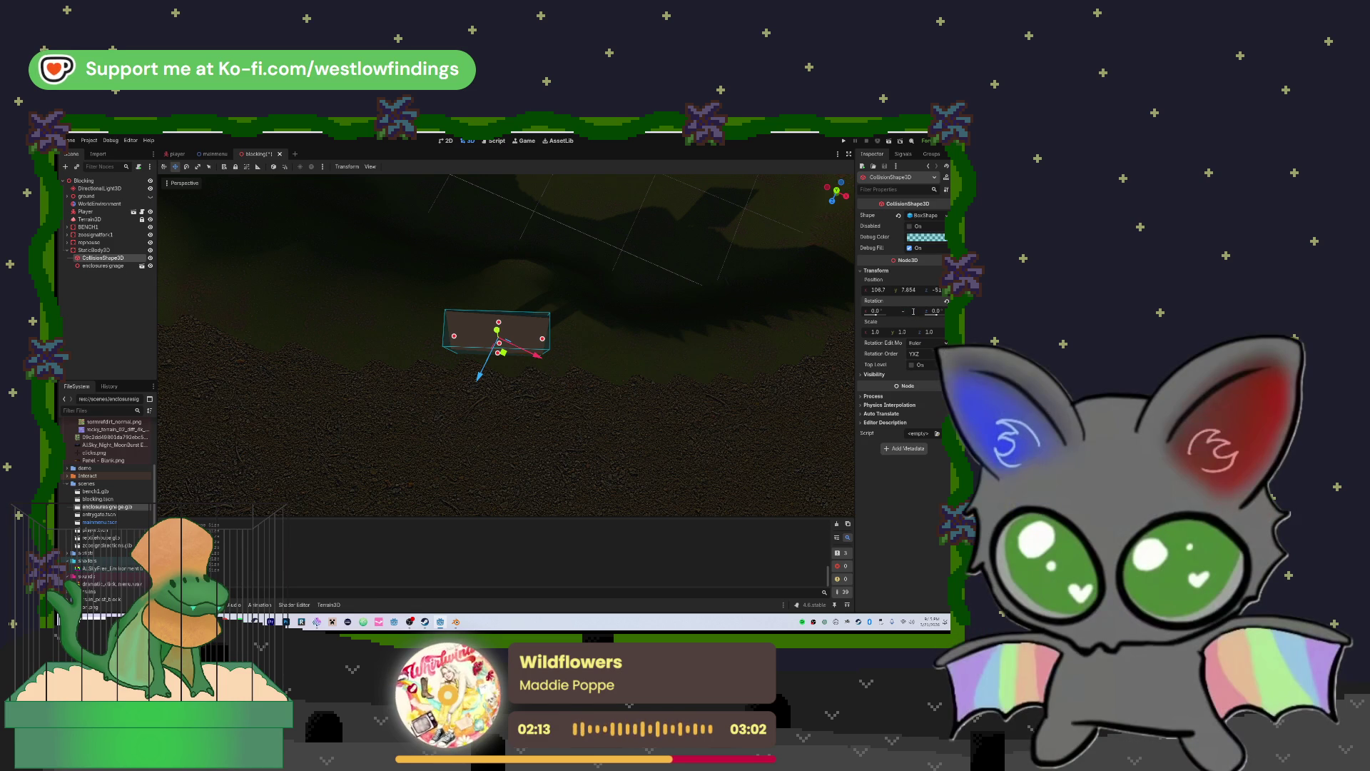
key("Return")
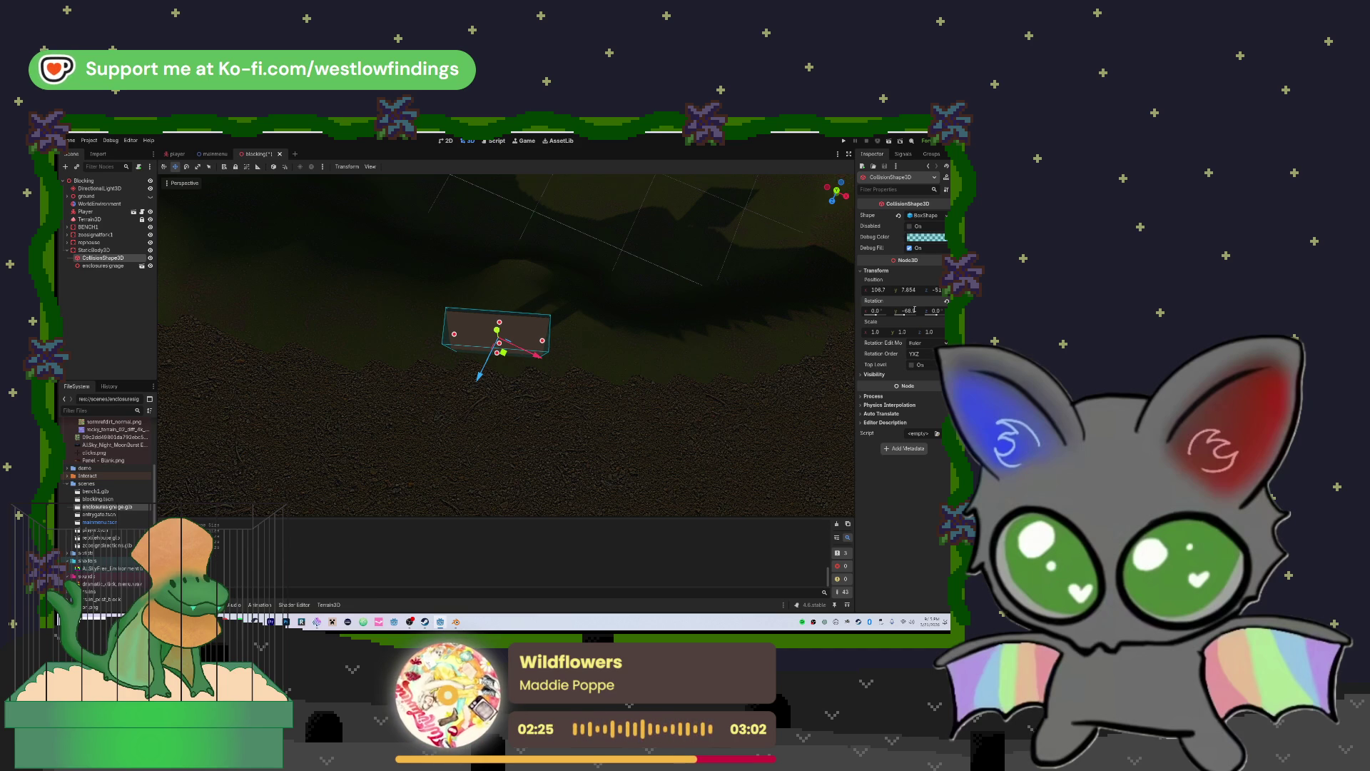
mouse_move(635, 352)
left_mouse_down()
mouse_move(592, 322)
mouse_move(449, 321)
mouse_move(636, 406)
left_mouse_up()
key("f")
Check the sign's rotation, then try 21.8 as the box's Y rotation and undo it
left_click(510, 342)
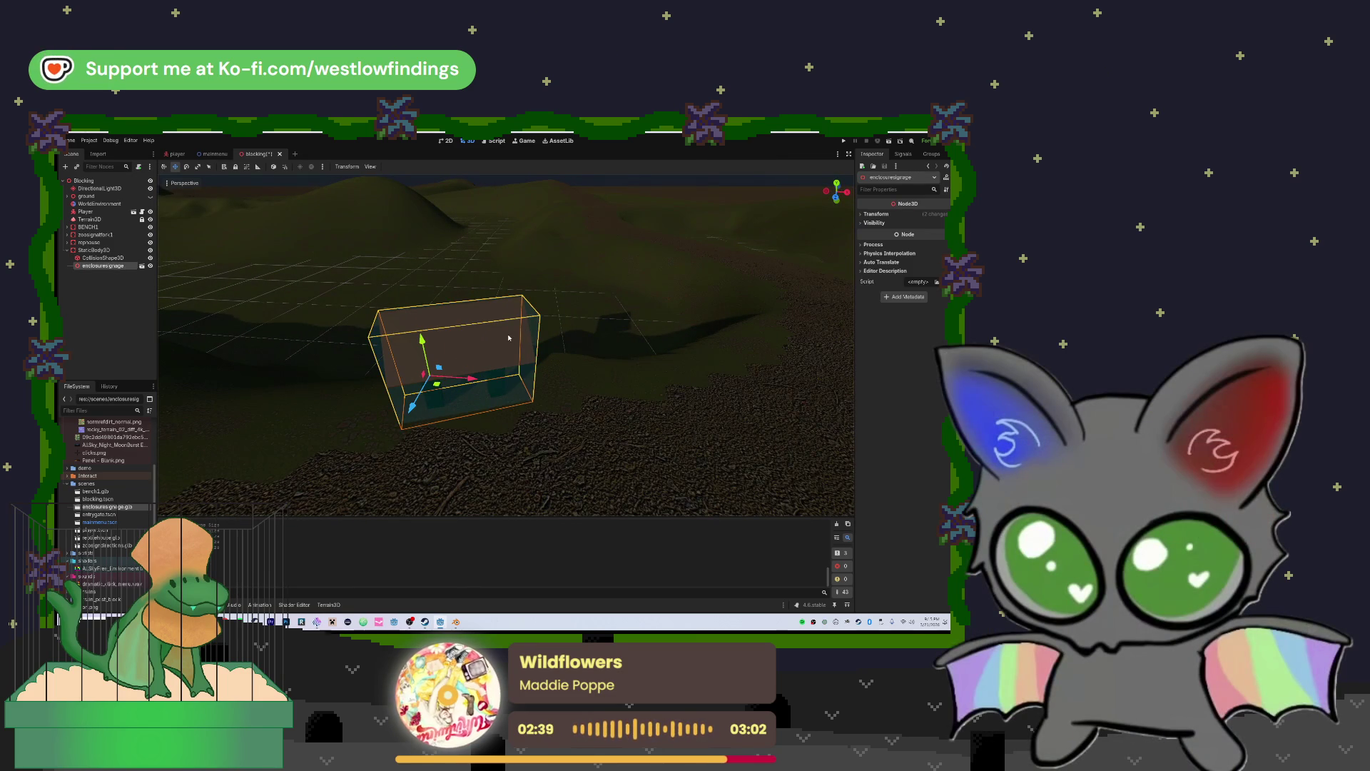
left_click(876, 214)
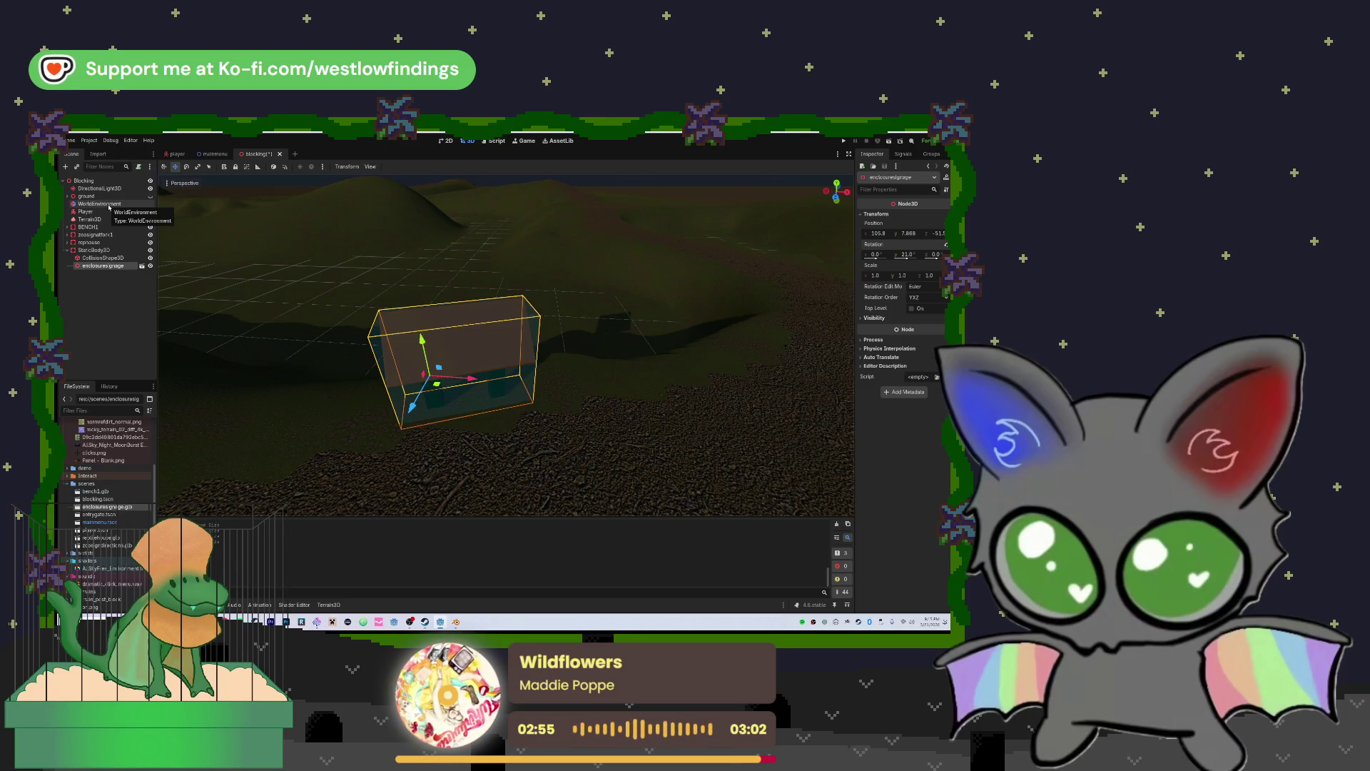
left_click(102, 258)
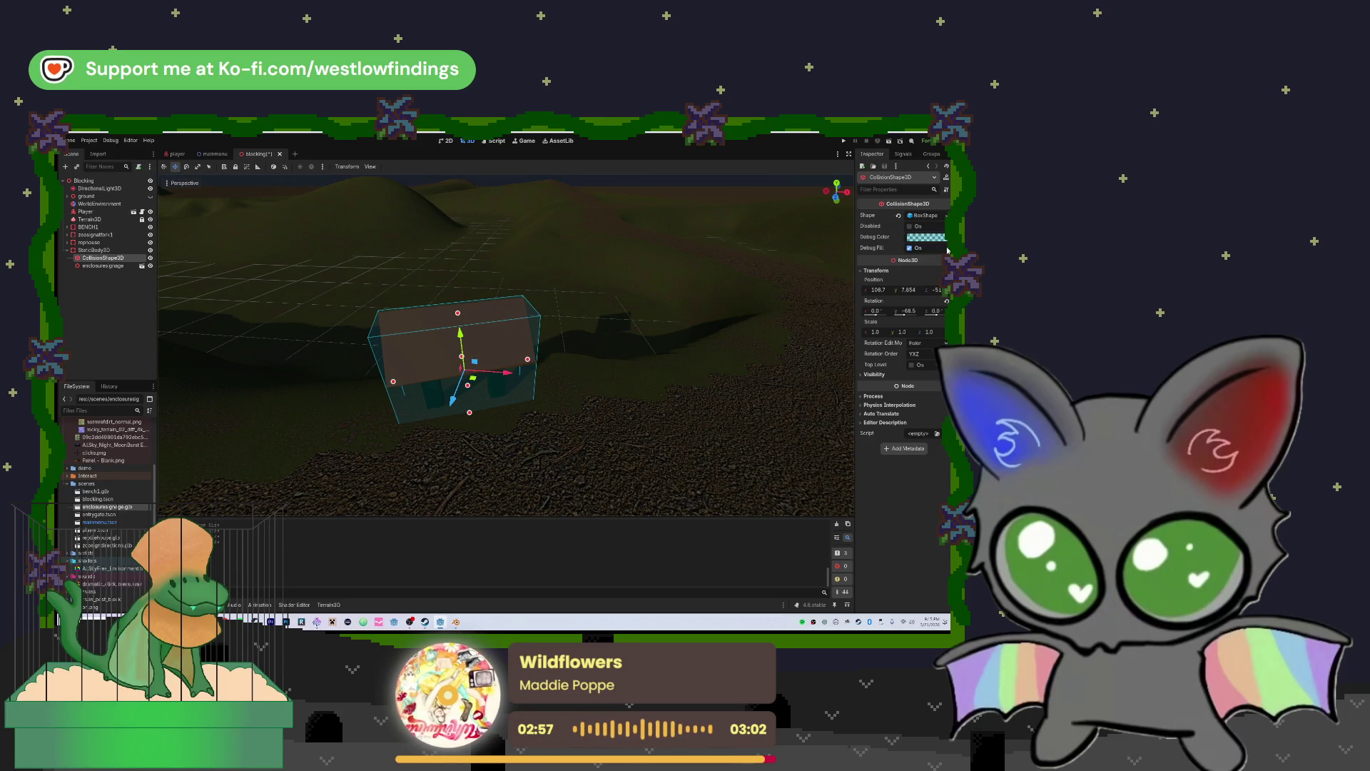
type("21.8")
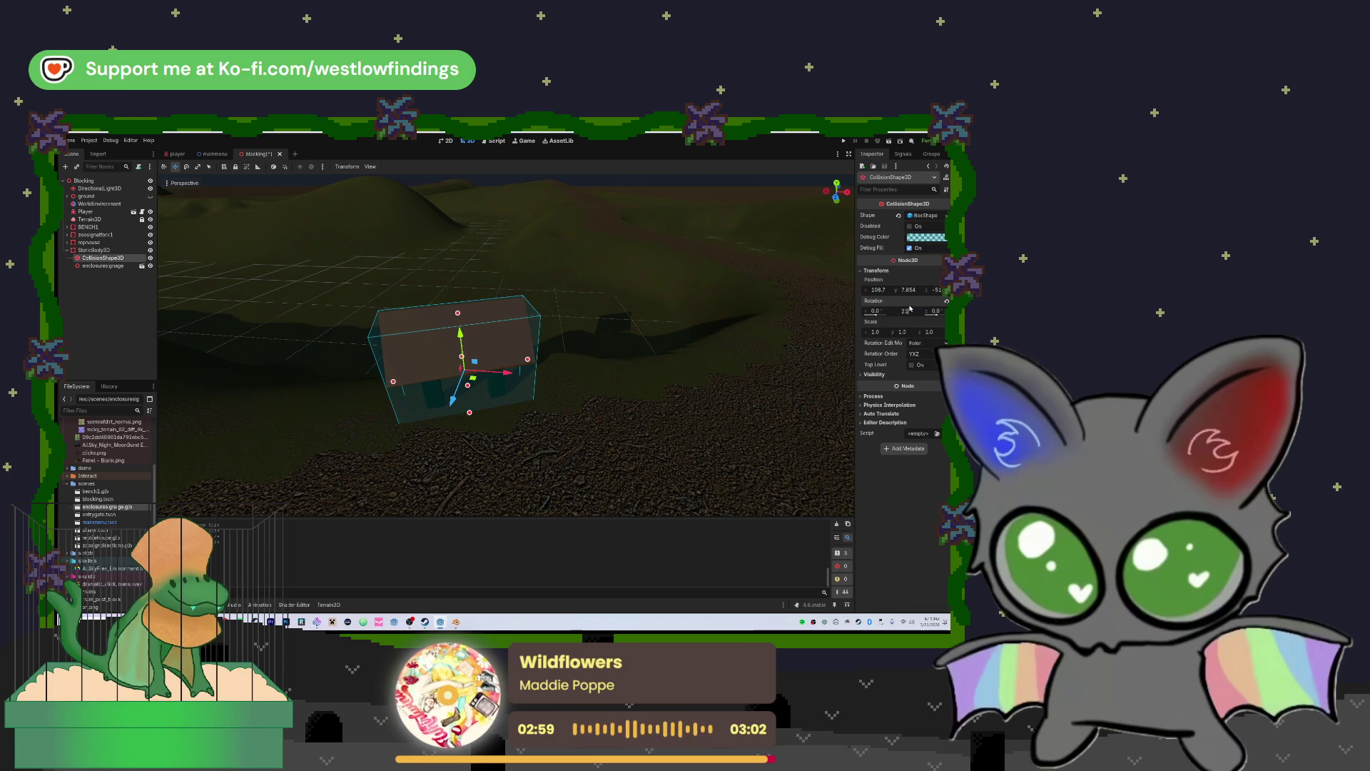
key("Return")
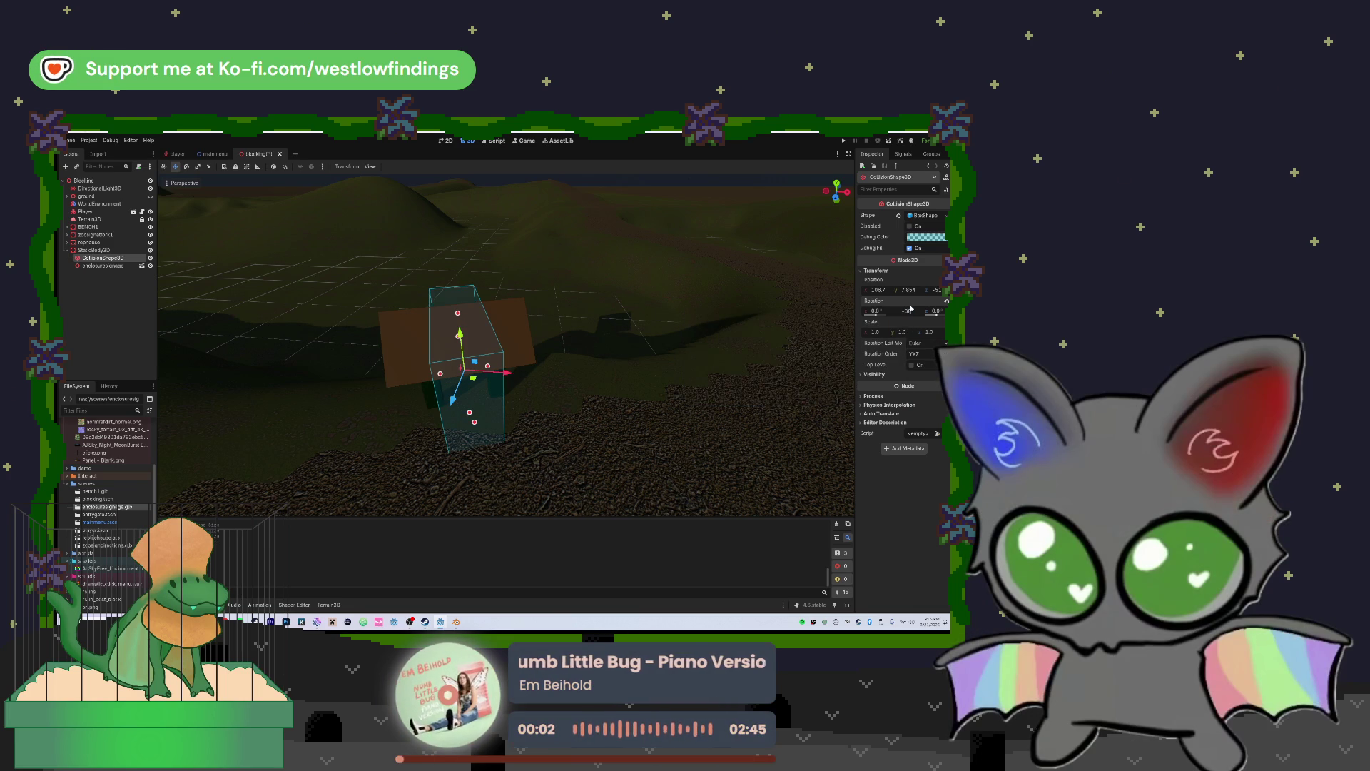
key("ctrl+z")
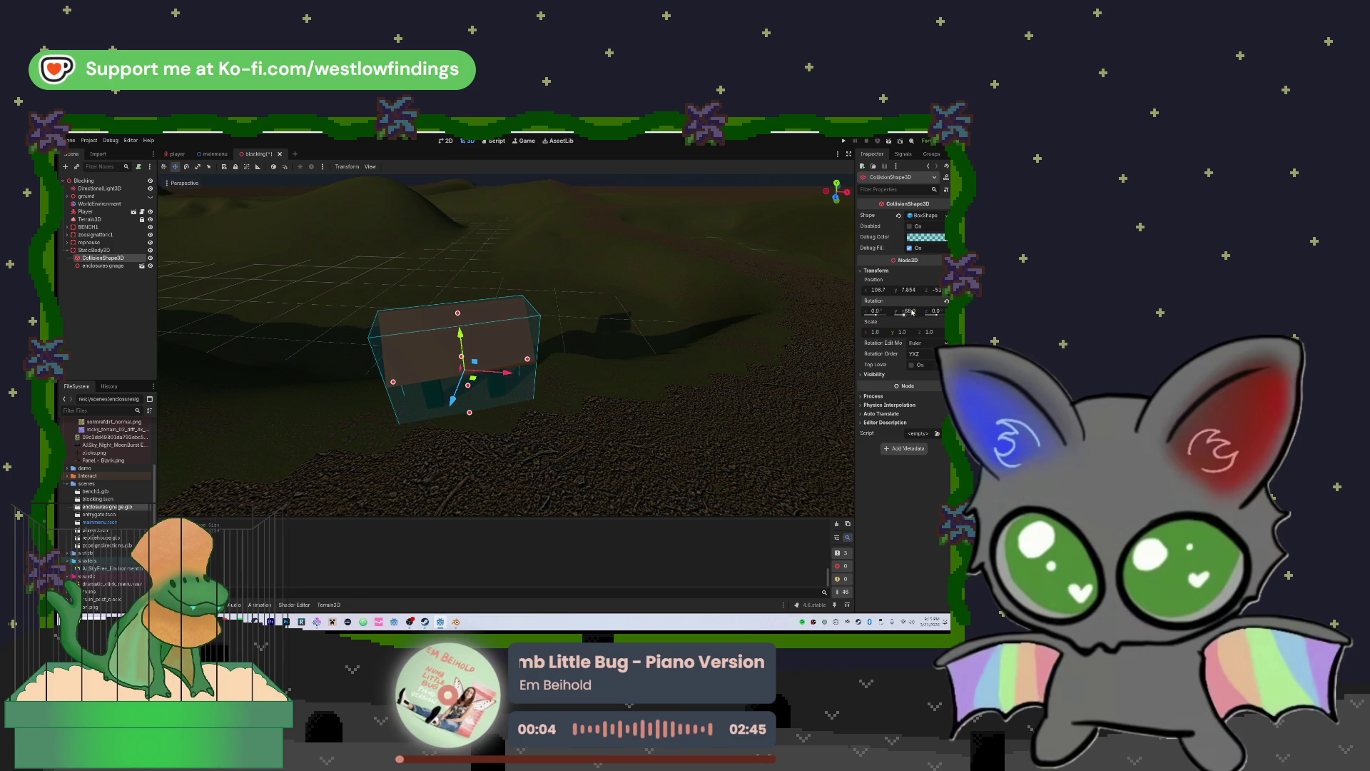
Set the box's Y rotation to -70 and widen it slightly along X
left_click_drag(909, 308, 912, 313)
left_click(913, 312)
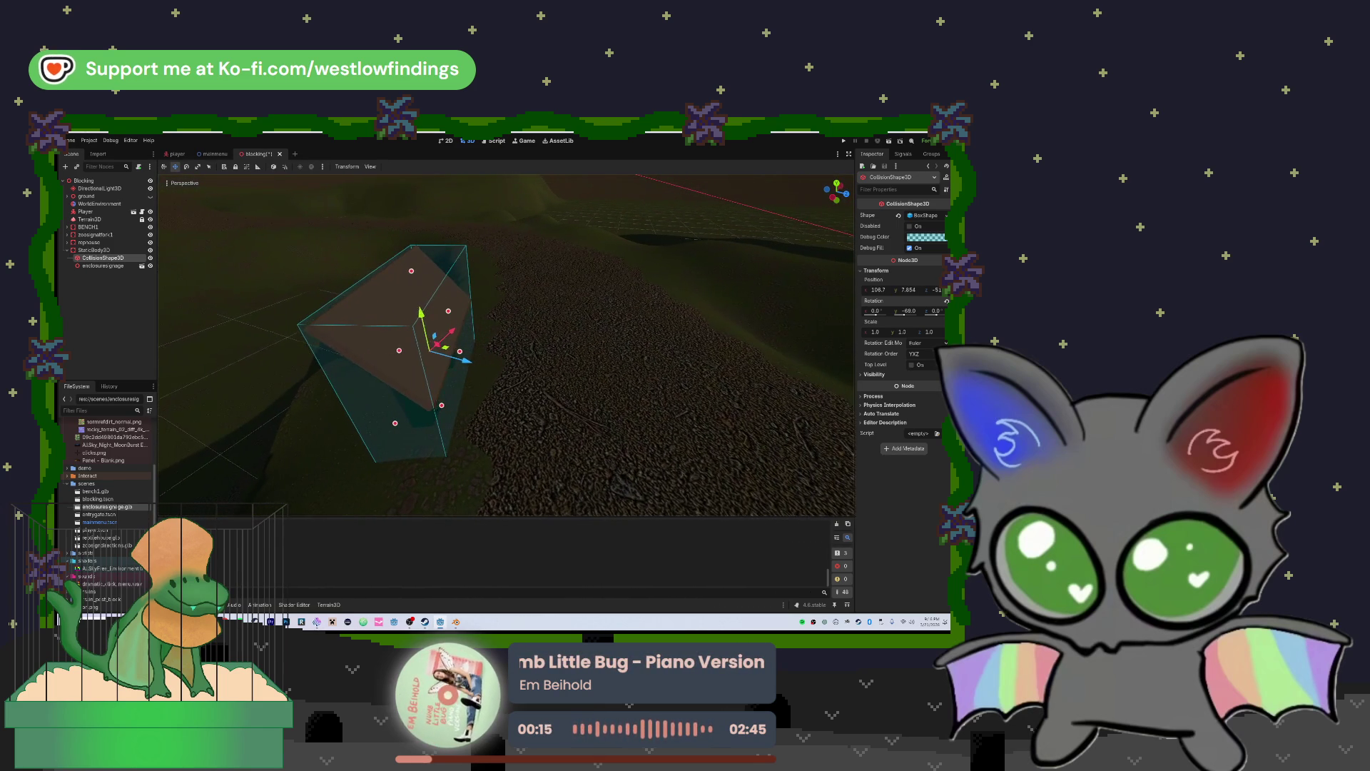
left_click_drag(457, 352, 459, 352)
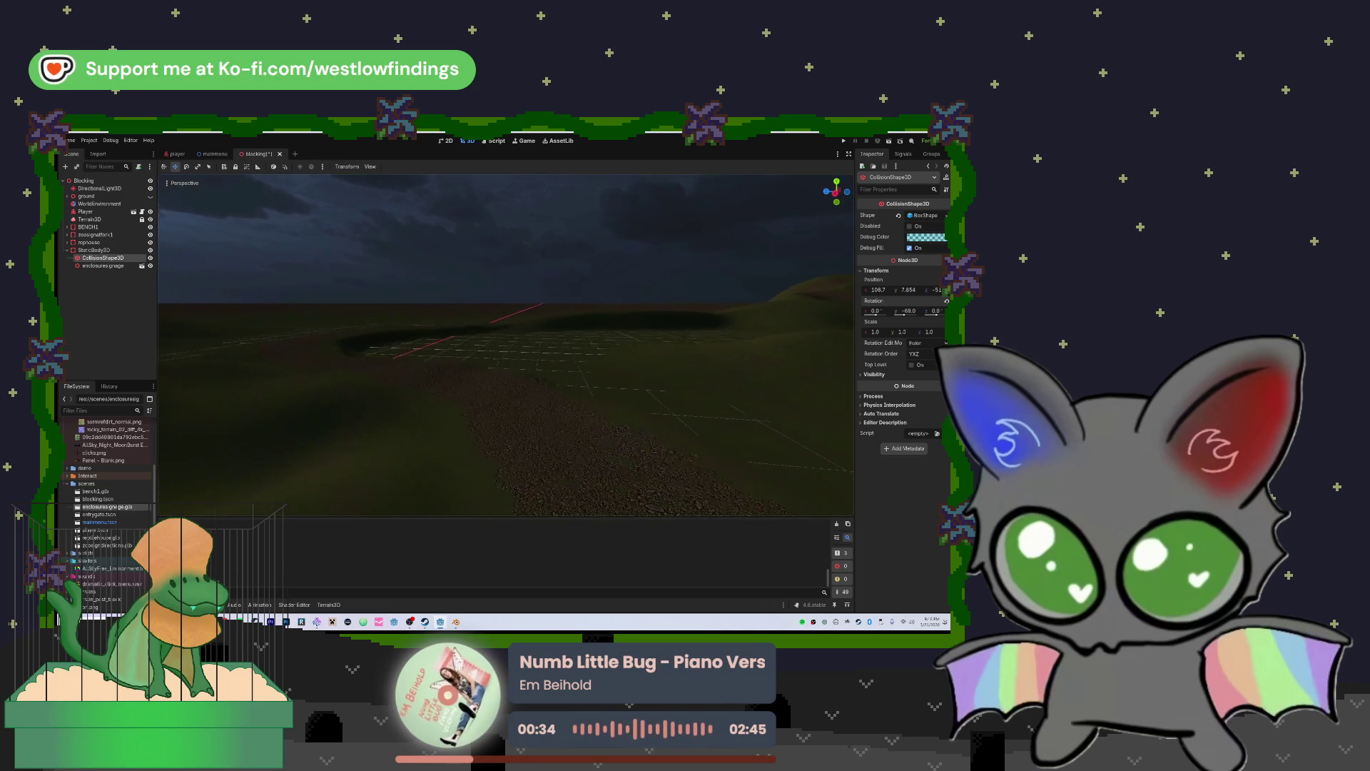
Select the Terrain3D node and toggle the region tool on and off to show terrain brushes
left_click(114, 220)
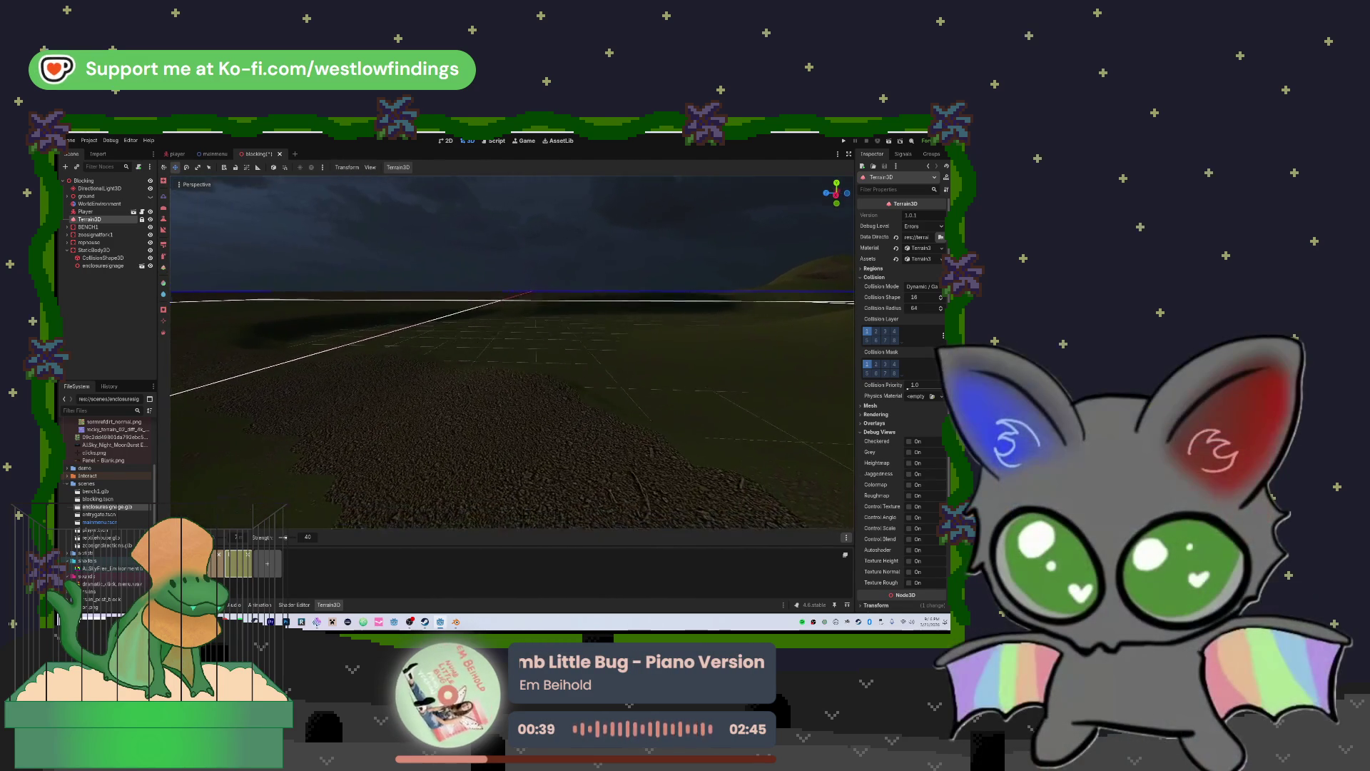
key("e")
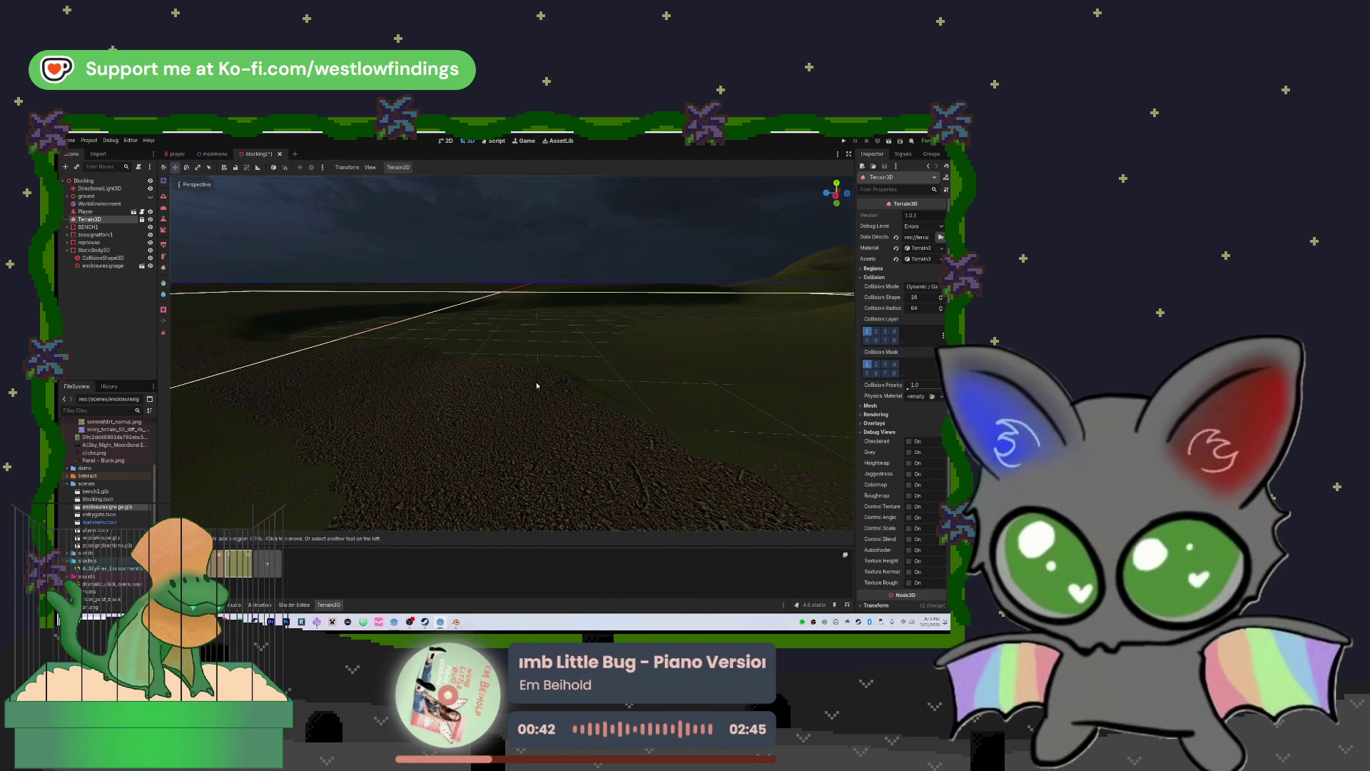
key("r")
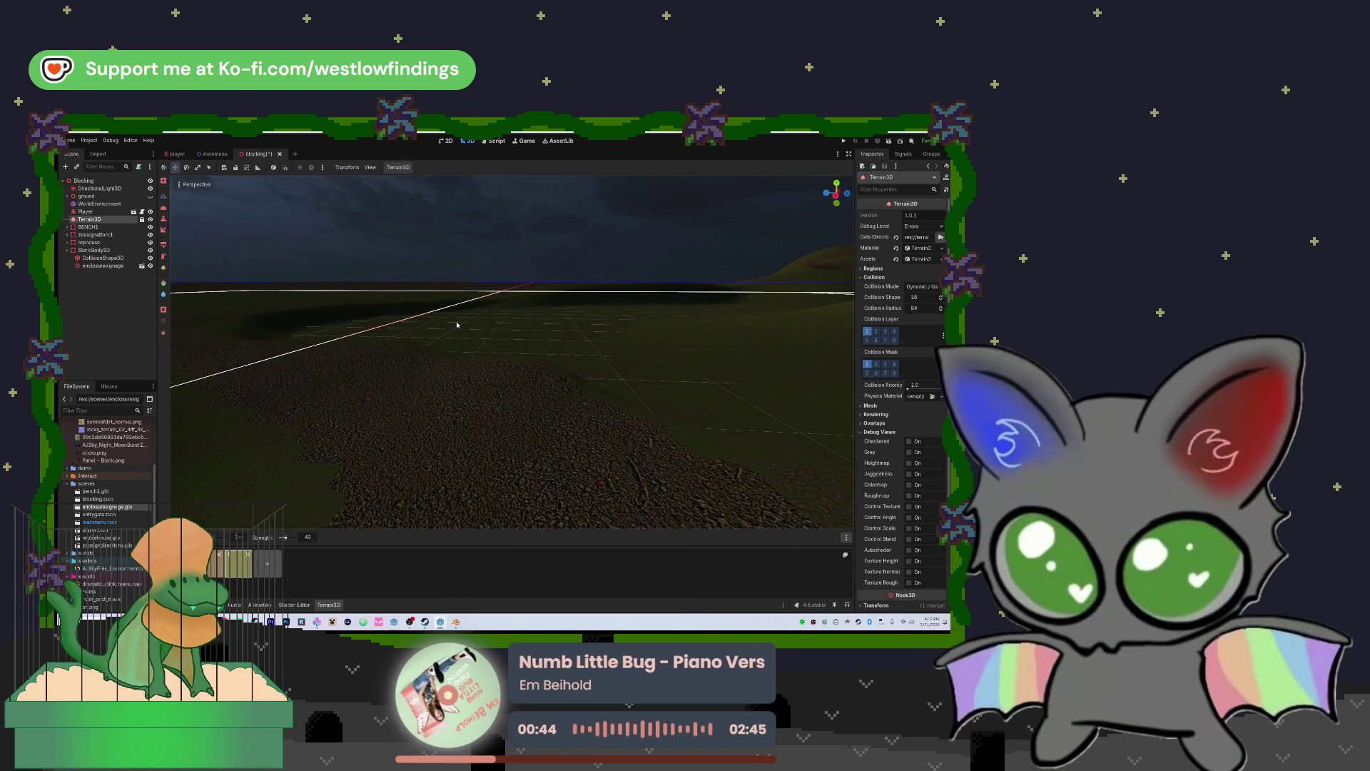
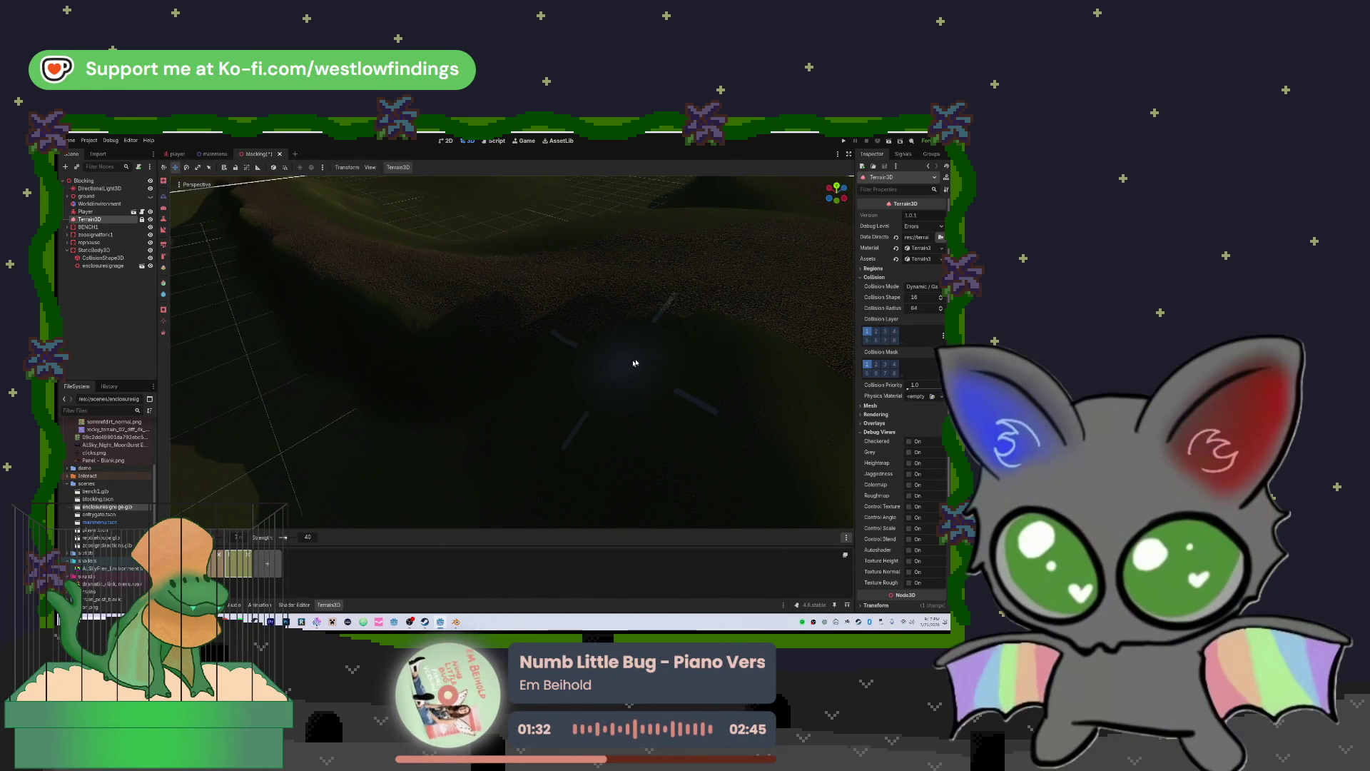
Raise a mound near the middle of the Terrain3D ground with the sculpt brush
mouse_move(614, 334)
left_mouse_down()
mouse_move(566, 311)
mouse_move(596, 306)
mouse_move(601, 329)
mouse_move(443, 315)
mouse_move(611, 324)
left_mouse_up()
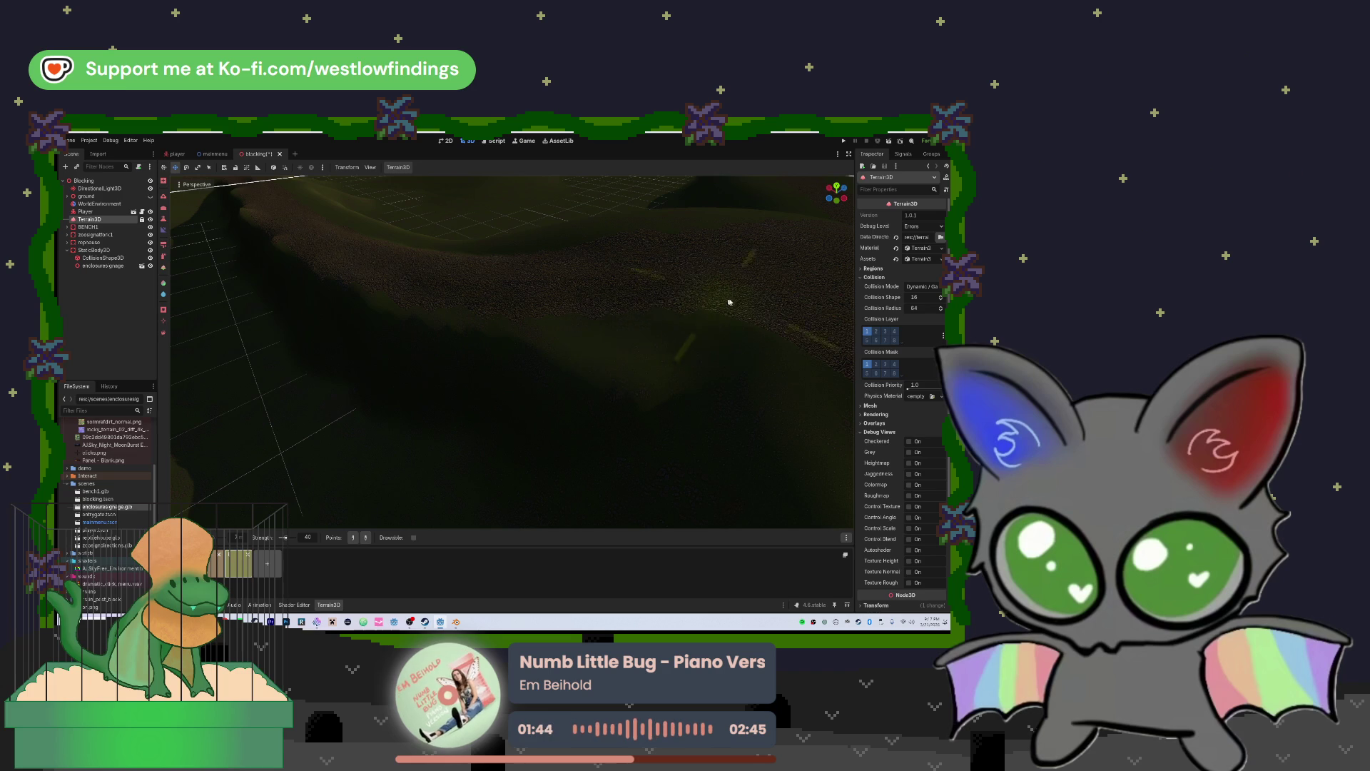
key("shift")
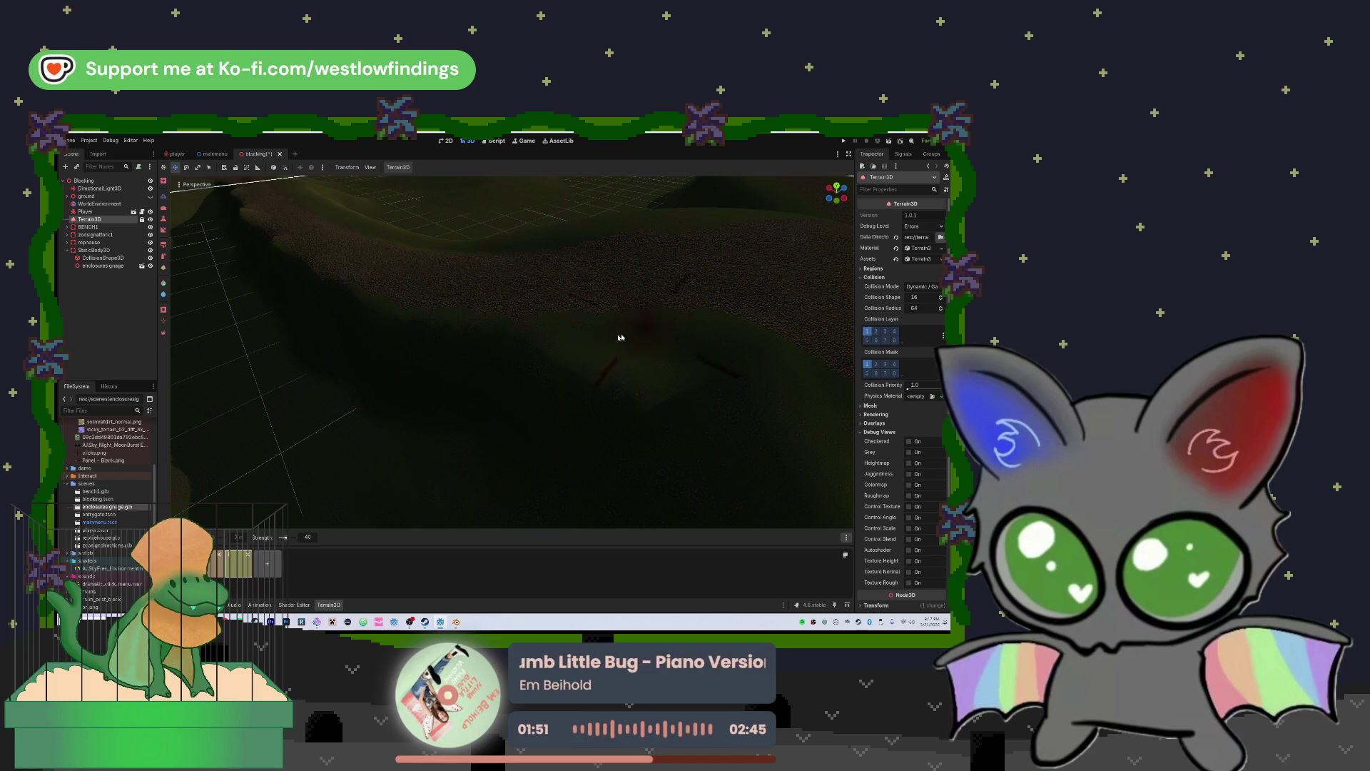
mouse_move(632, 334)
left_mouse_down()
mouse_move(700, 218)
mouse_move(493, 184)
mouse_move(522, 335)
left_mouse_up()
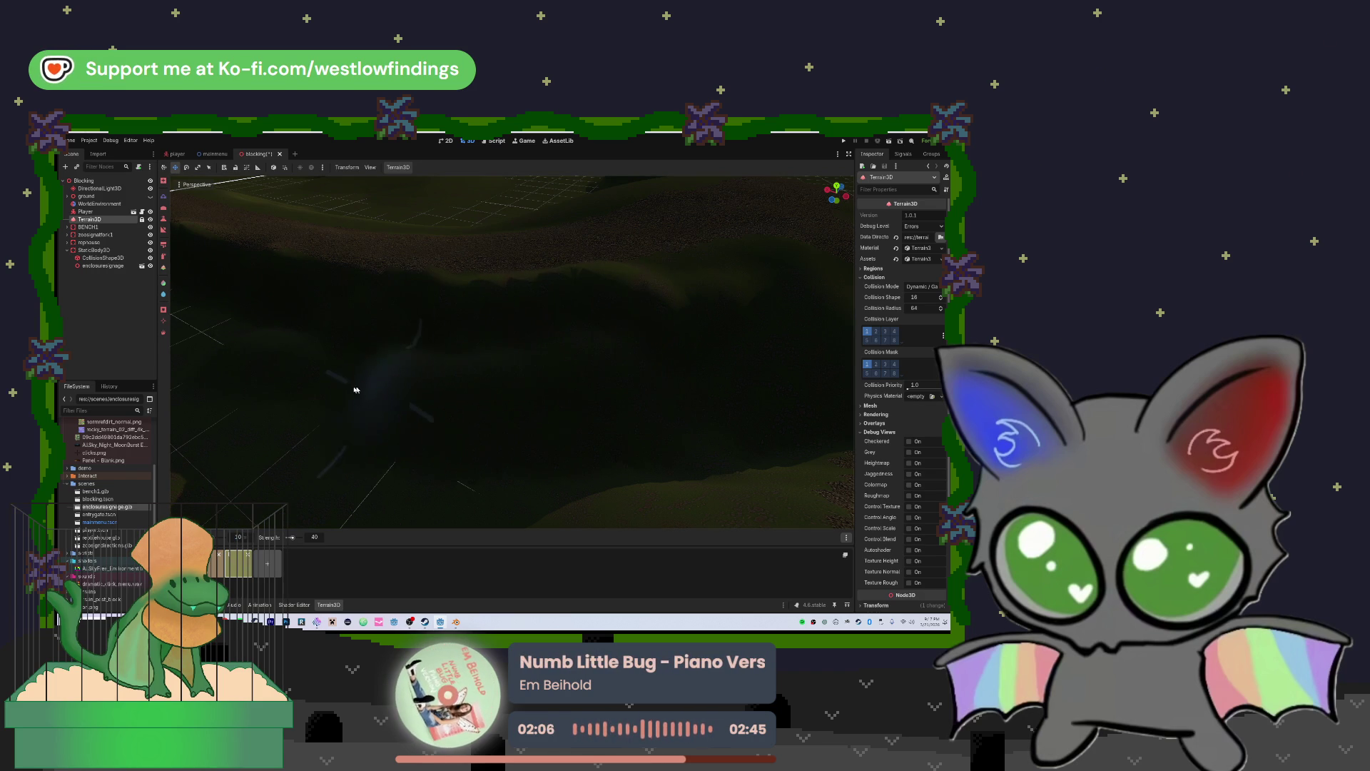
Sculpt a ridge with a hill, plus another mound and a hollow, across the terrain
mouse_move(247, 327)
left_mouse_down()
mouse_move(406, 355)
mouse_move(254, 349)
mouse_move(483, 431)
mouse_move(567, 480)
mouse_move(446, 492)
mouse_move(589, 467)
mouse_move(688, 424)
mouse_move(462, 413)
mouse_move(477, 382)
mouse_move(350, 355)
left_mouse_up()
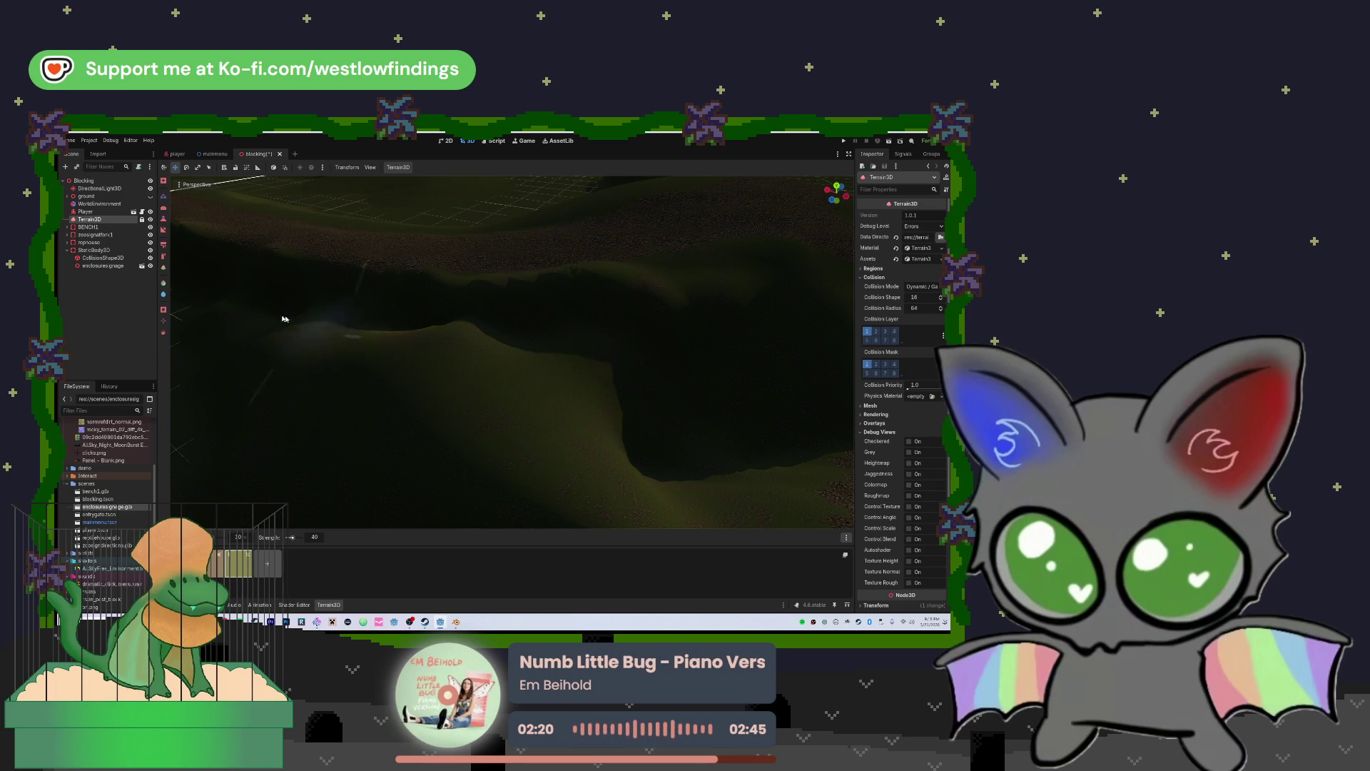
mouse_move(258, 320)
left_mouse_down()
mouse_move(336, 324)
mouse_move(284, 297)
mouse_move(321, 291)
mouse_move(315, 280)
mouse_move(636, 343)
mouse_move(642, 297)
mouse_move(255, 252)
left_mouse_up()
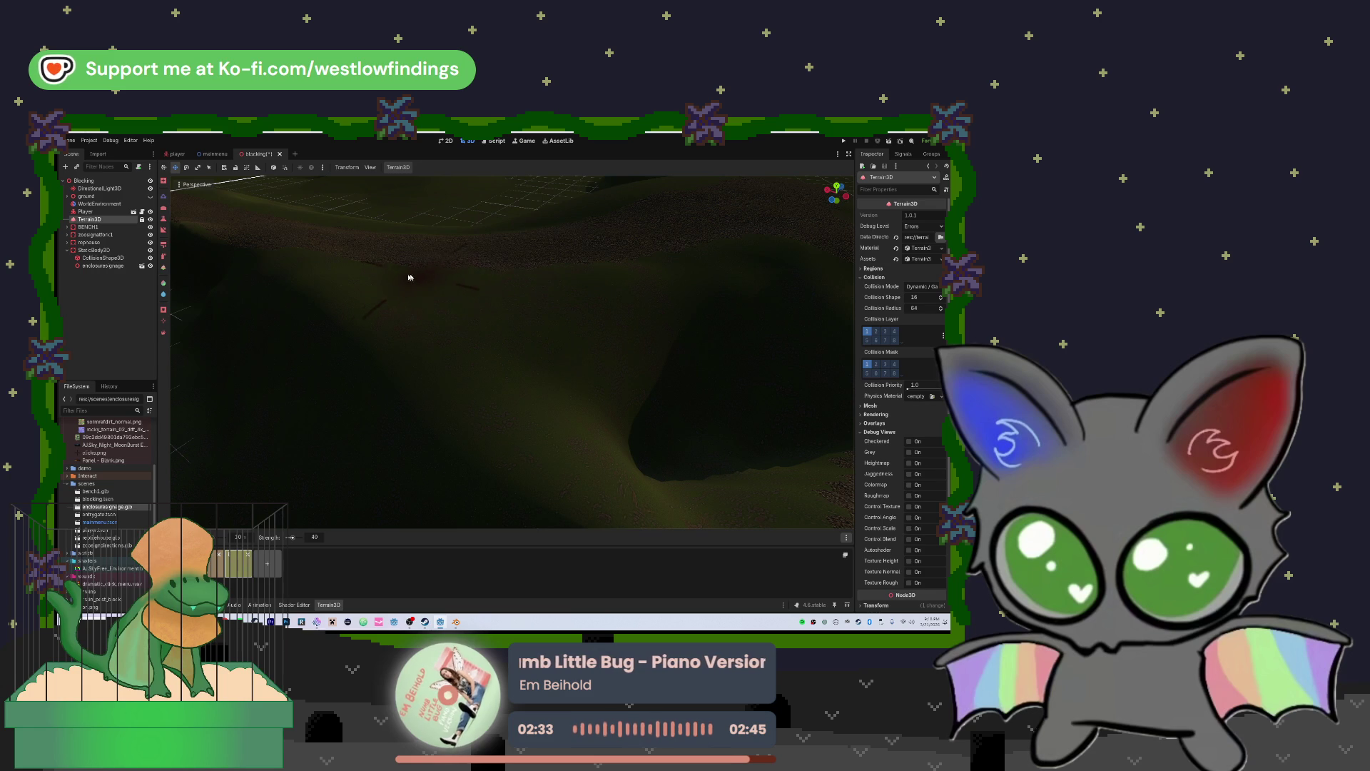
key("f")
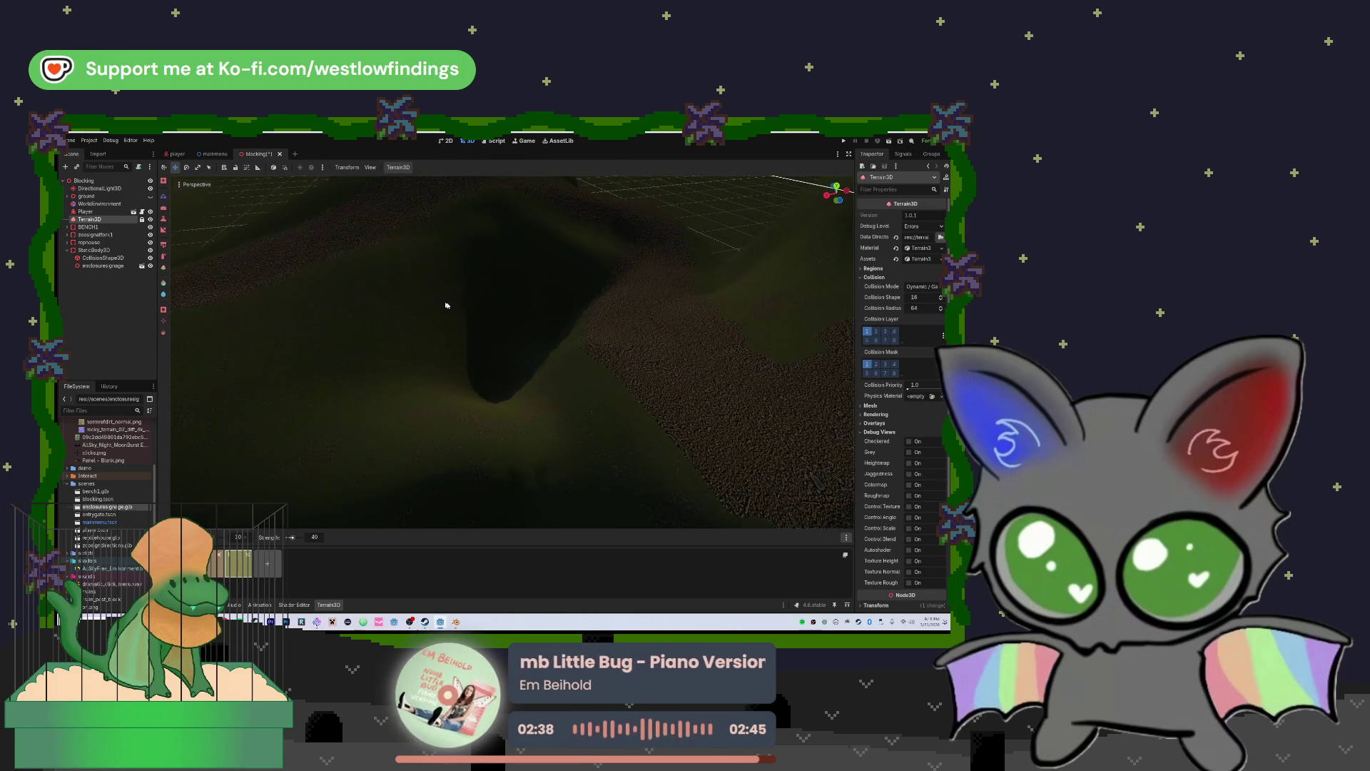
Lower and smooth the new mound into a lighter path along the valley floor
mouse_move(511, 367)
left_mouse_down()
mouse_move(530, 289)
mouse_move(507, 281)
mouse_move(453, 379)
mouse_move(580, 276)
mouse_move(549, 291)
mouse_move(450, 245)
mouse_move(207, 435)
mouse_move(530, 191)
mouse_move(540, 299)
mouse_move(551, 287)
left_mouse_up()
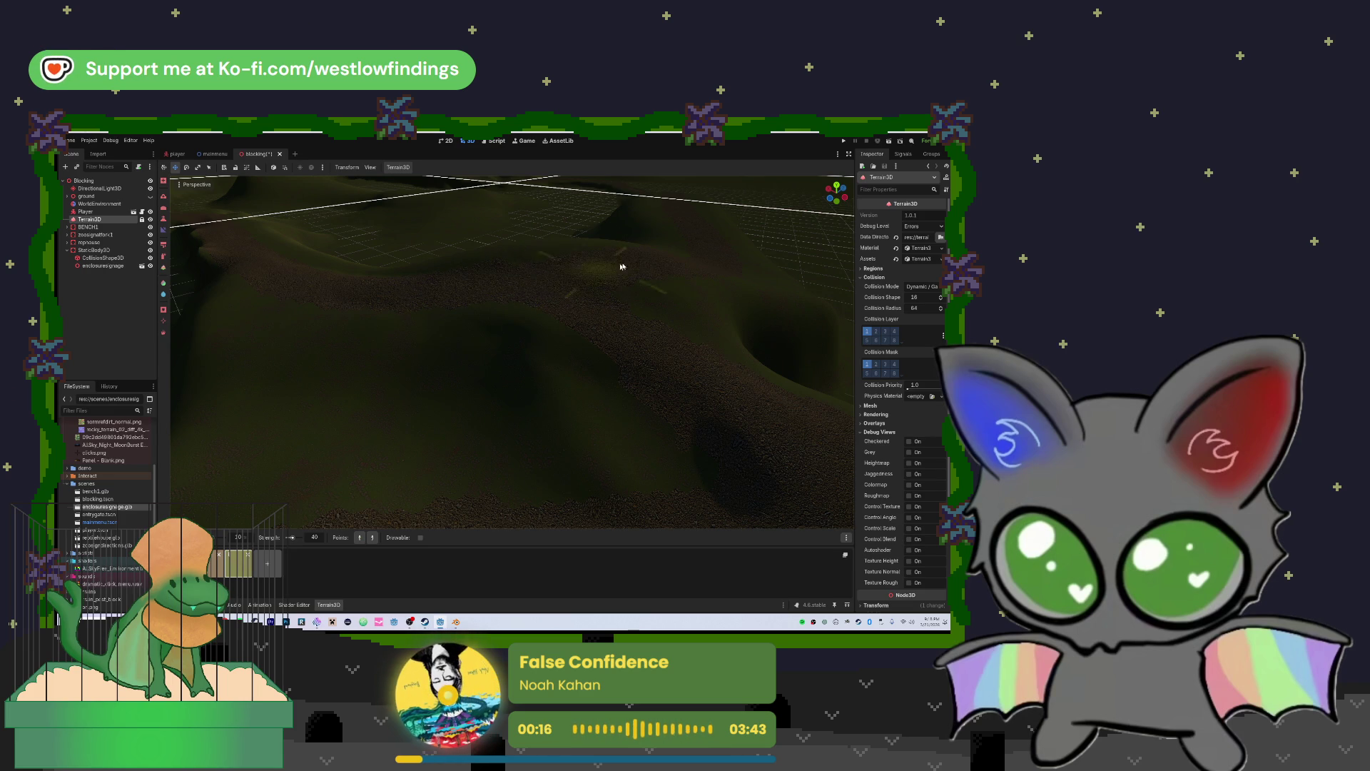
mouse_move(538, 275)
left_mouse_down()
mouse_move(538, 235)
mouse_move(487, 292)
left_mouse_up()
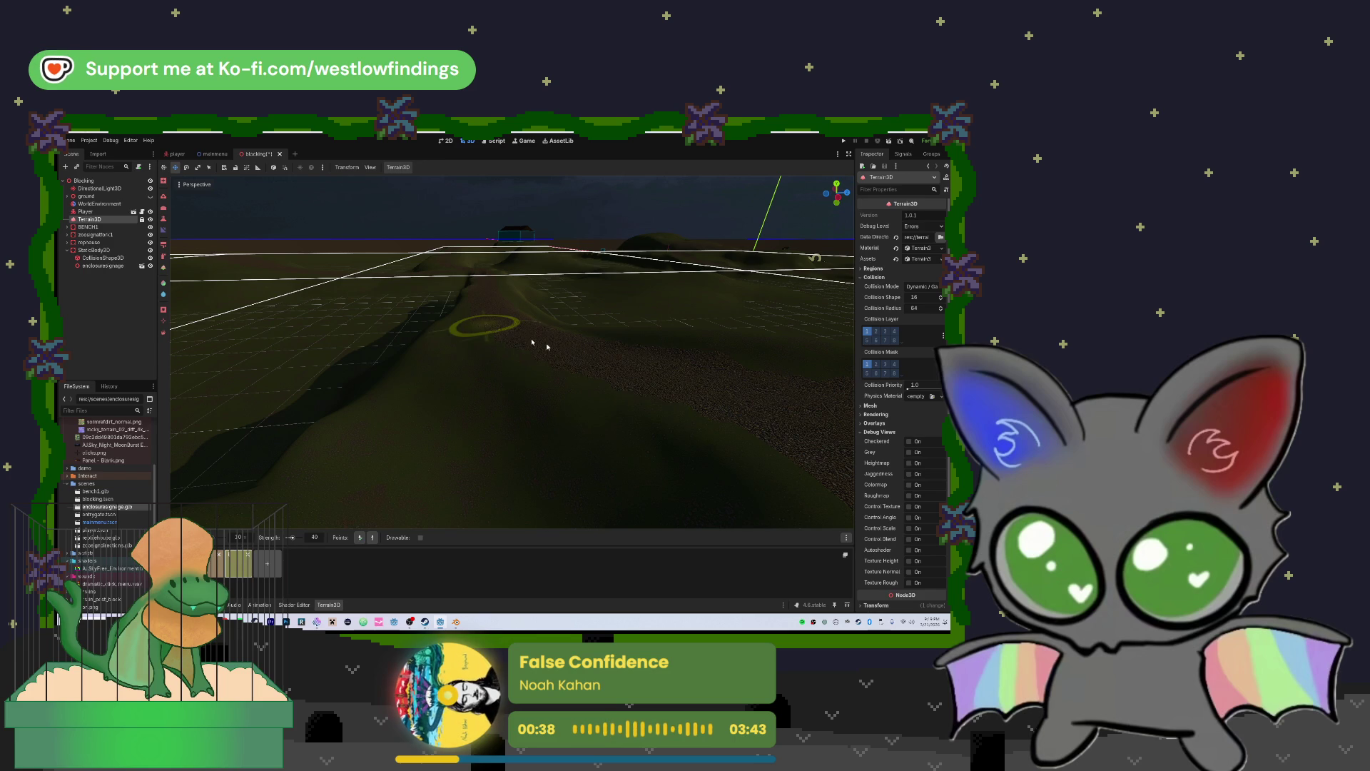
Cut a dark winding channel of dips and streaks between the low hills
mouse_move(728, 406)
left_mouse_down()
mouse_move(727, 393)
mouse_move(757, 391)
mouse_move(495, 375)
left_mouse_up()
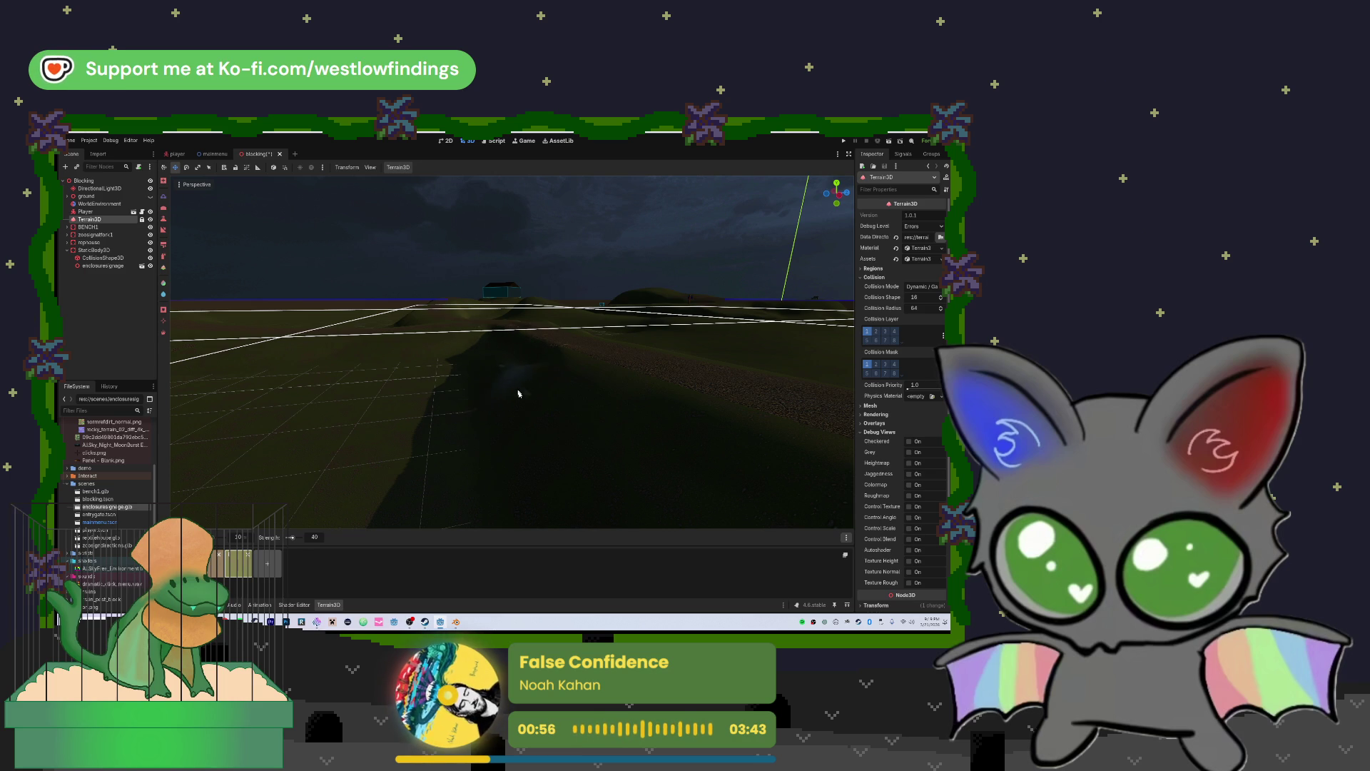
left_click_drag(497, 363, 497, 363)
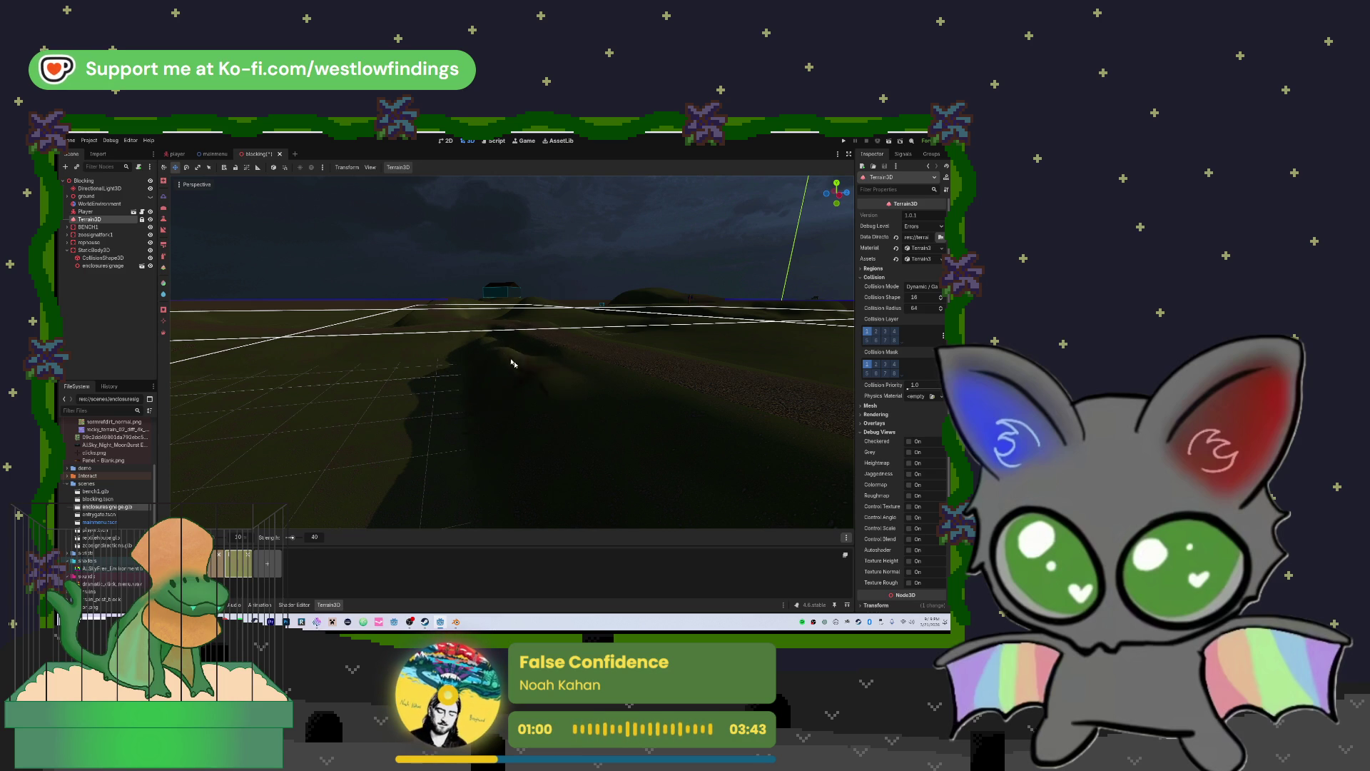
mouse_move(519, 365)
left_mouse_down()
mouse_move(628, 413)
mouse_move(720, 414)
mouse_move(717, 471)
left_mouse_up()
scroll(440, 354, "down", 5)
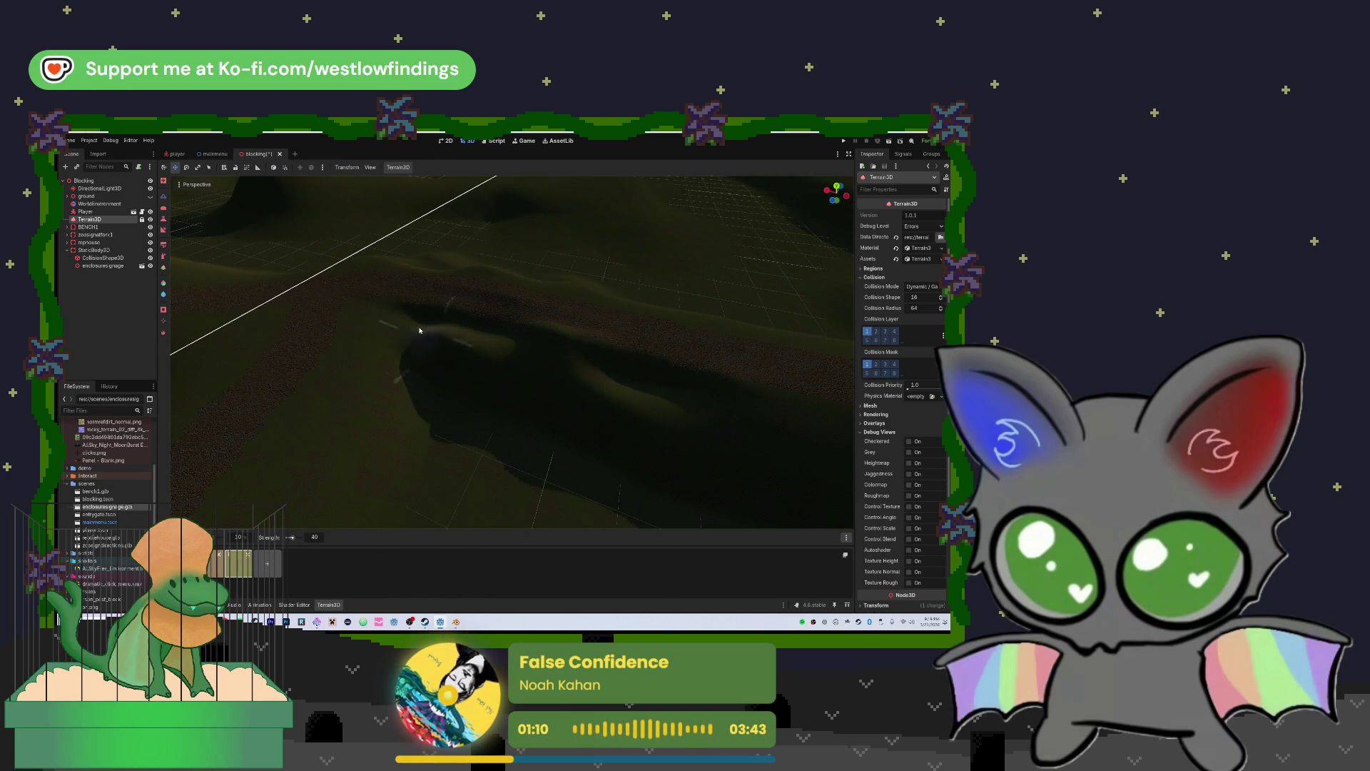
Extend the dip rightward, then use another sculpt tool to shape a steep rounded hill
mouse_move(472, 337)
left_mouse_down()
mouse_move(628, 361)
mouse_move(641, 386)
left_mouse_up()
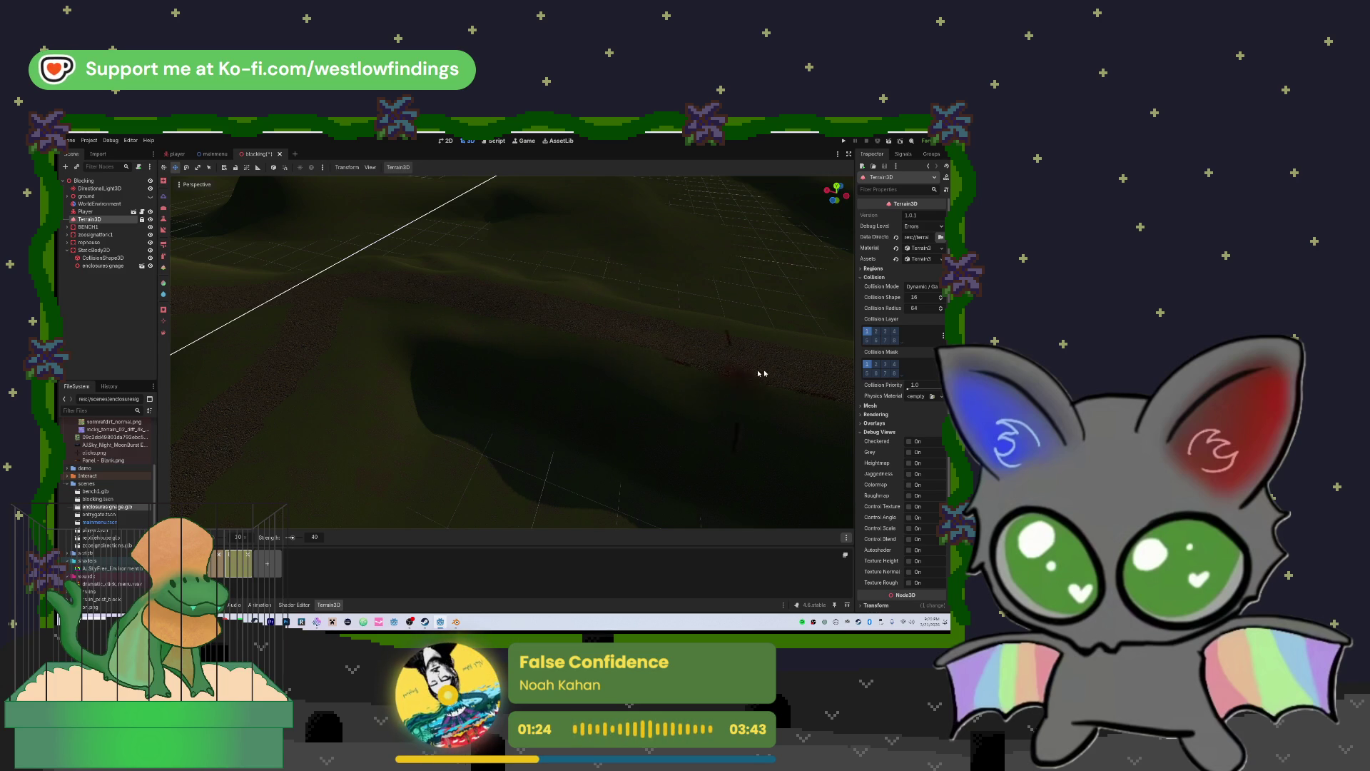
left_click_drag(483, 459, 492, 454)
key("s")
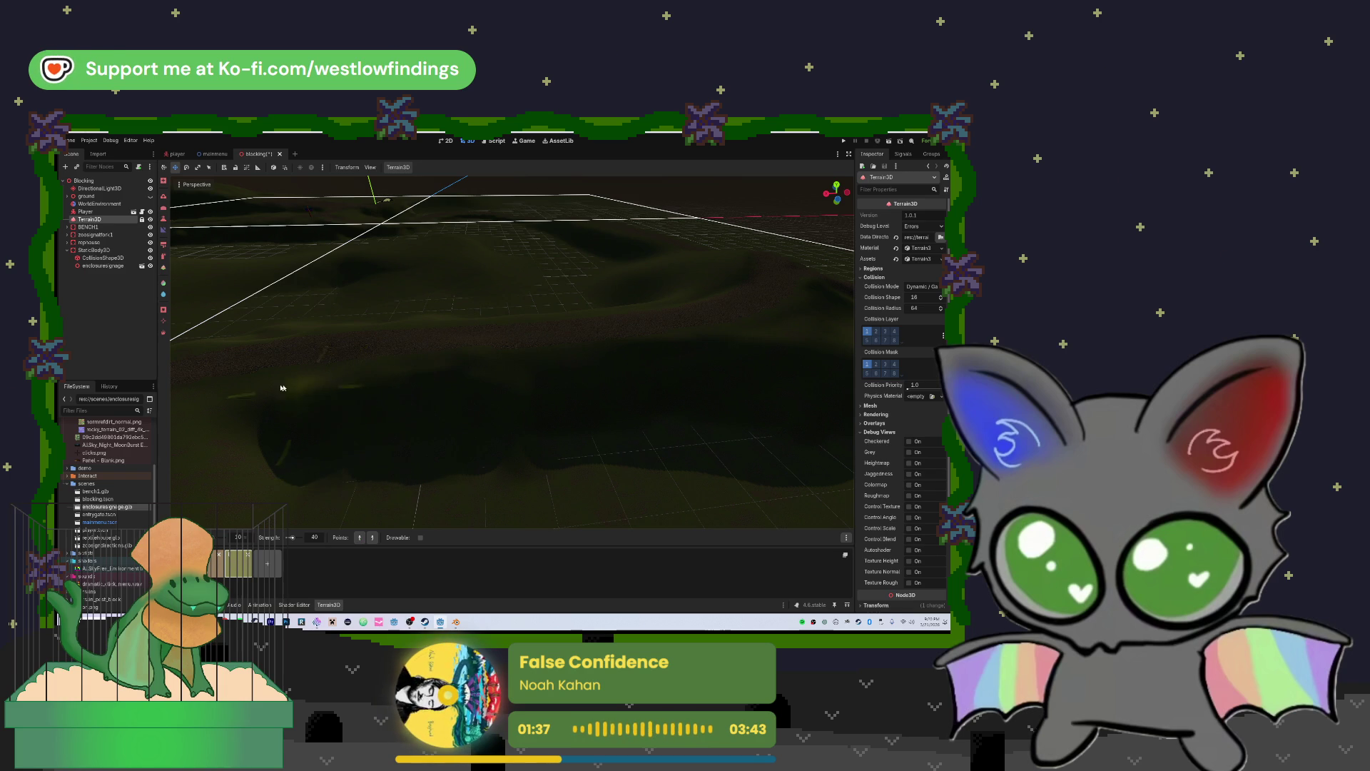
left_click_drag(229, 397, 444, 465)
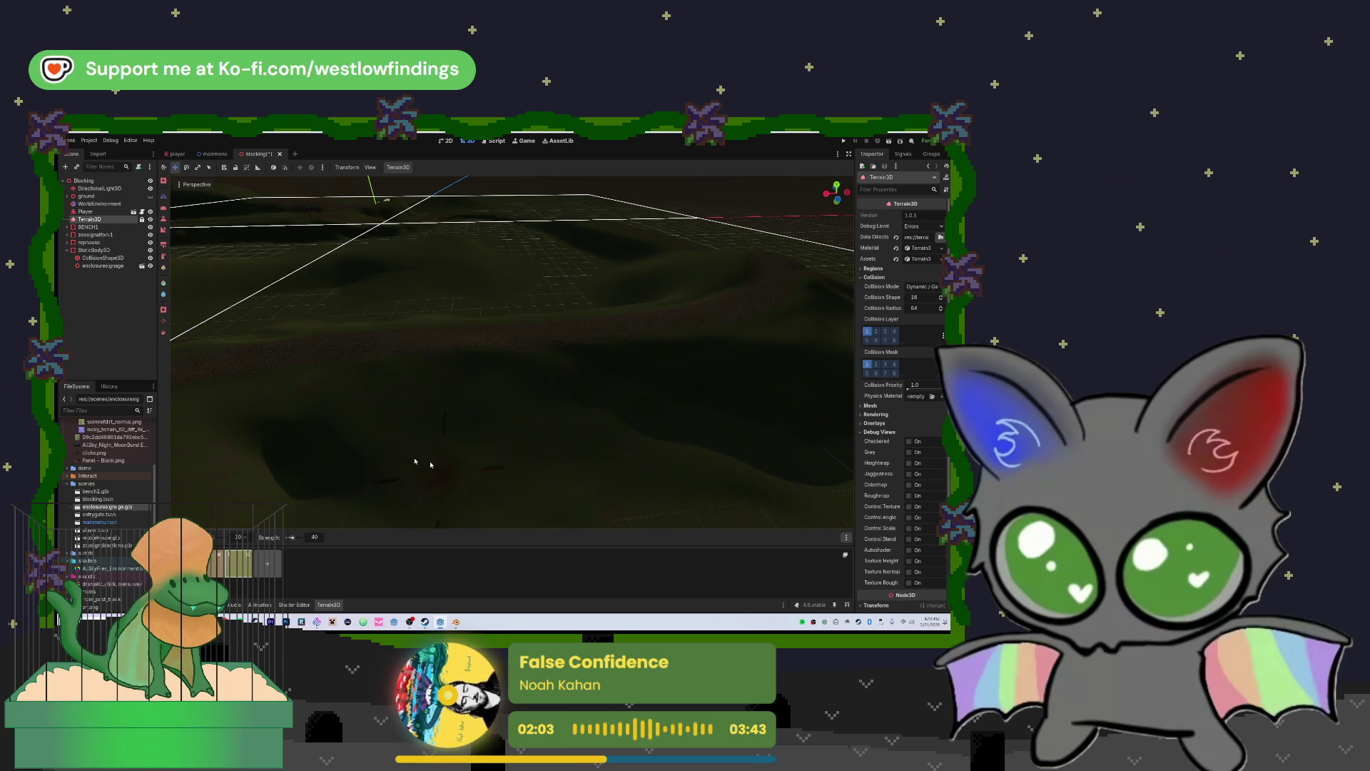
Fly low over the plain and dig a darker hollow into the terrain
key("w")
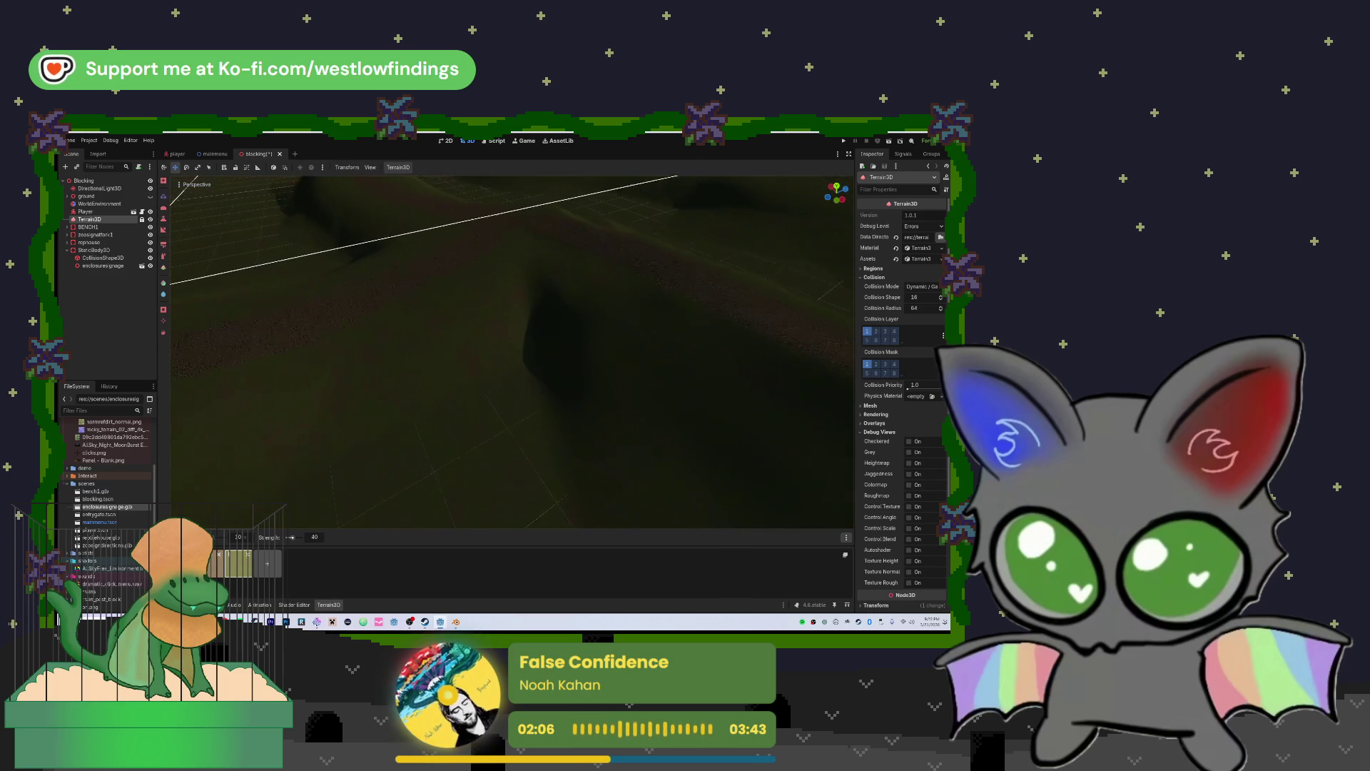
key("w")
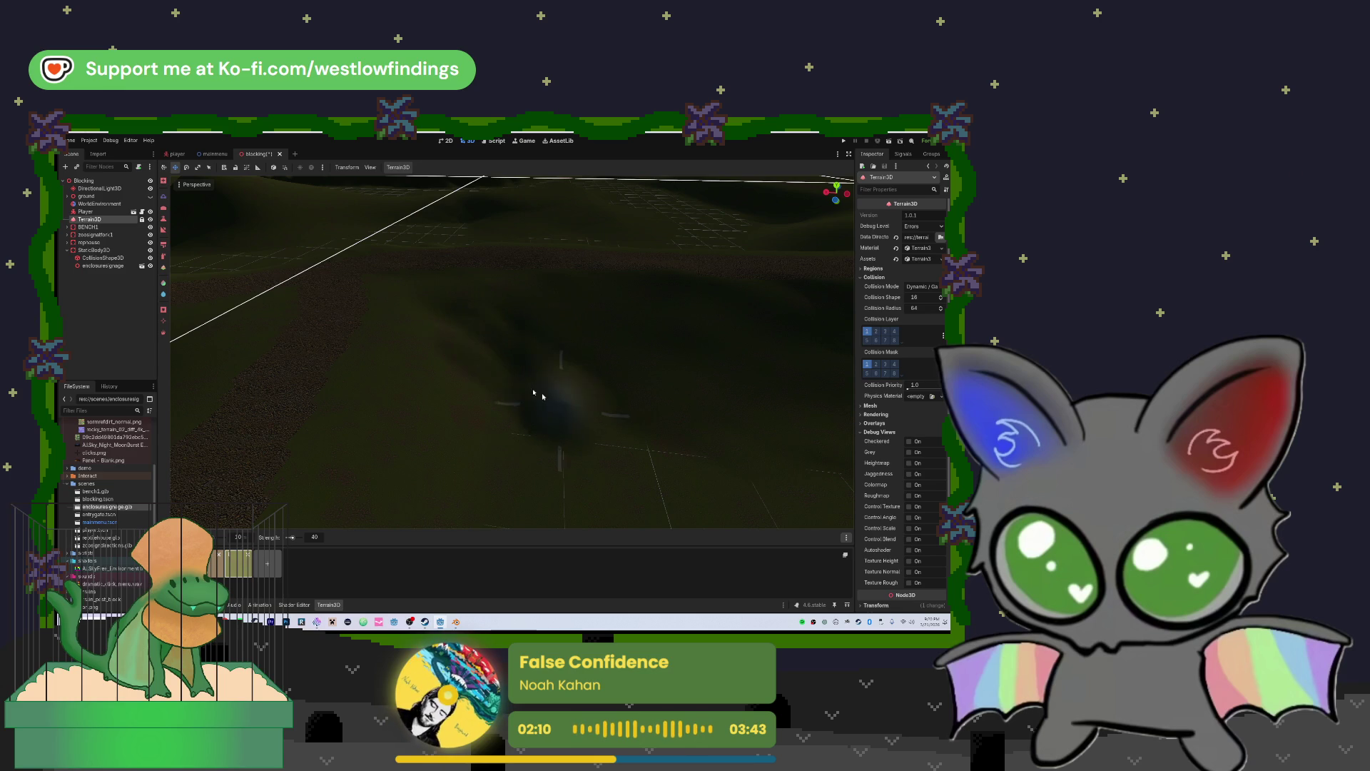
mouse_move(548, 394)
left_mouse_down()
mouse_move(475, 374)
mouse_move(505, 346)
mouse_move(489, 337)
mouse_move(487, 386)
left_mouse_up()
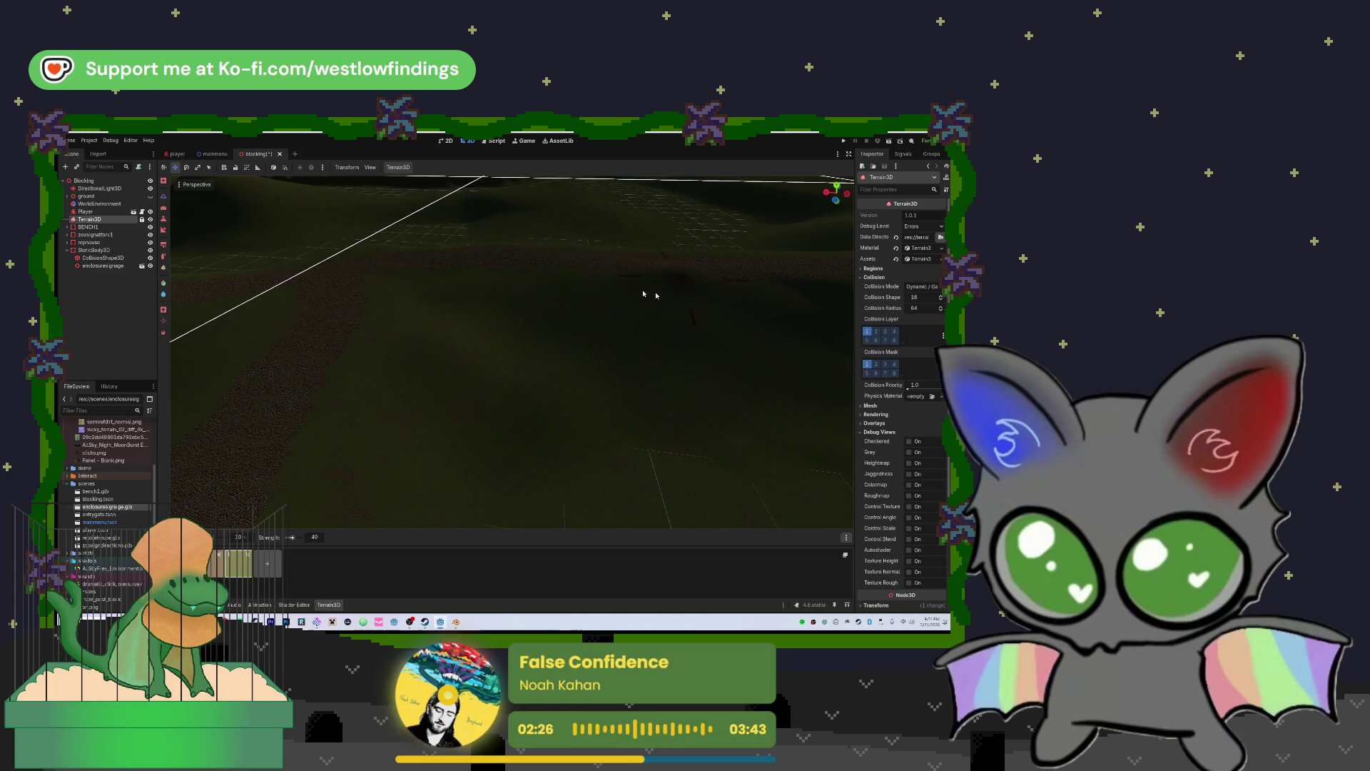
mouse_move(742, 385)
left_mouse_down()
mouse_move(742, 307)
mouse_move(502, 387)
left_mouse_up()
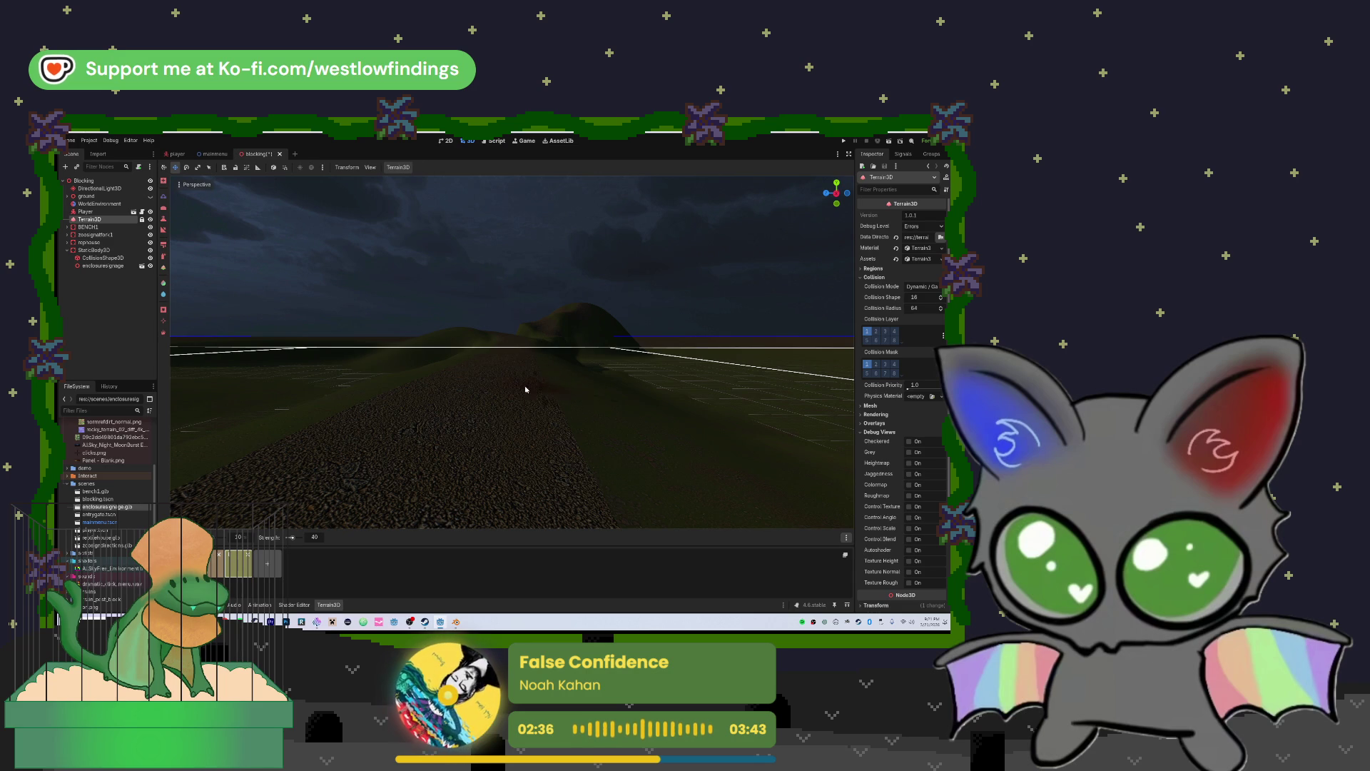
Look over the hilly terrain, then run the project to save the scene and launch the playtest
mouse_move(565, 383)
left_mouse_down()
mouse_move(561, 352)
mouse_move(482, 350)
mouse_move(469, 369)
left_mouse_up()
key("w")
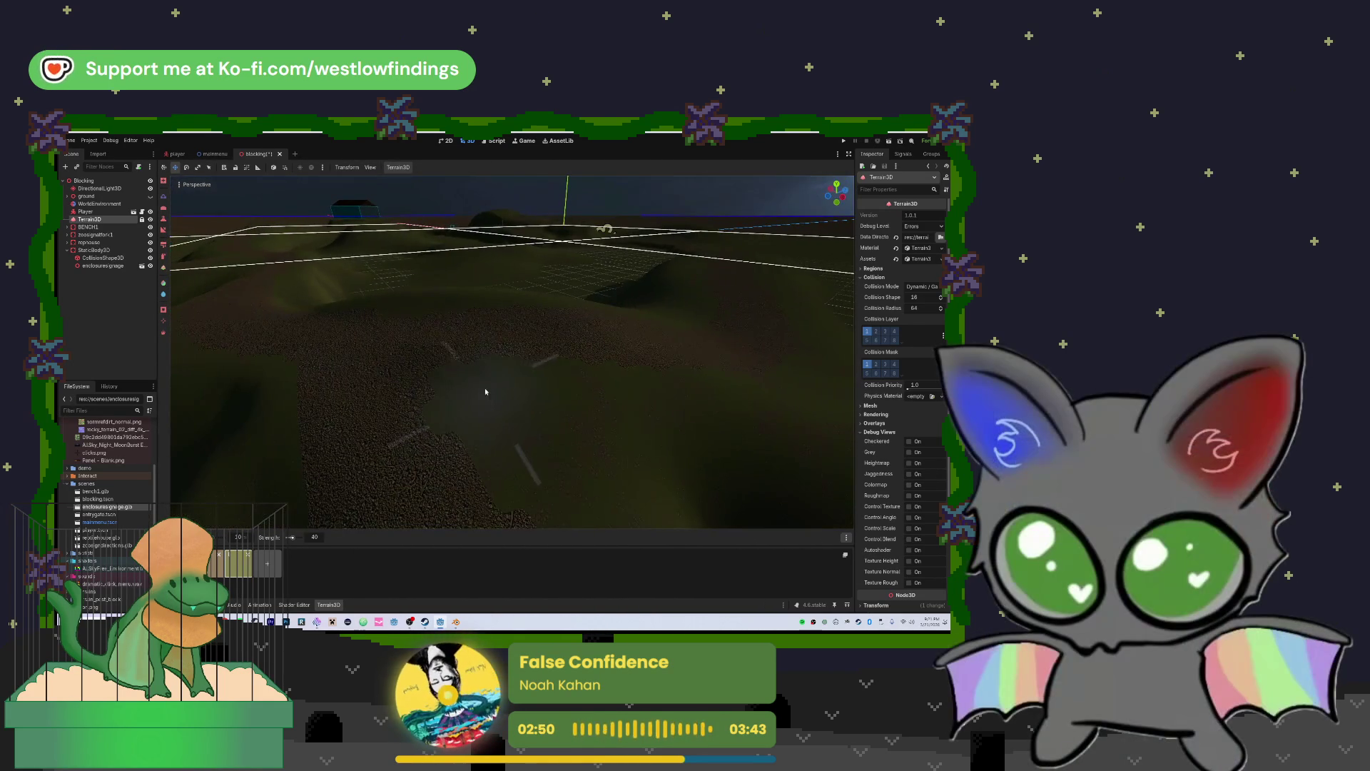
mouse_move(470, 368)
left_mouse_down()
mouse_move(471, 307)
mouse_move(470, 337)
mouse_move(514, 328)
mouse_move(428, 330)
mouse_move(428, 357)
mouse_move(436, 334)
mouse_move(456, 349)
mouse_move(467, 307)
mouse_move(733, 391)
mouse_move(801, 450)
mouse_move(613, 478)
mouse_move(585, 464)
mouse_move(599, 450)
mouse_move(526, 378)
left_mouse_up()
scroll(435, 334, "down", 10)
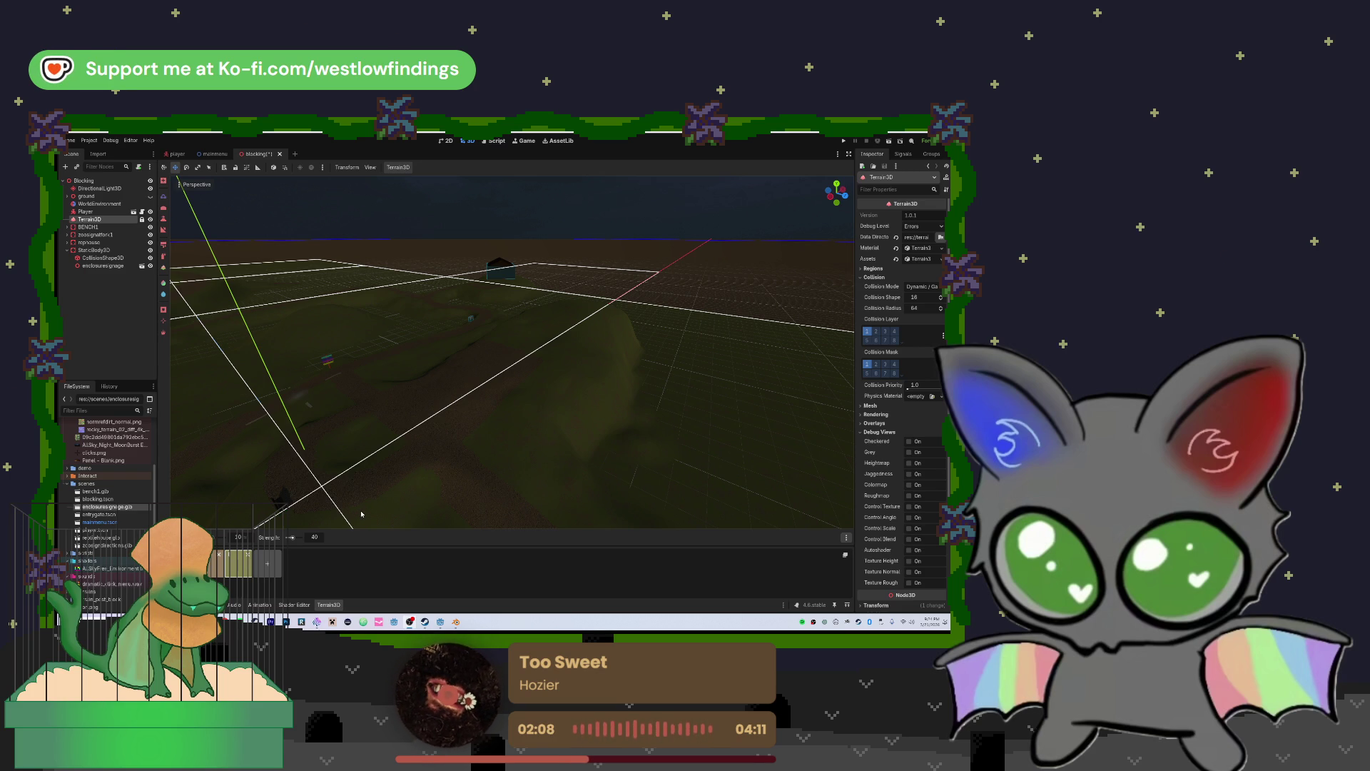
left_click_drag(512, 416, 488, 393)
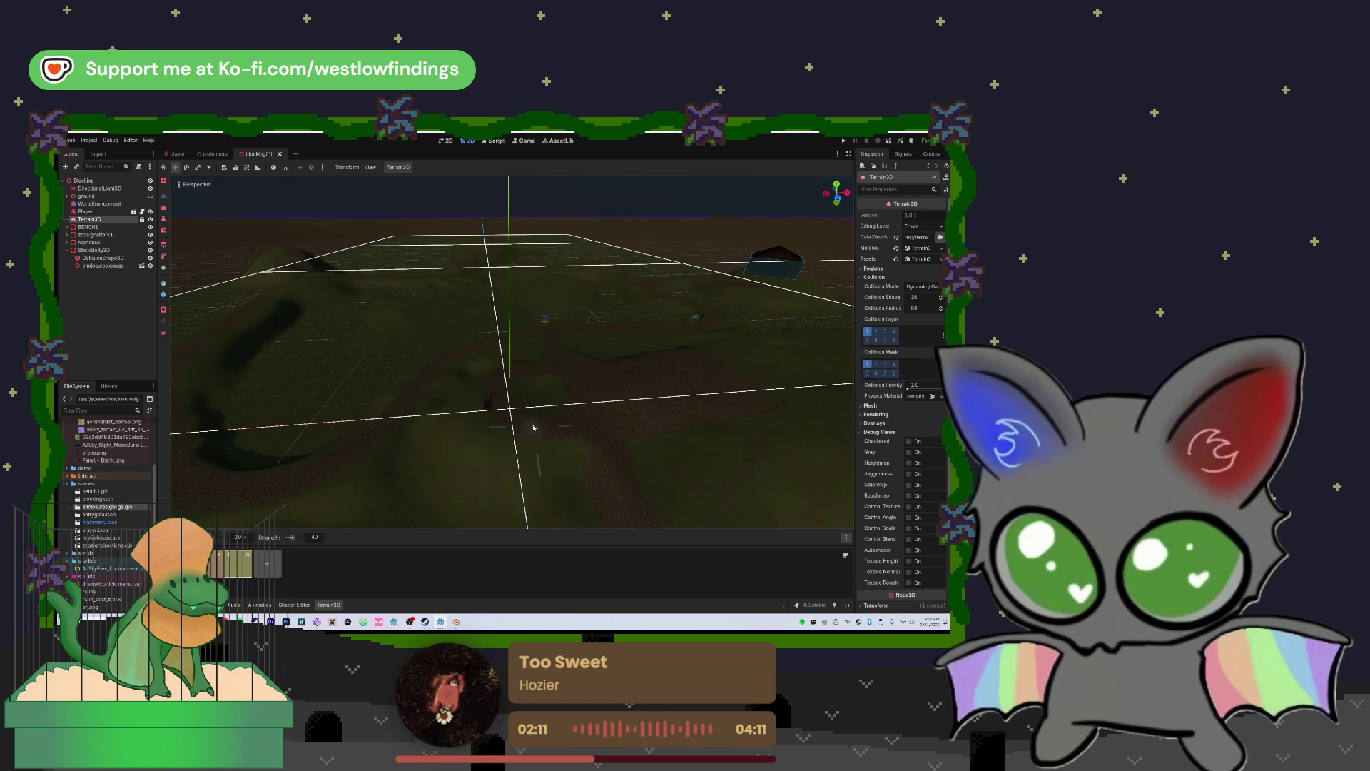
left_click(843, 141)
Start play from the main menu, walk the player across the terrain to the hut, then stop the game
left_click(485, 374)
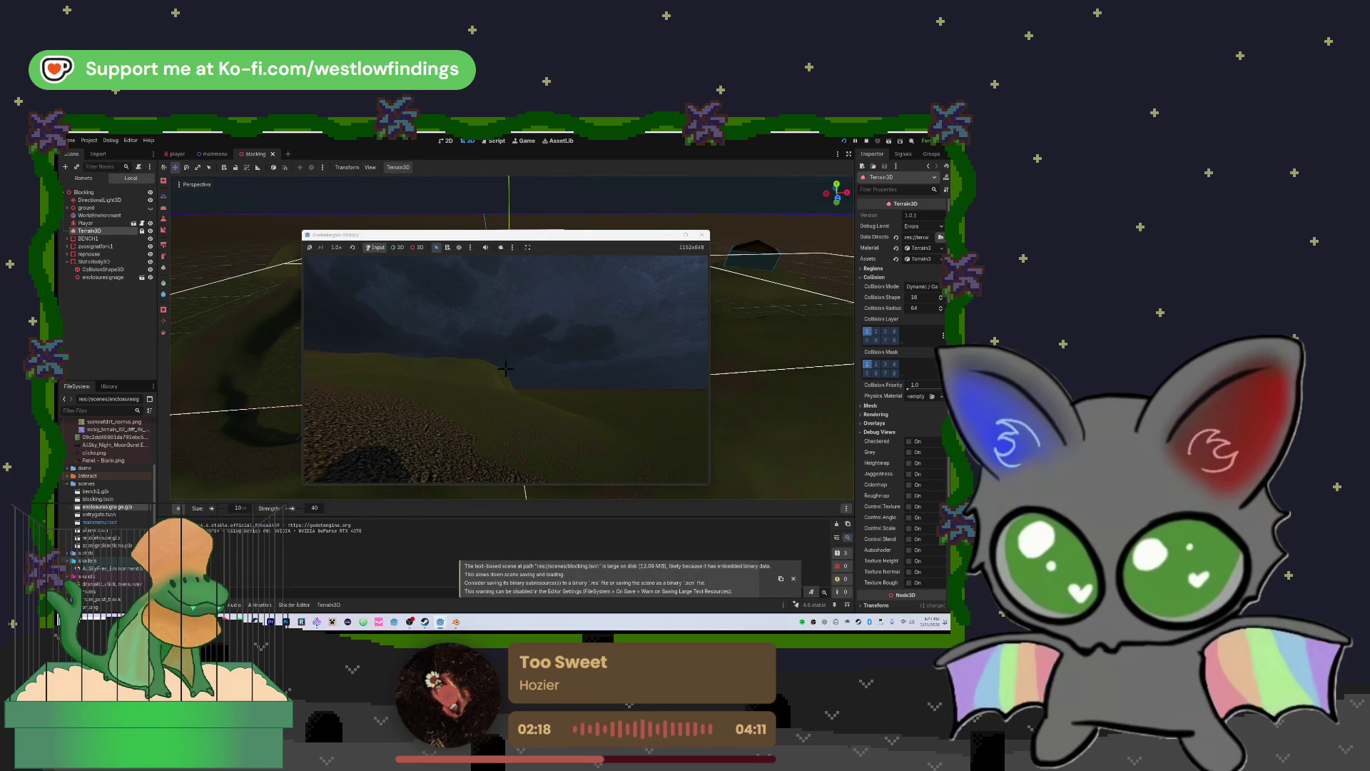
key("w")
key("w")
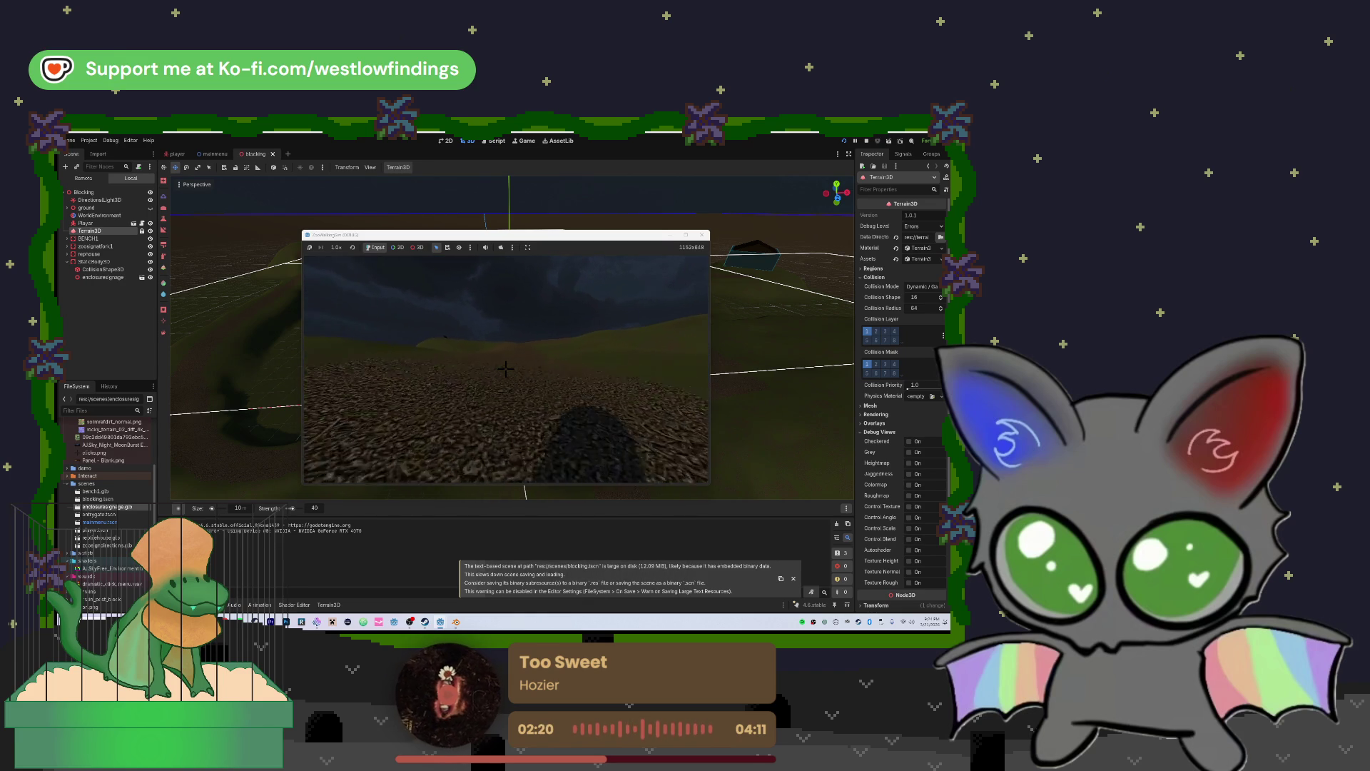
key("w")
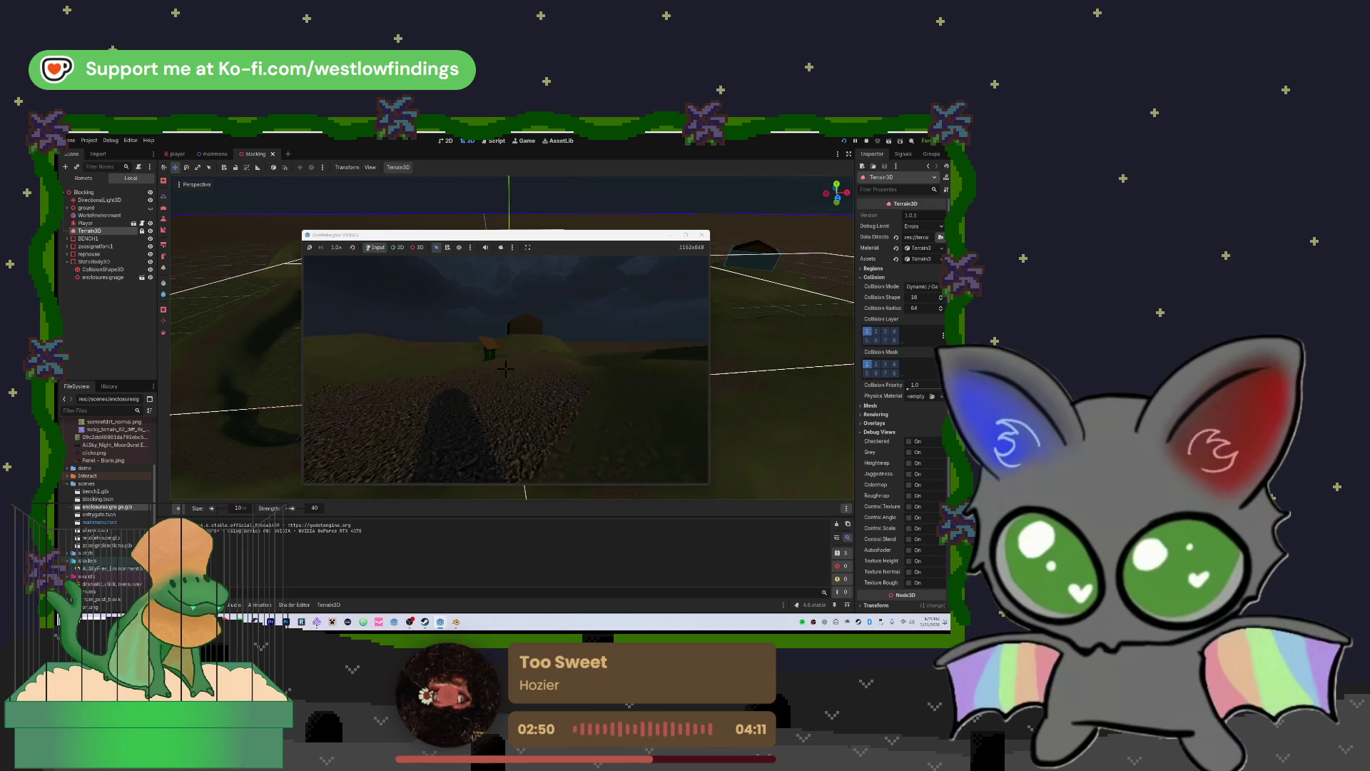
key("w")
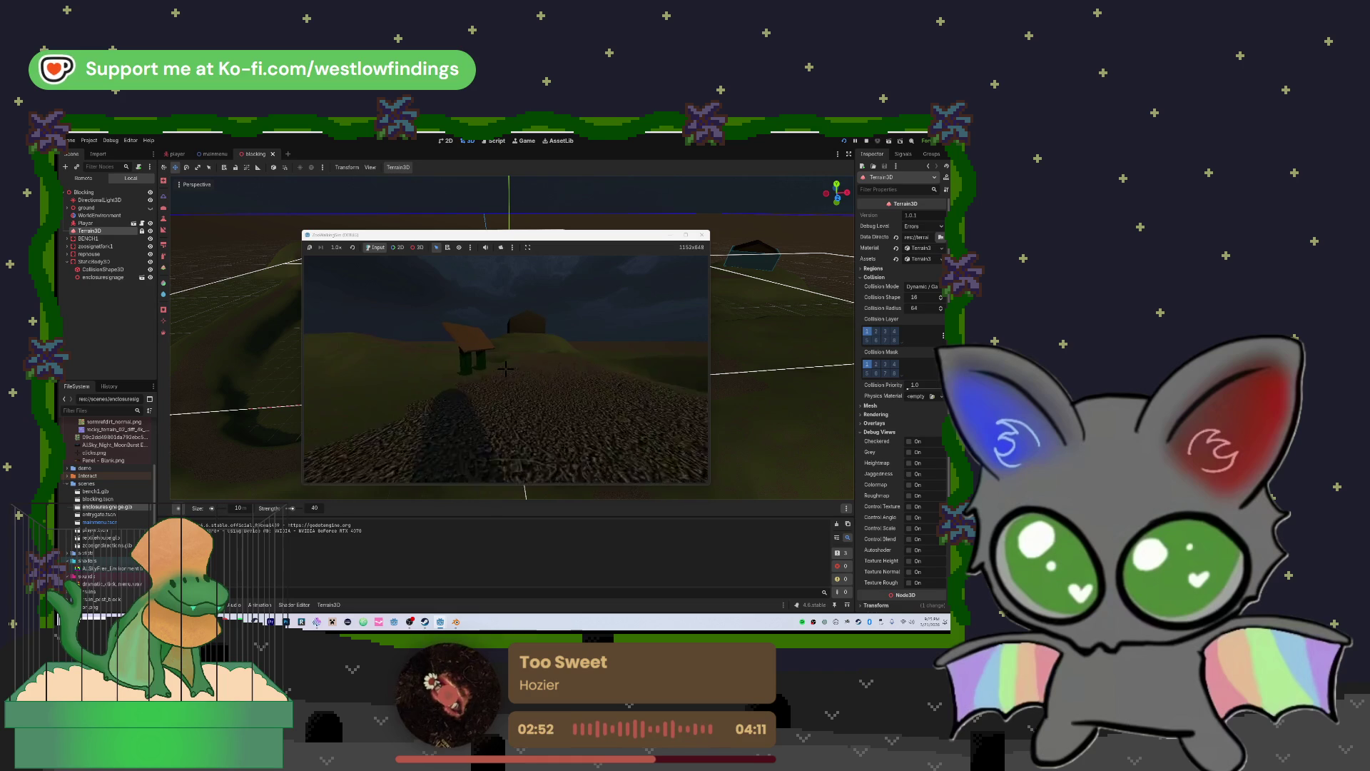
key("w")
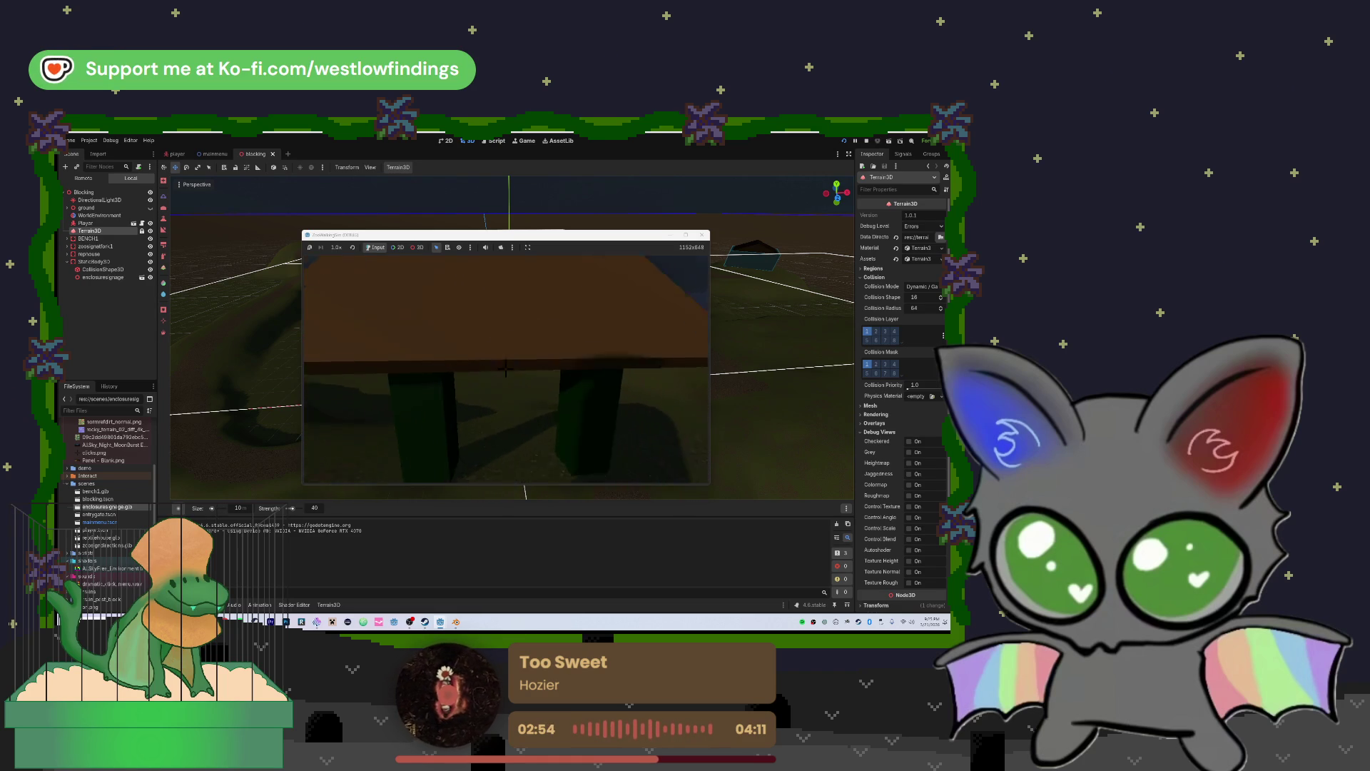
key("s")
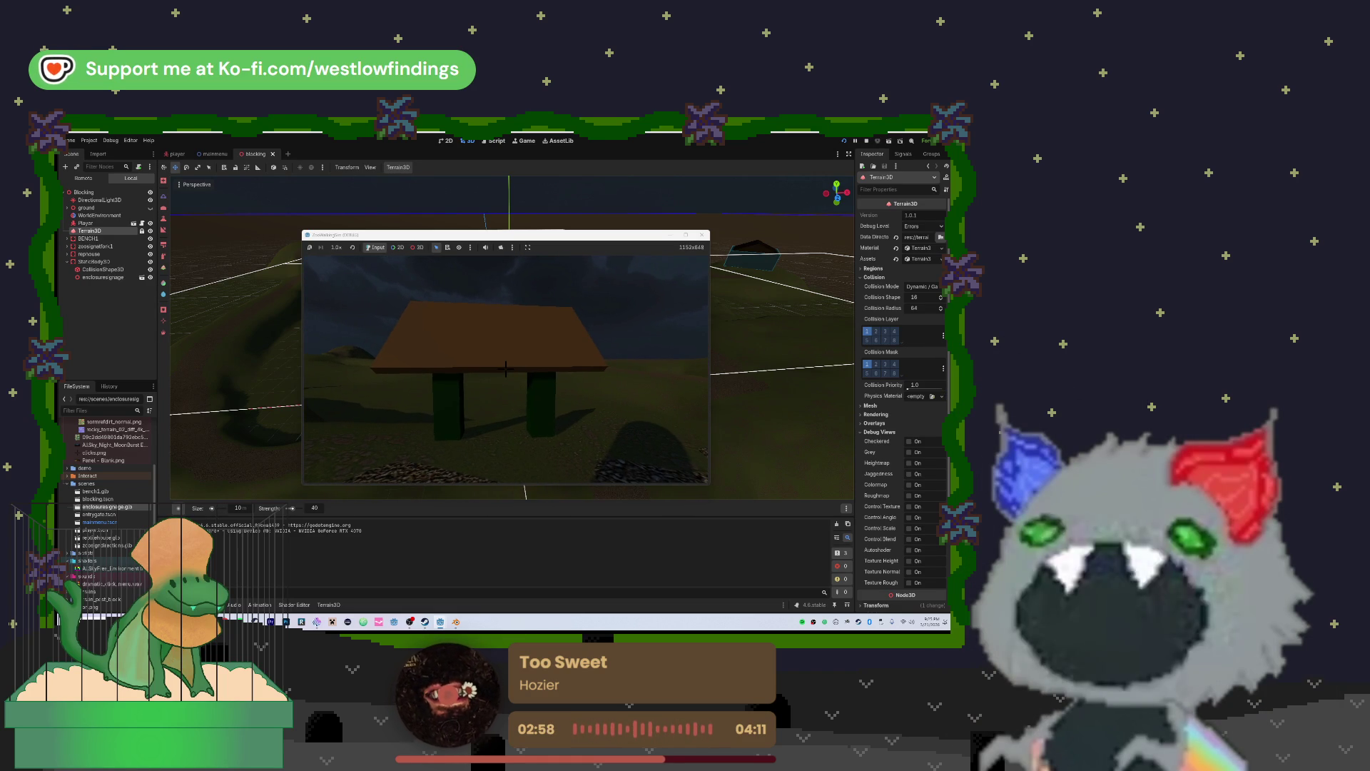
key("Escape")
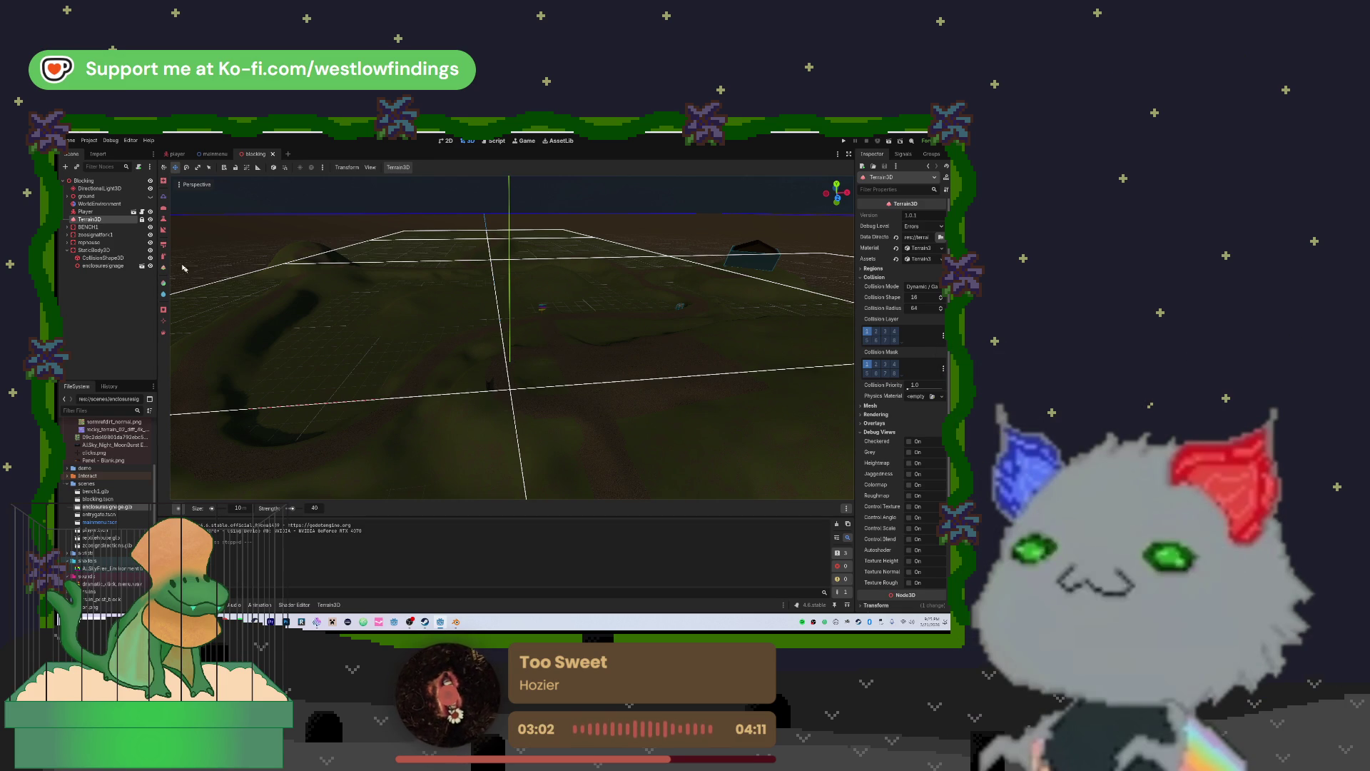
Select enclosuresignage in the Scene dock and frame it in the viewport
left_click(103, 265)
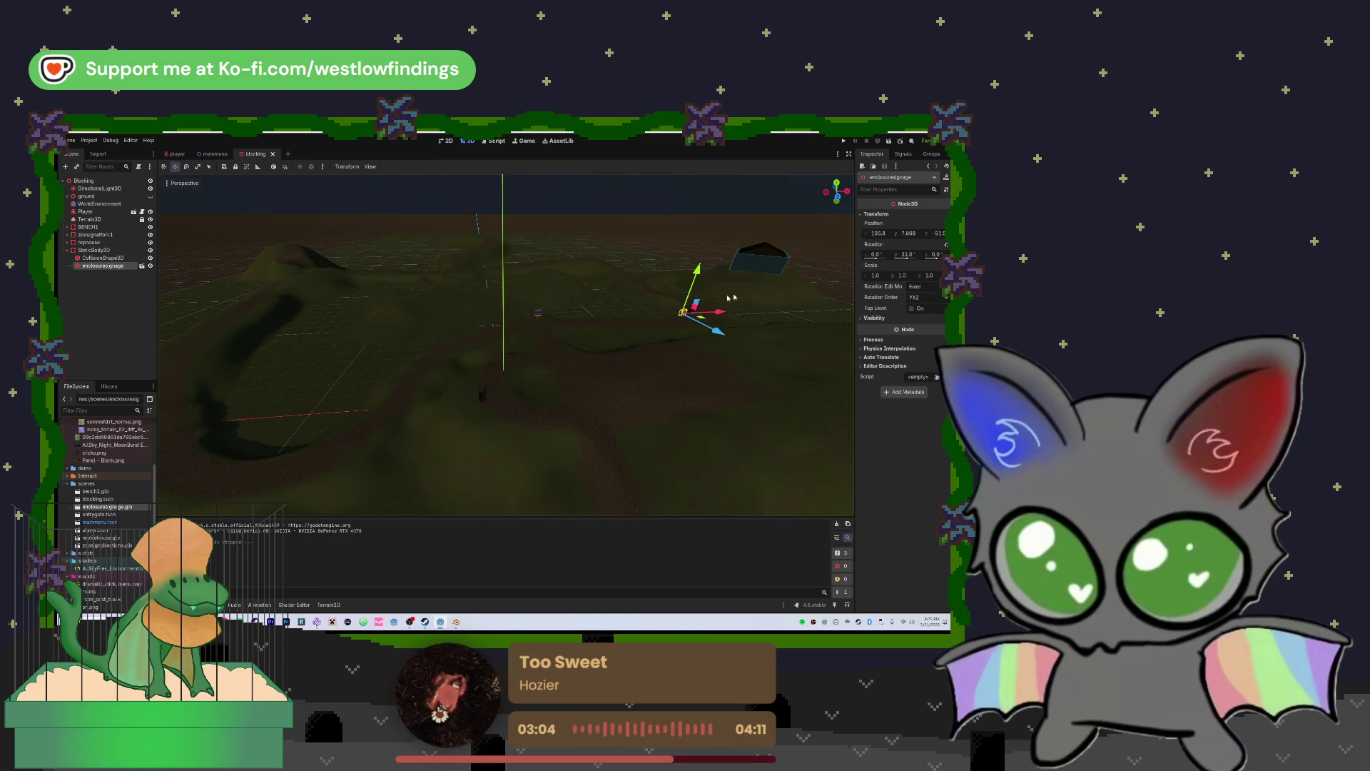
key("f")
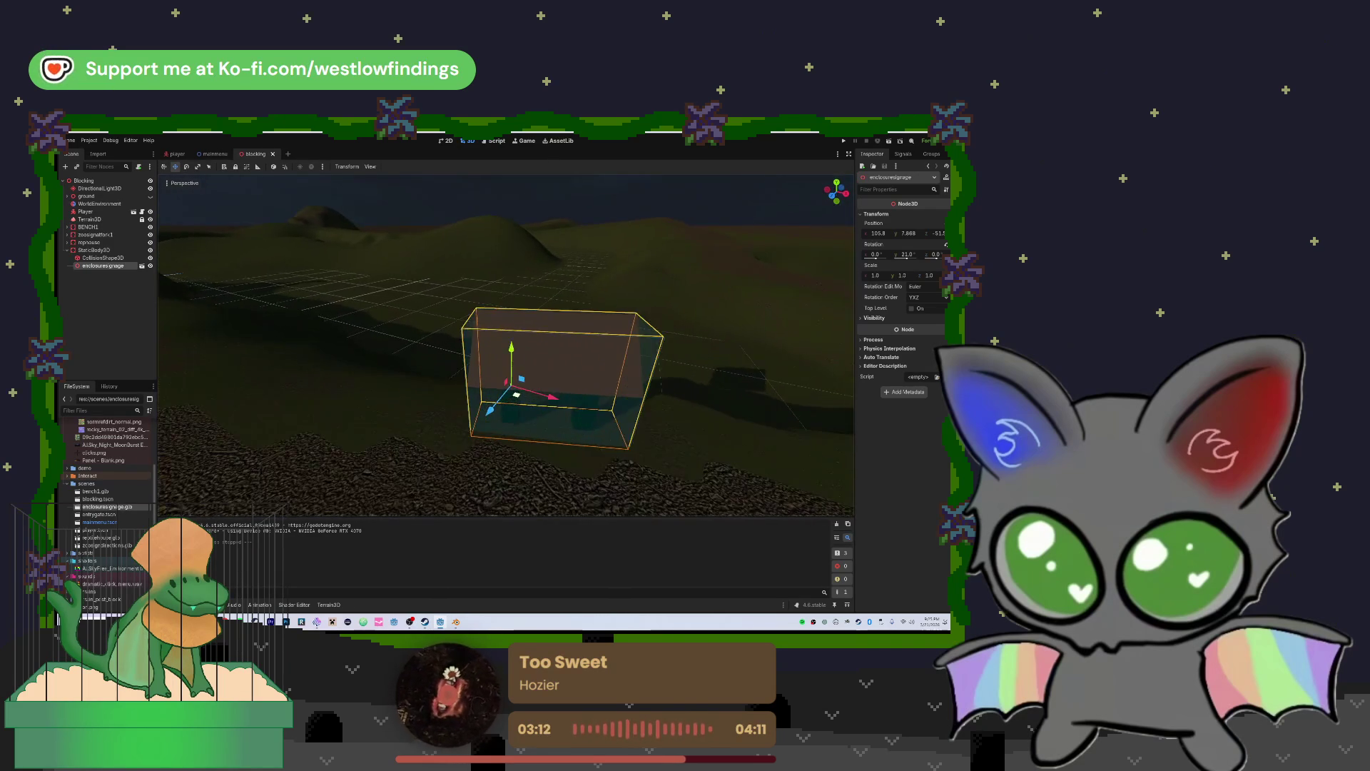
Scale enclosuresignage and its CollisionShape3D to 0.5 and nudge them slightly along Z
left_click(126, 258, "ctrl")
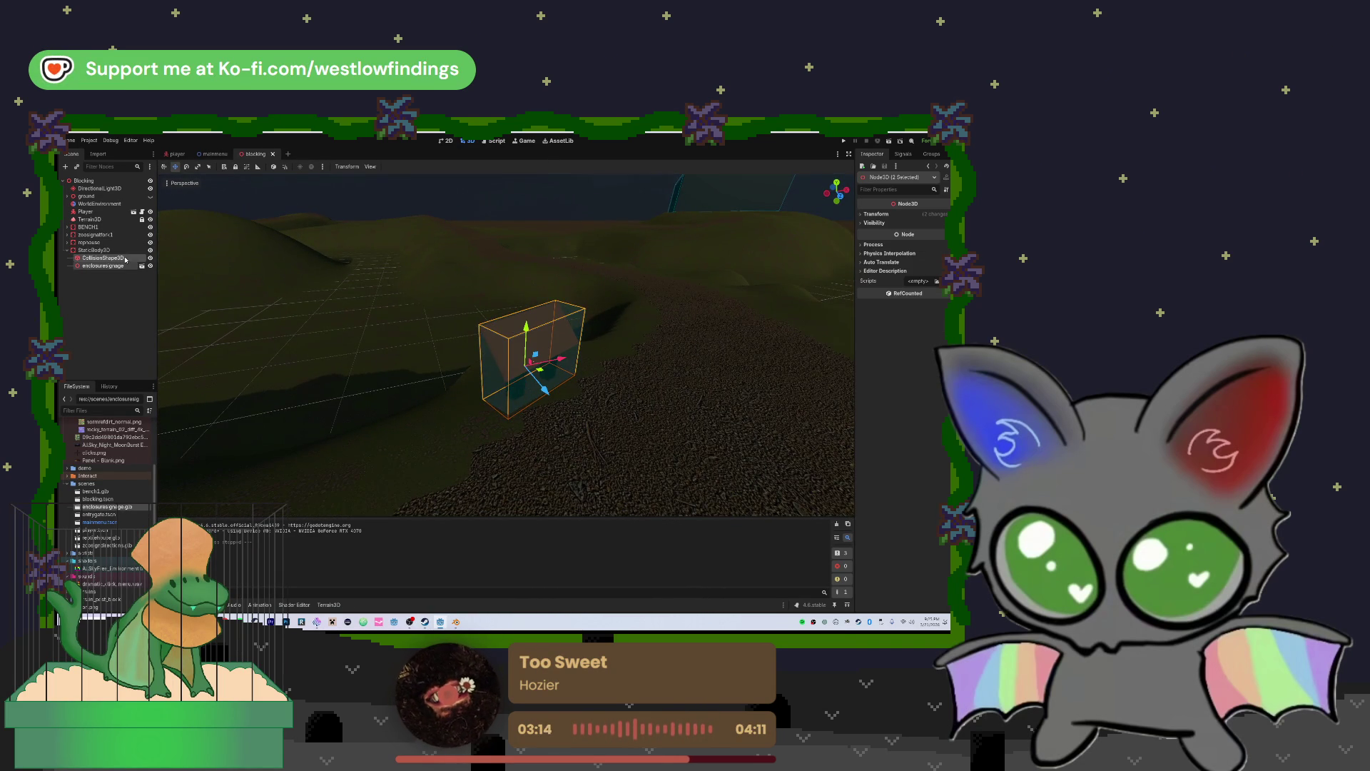
left_click(876, 214)
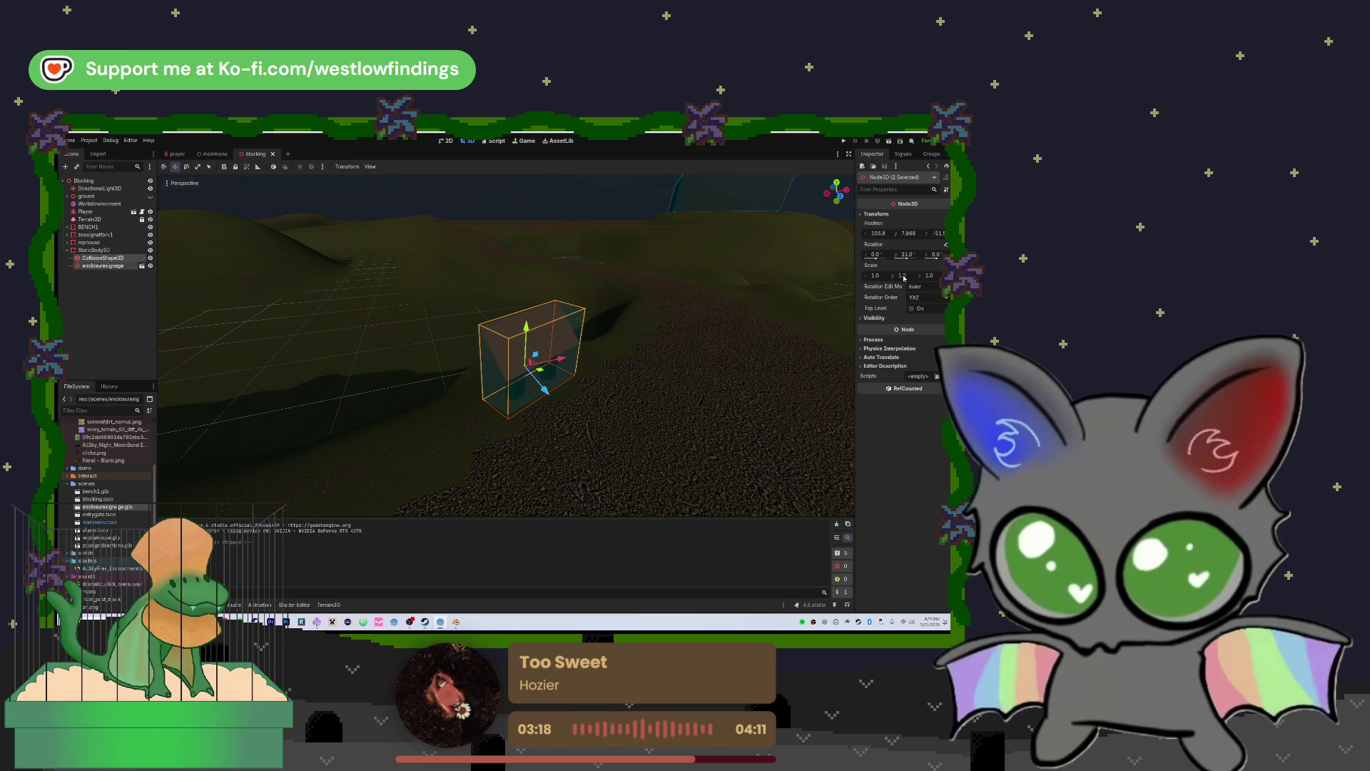
left_click(870, 276)
type("0.5")
key("Return")
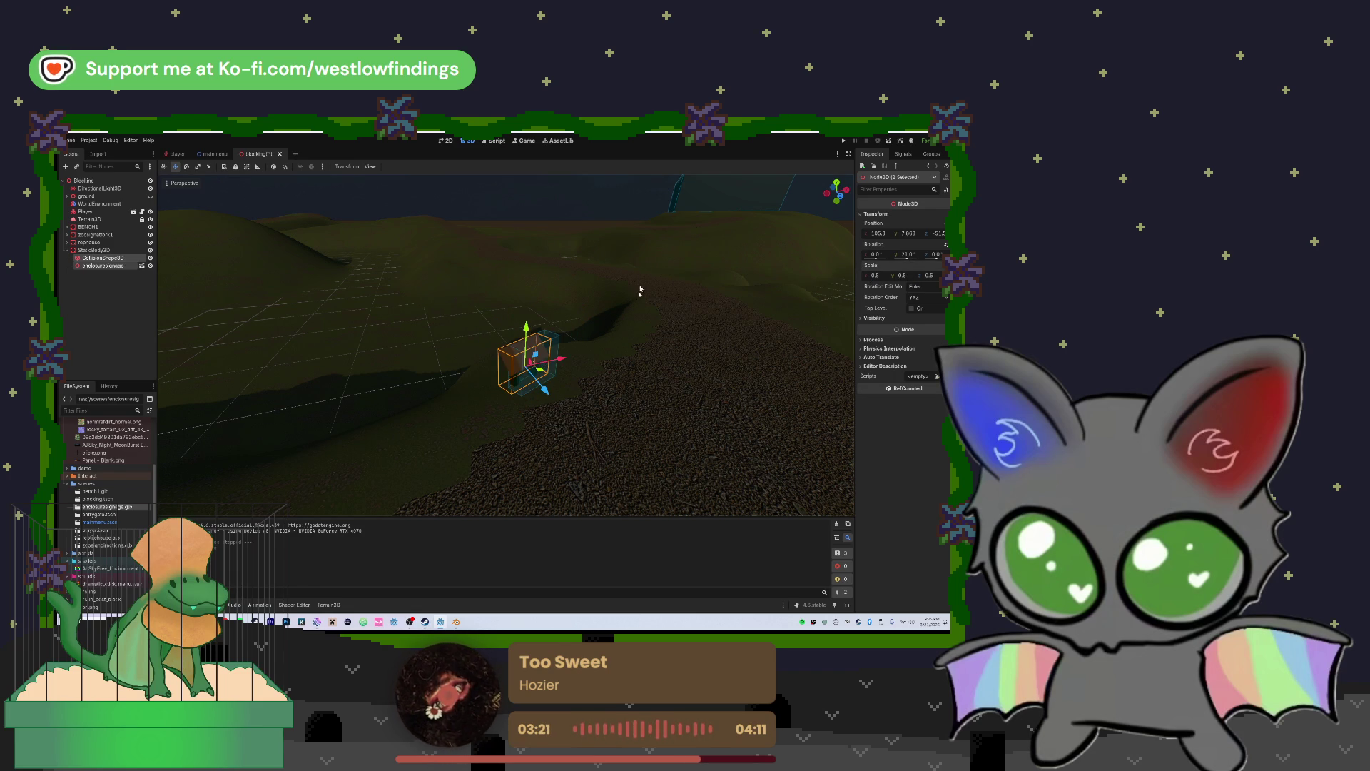
left_click_drag(544, 391, 563, 410)
scroll(627, 314, "up", 5)
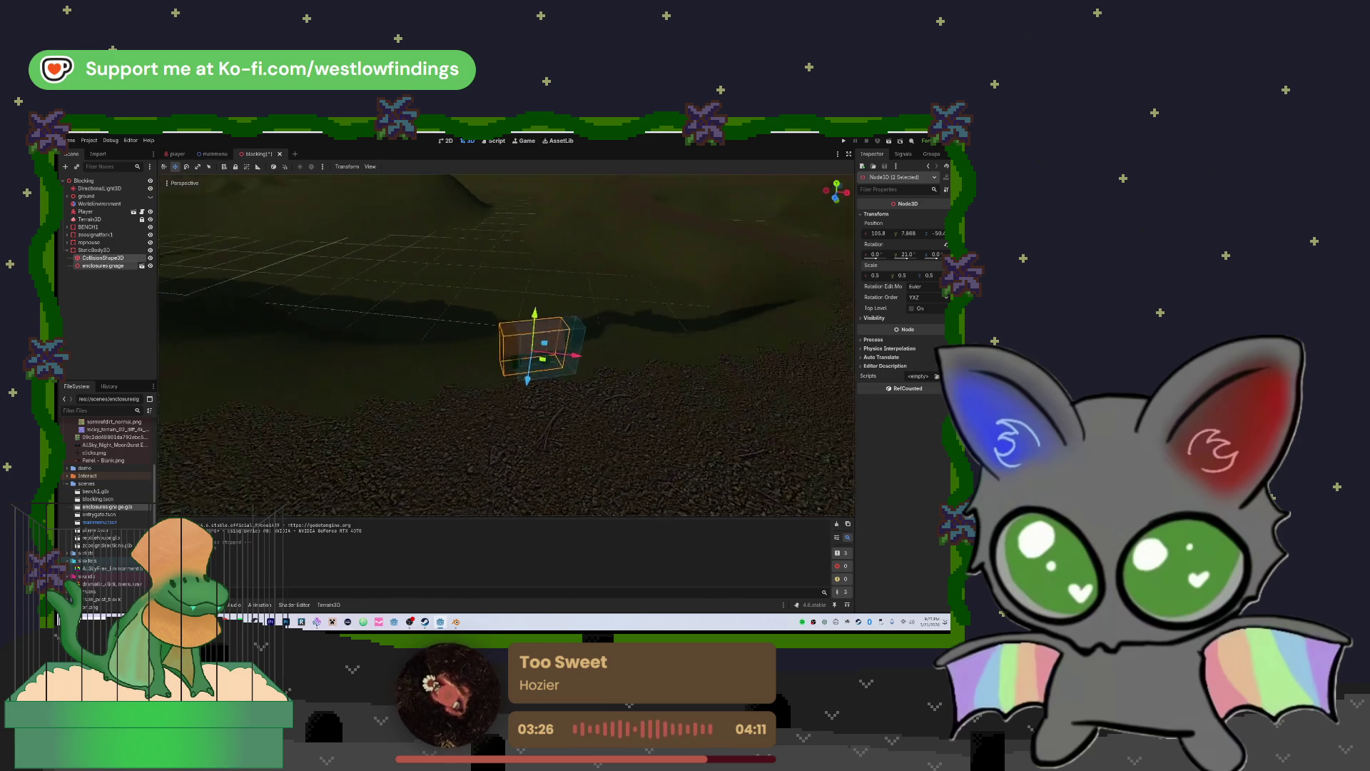
left_click(632, 312)
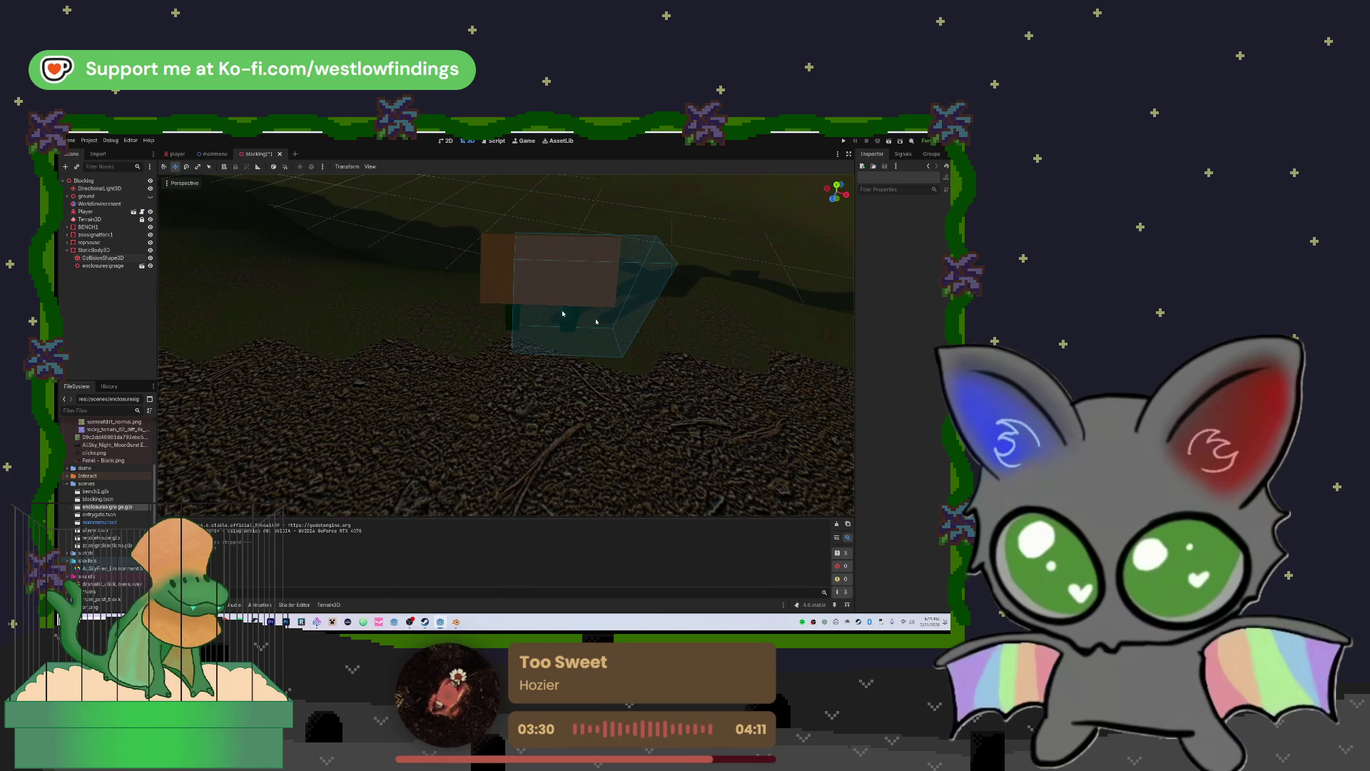
Move the sign's CollisionShape3D left along X to match the signboard, then fly around inspecting it
left_click(140, 257)
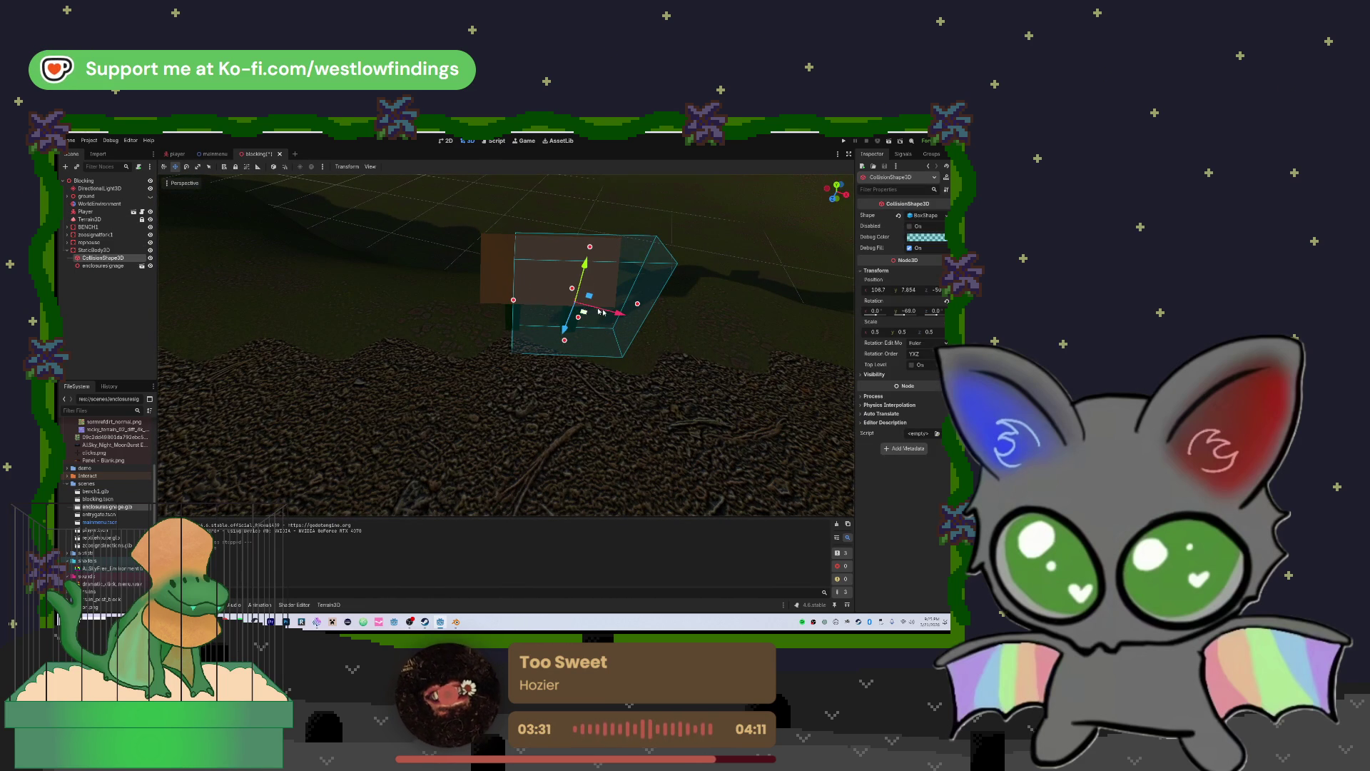
left_click_drag(614, 314, 572, 310)
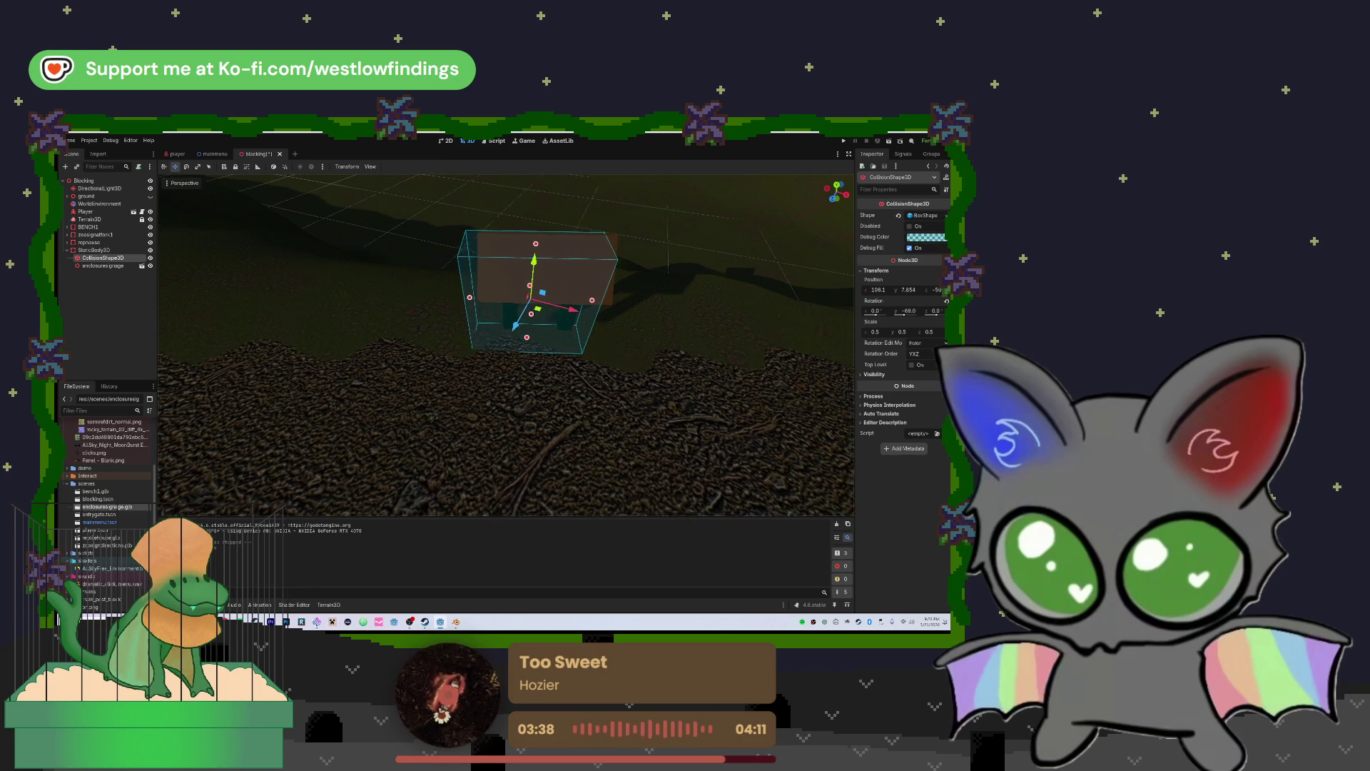
key("w")
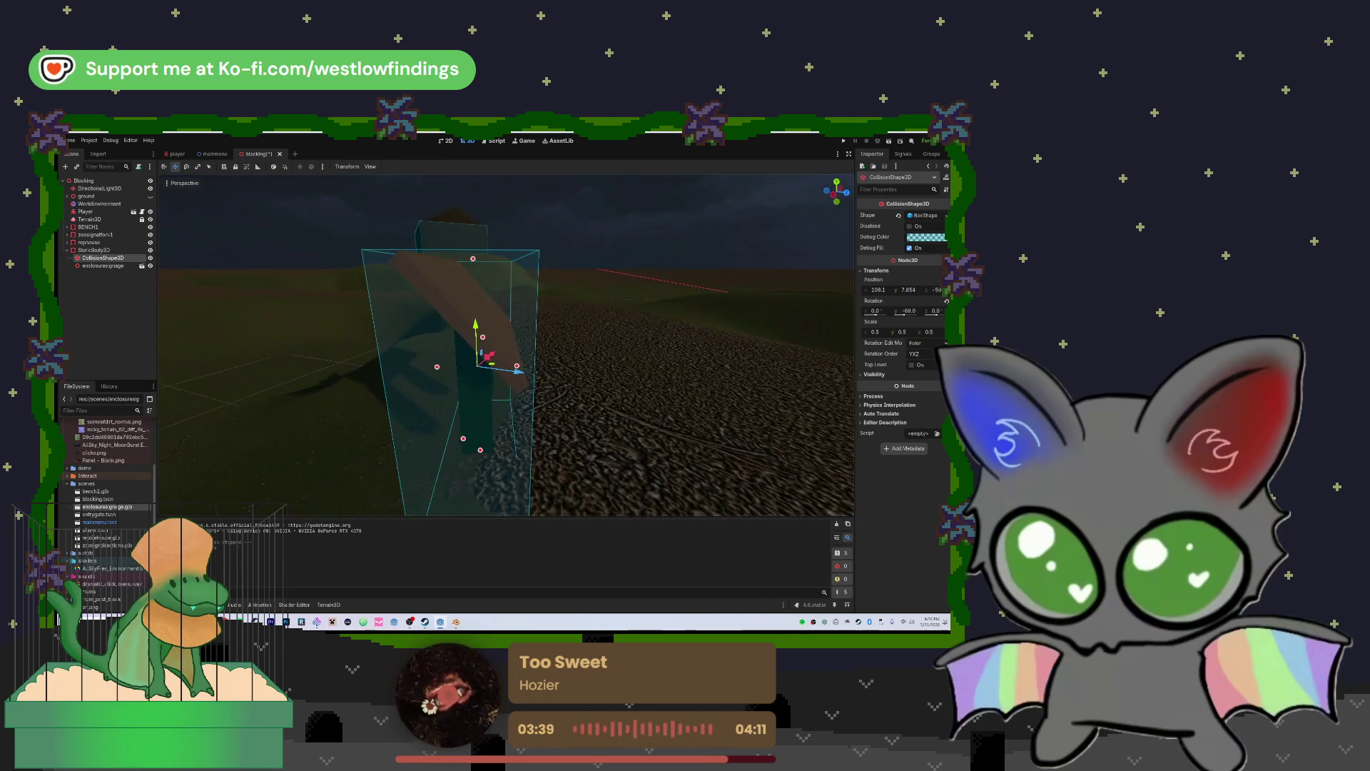
key("s")
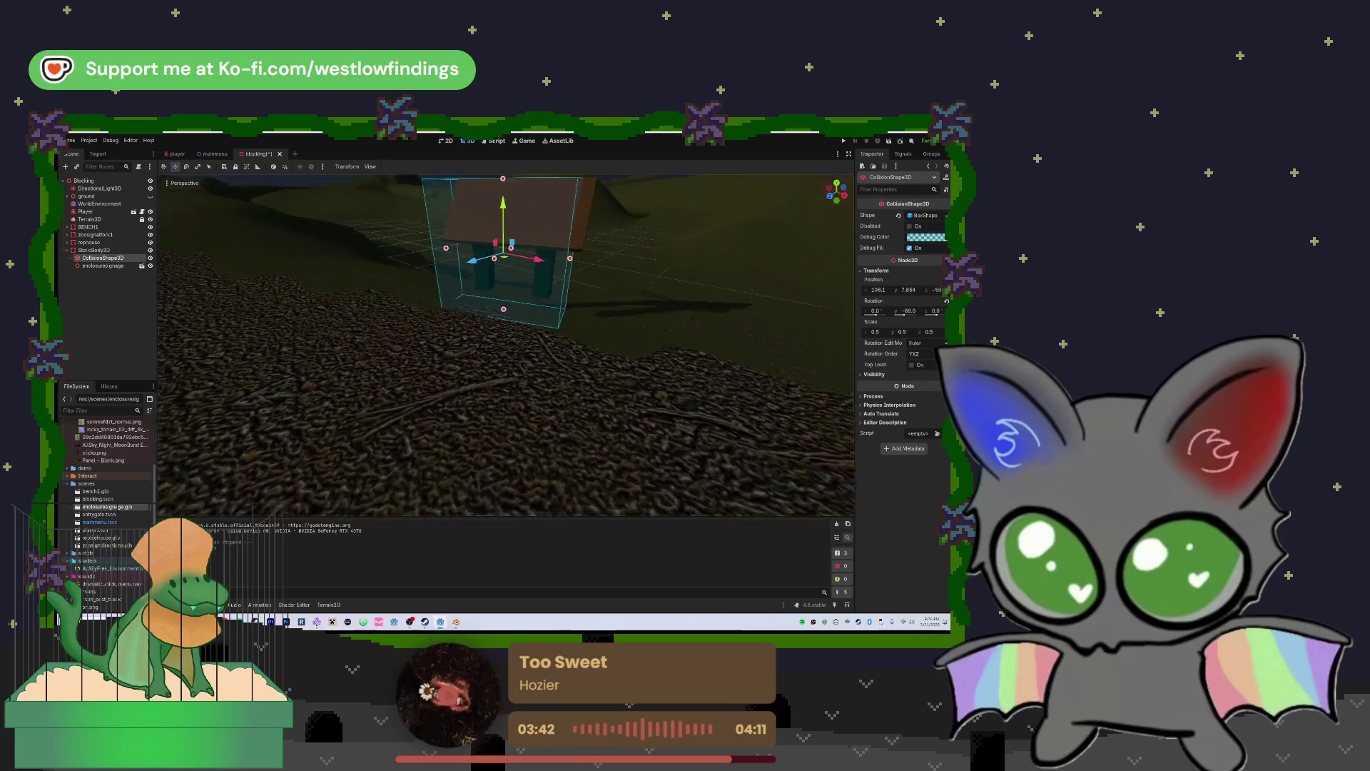
key("s")
key("a")
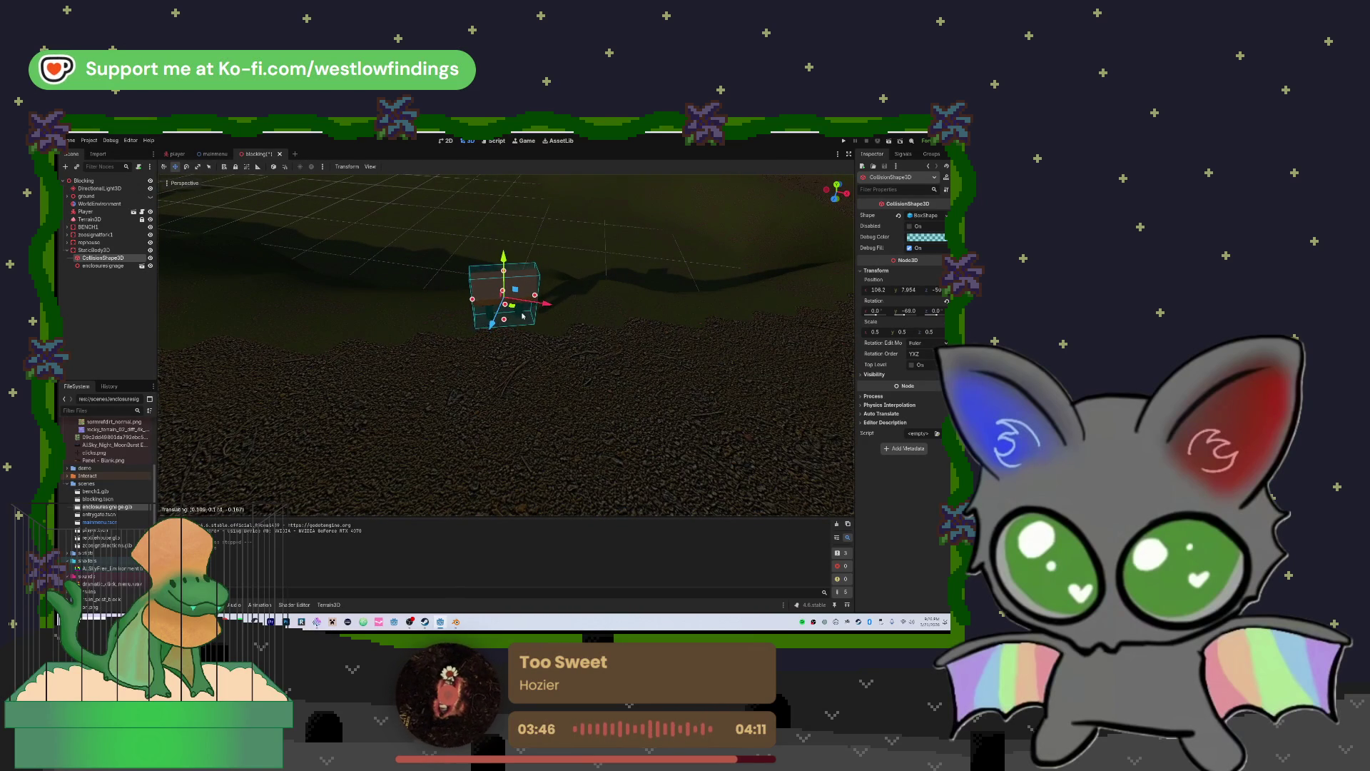
key("w")
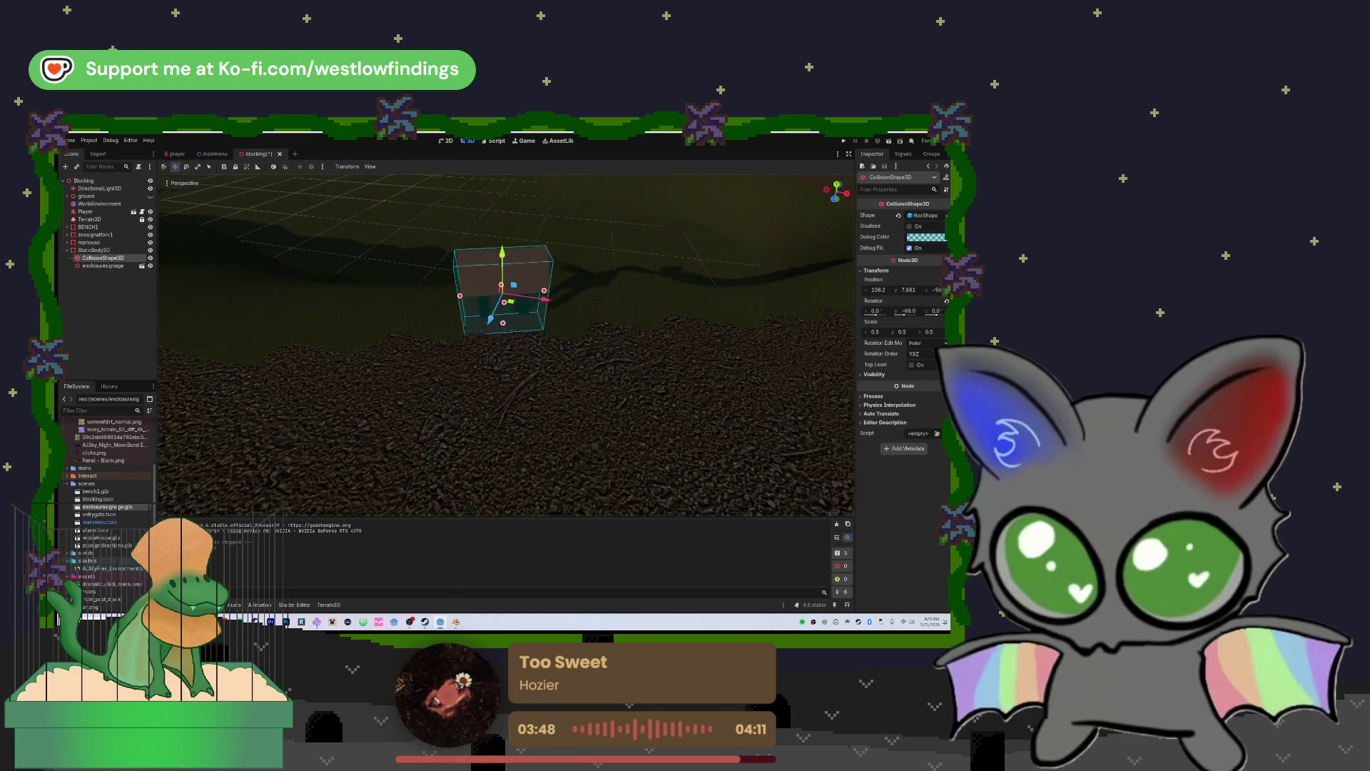
key("s")
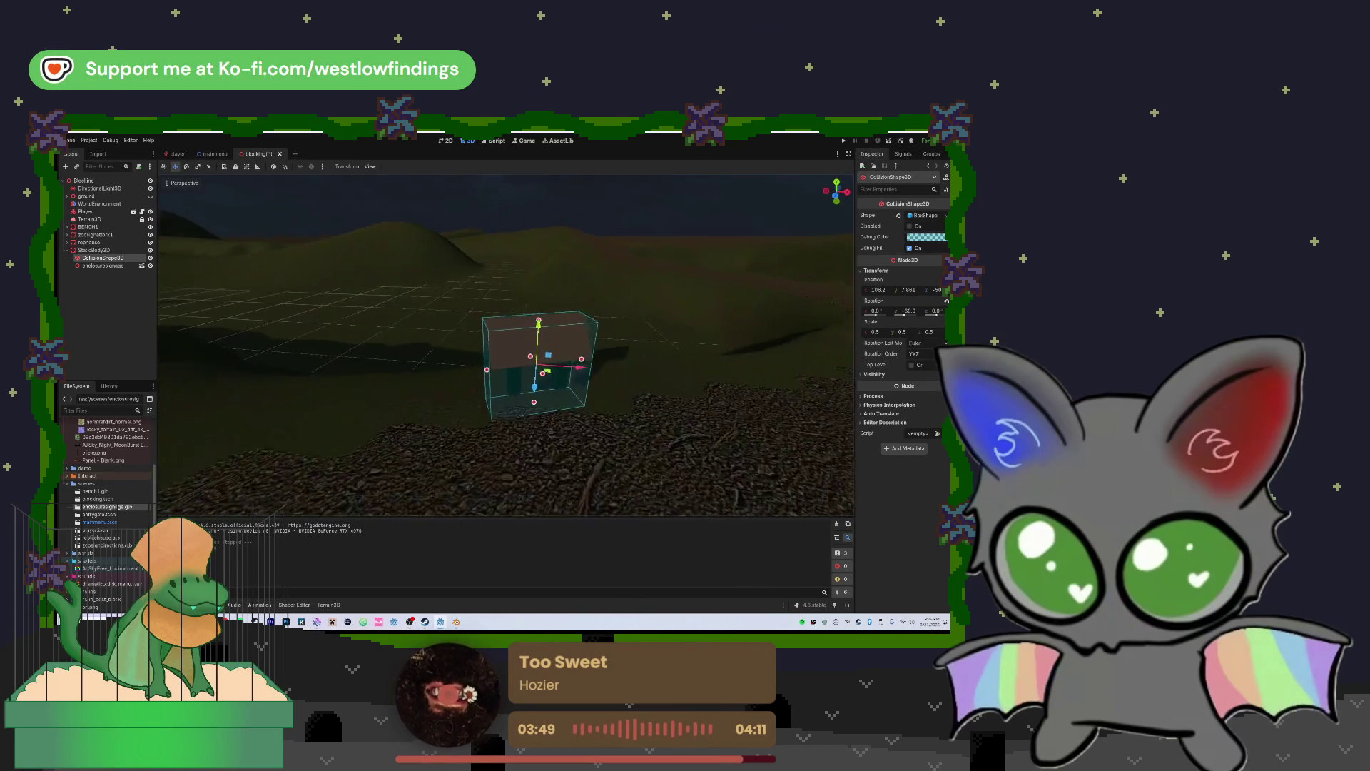
key("w")
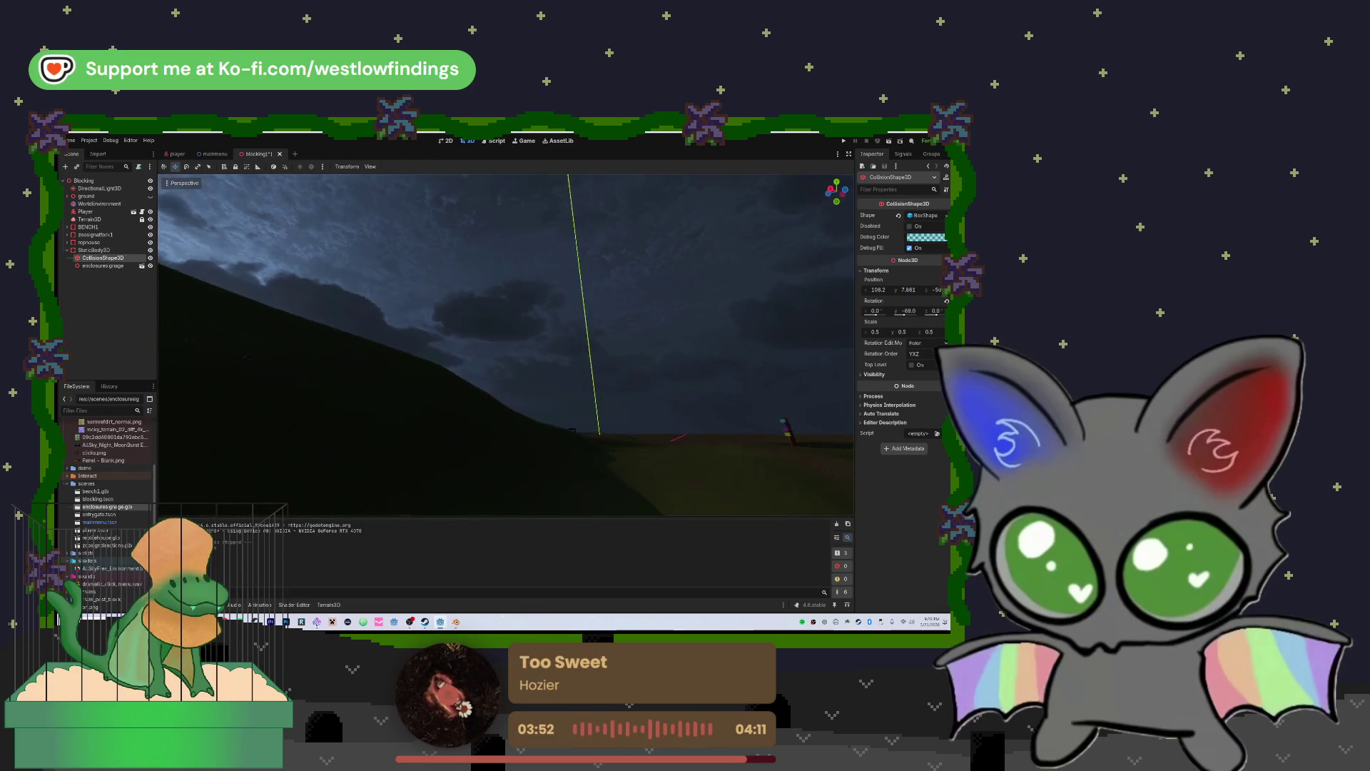
key("w")
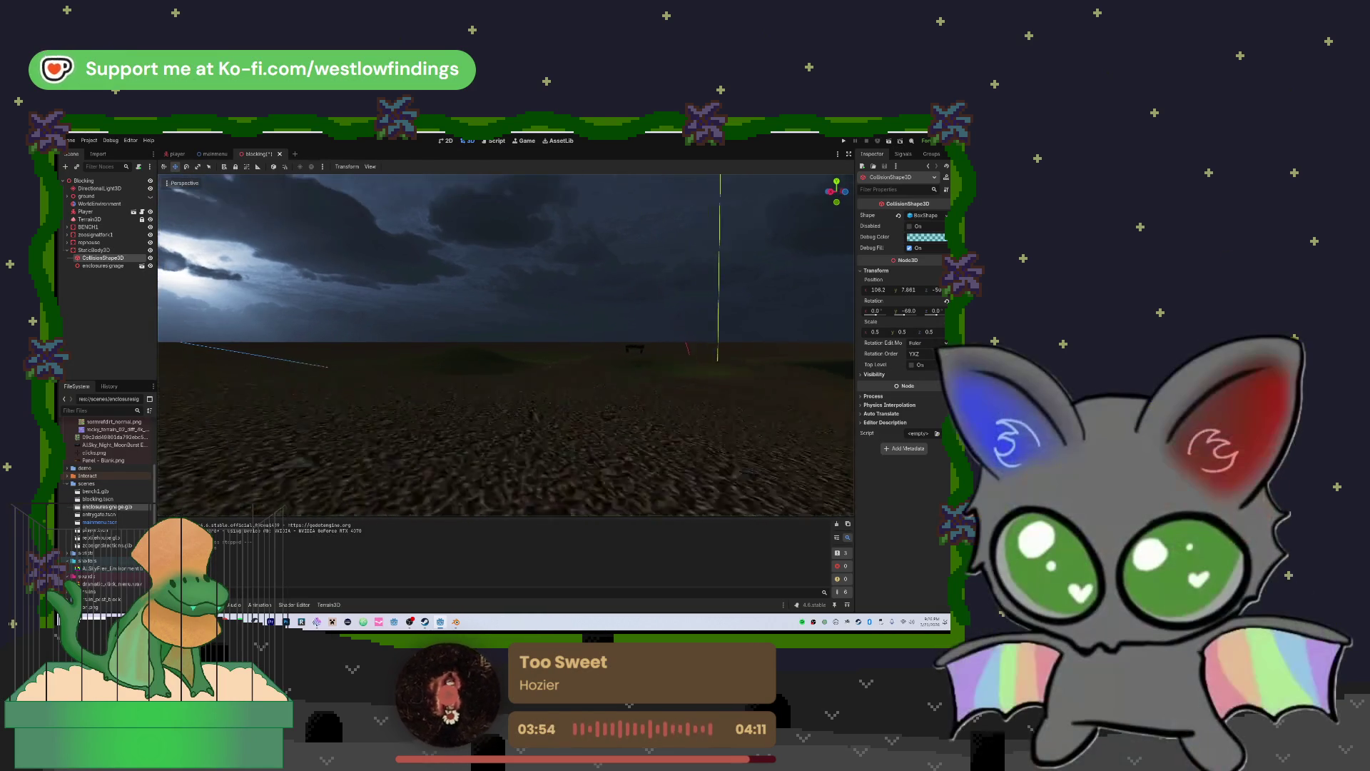
key("w")
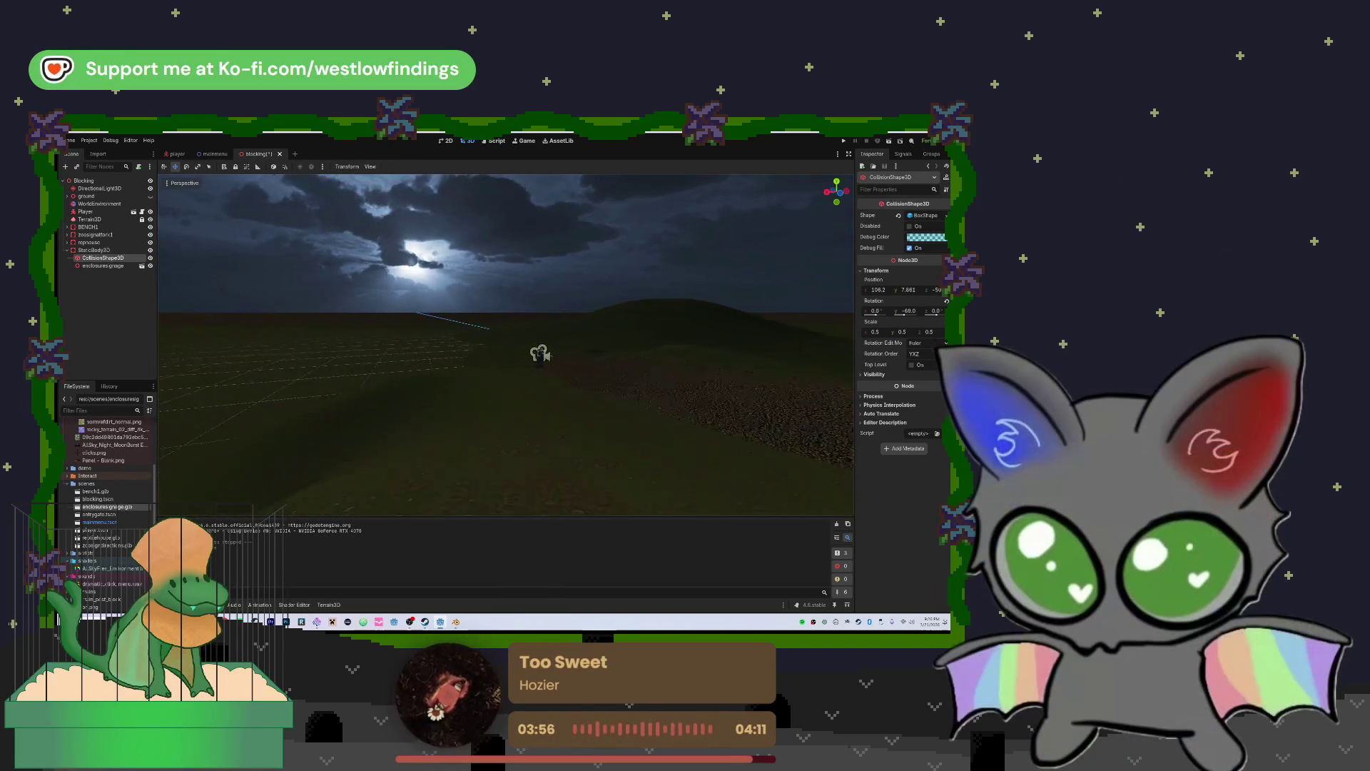
key("w")
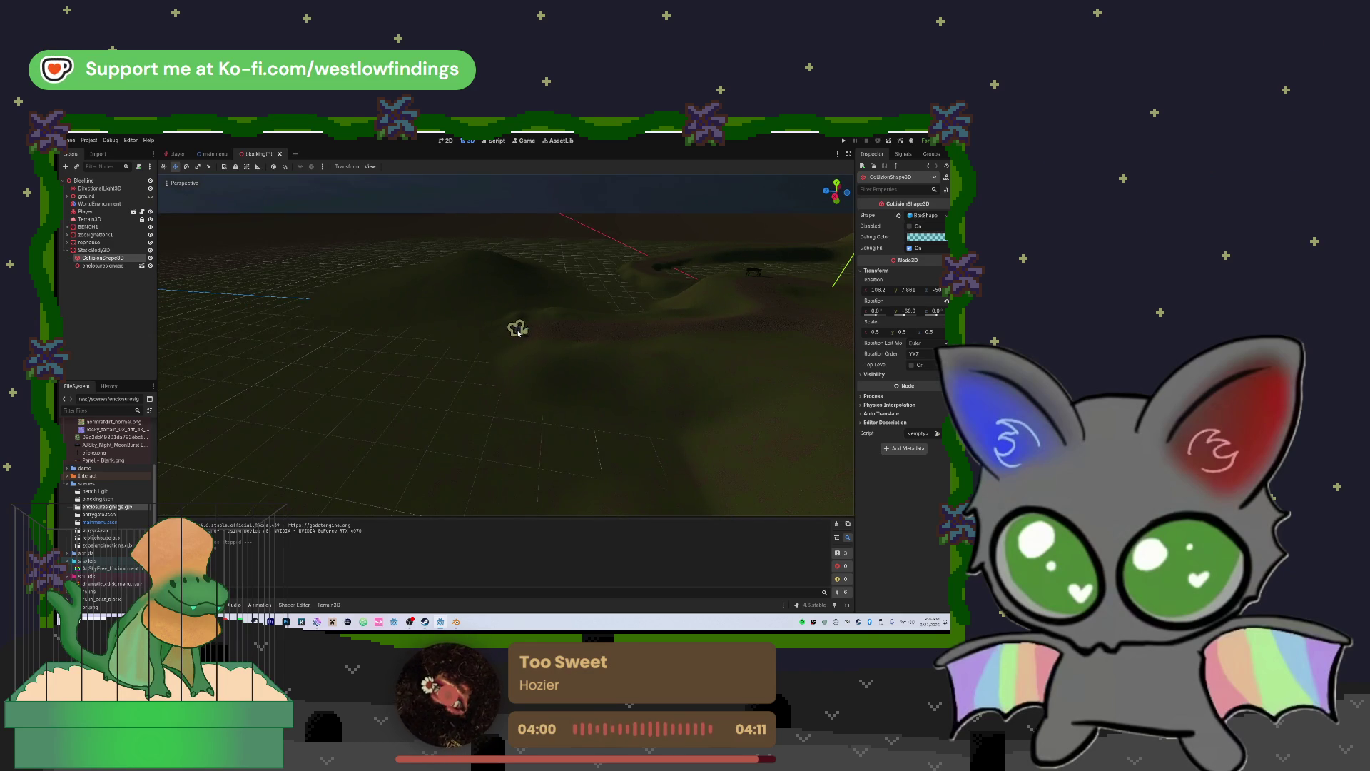
Drag the Player along X and Z, lower it to the ground, and set it beside the sign's collision box
left_click(518, 330)
key("w")
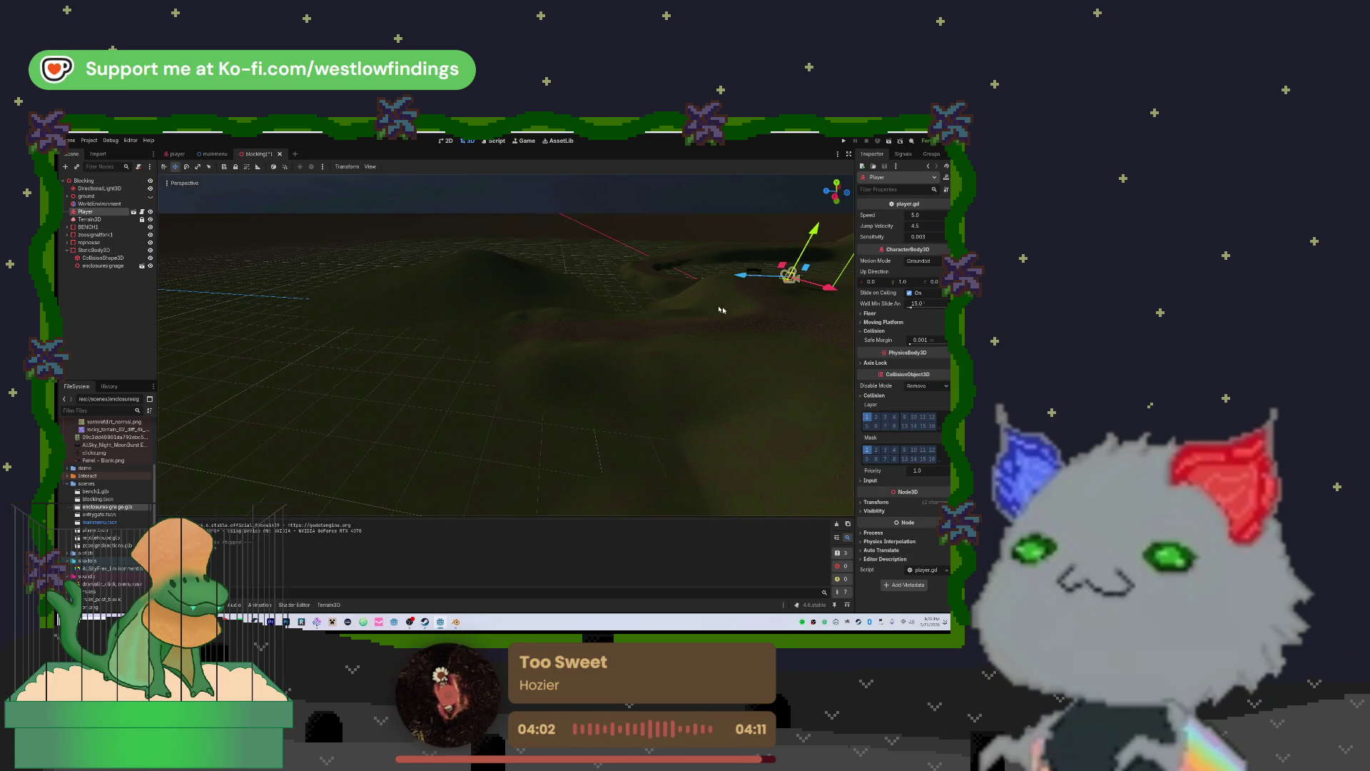
mouse_move(389, 359)
left_mouse_down()
mouse_move(542, 386)
mouse_move(590, 336)
mouse_move(565, 350)
mouse_move(563, 336)
left_mouse_up()
key("w")
key("w")
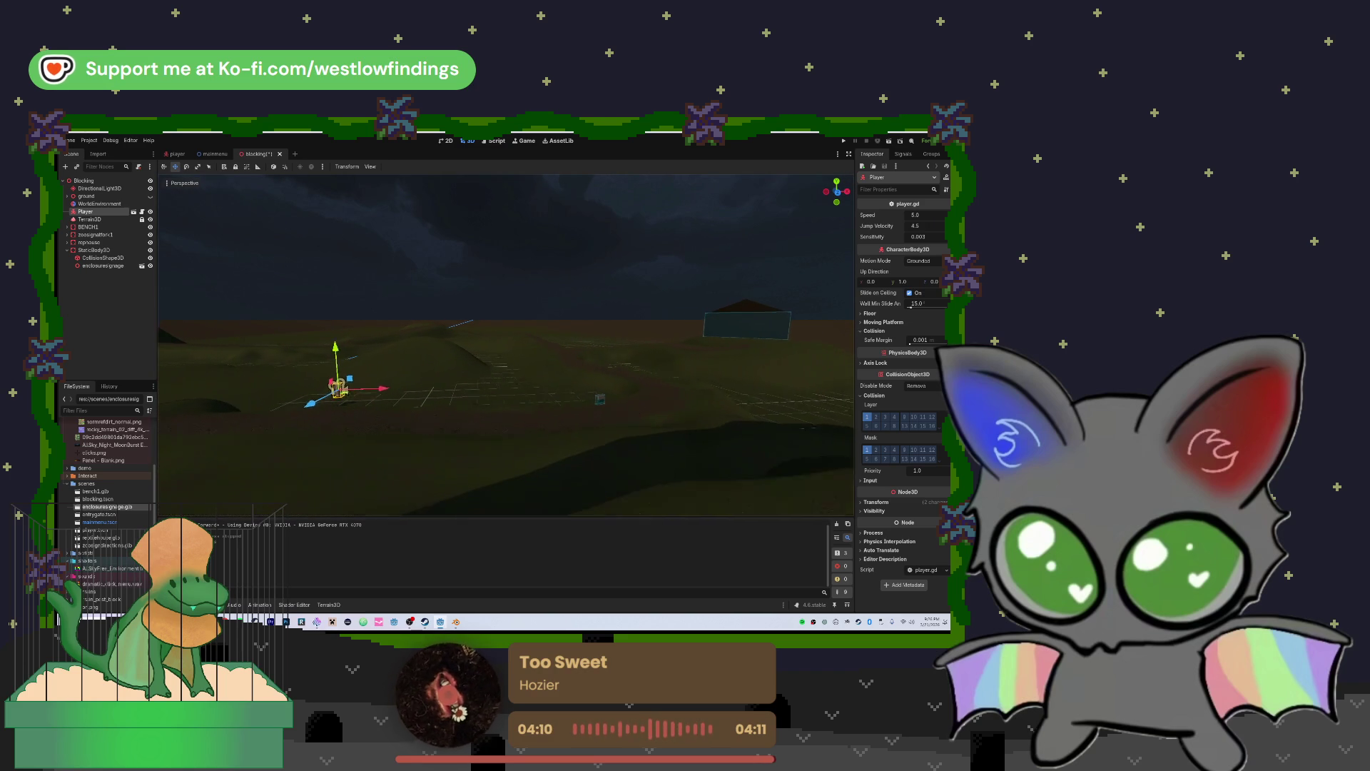
key("w")
left_click_drag(380, 378, 473, 362)
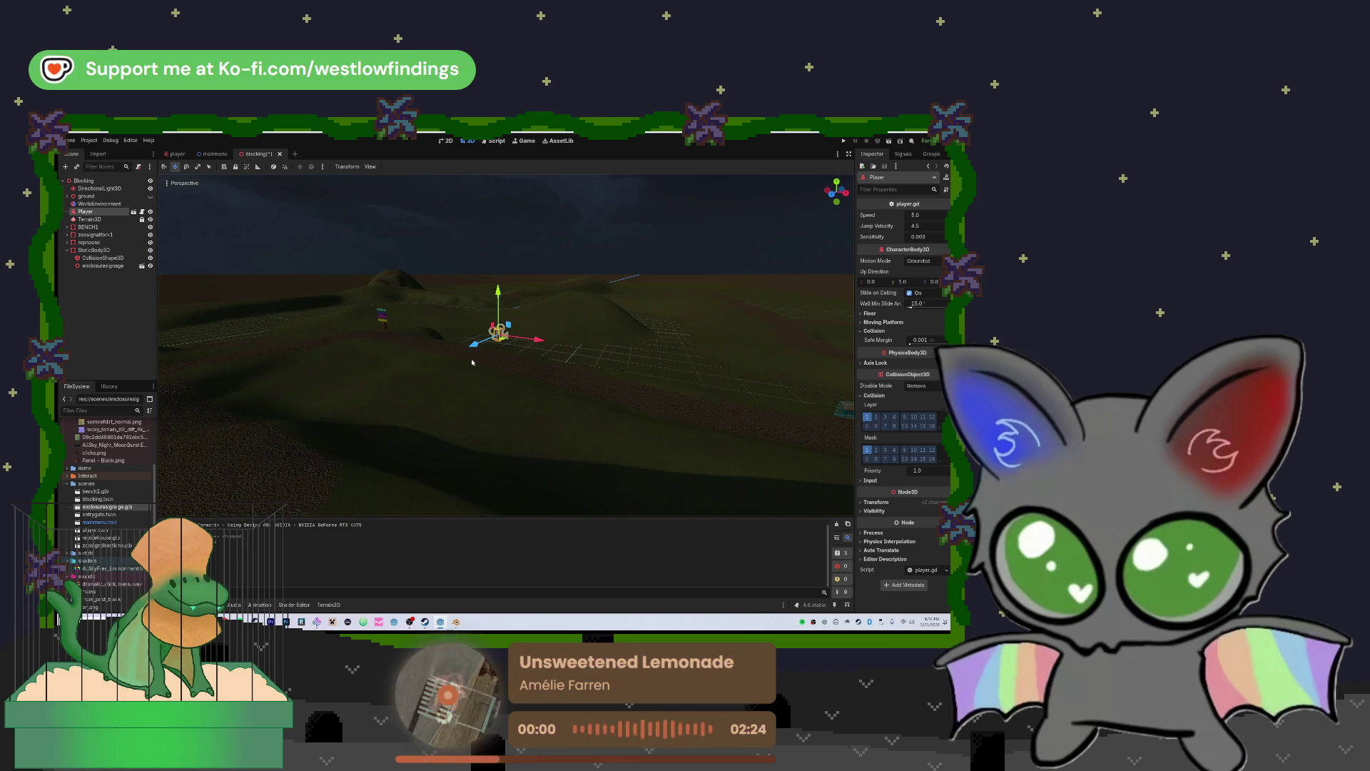
left_click_drag(498, 290, 498, 312)
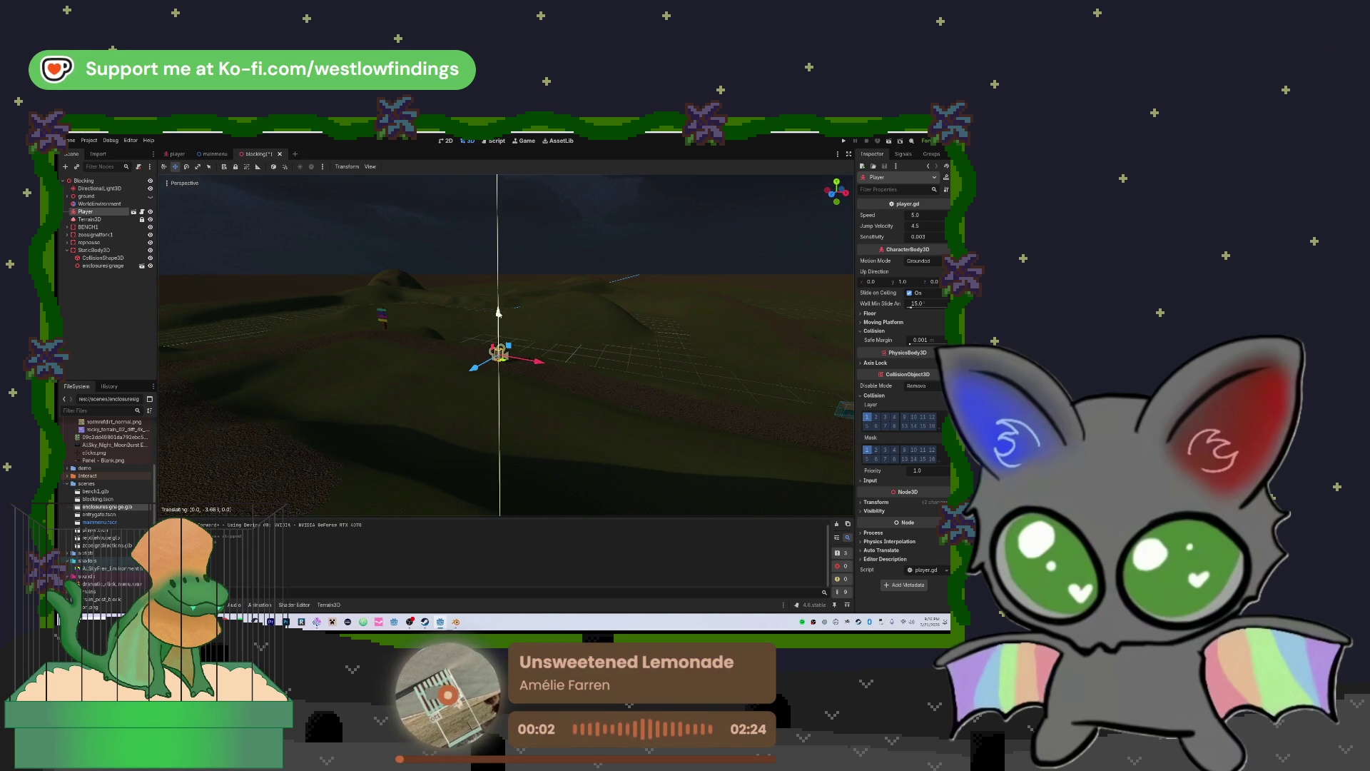
left_click(543, 367)
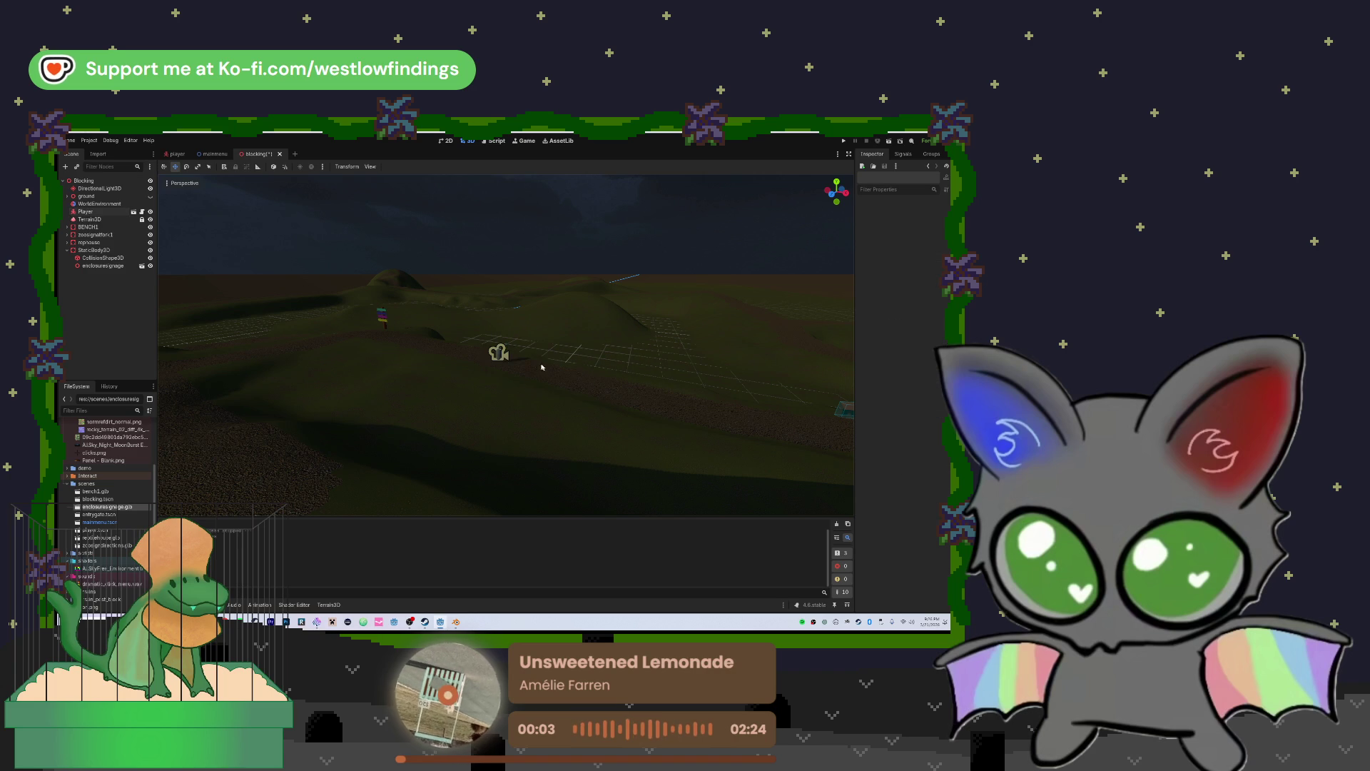
left_click(498, 354)
mouse_move(528, 360)
left_mouse_down()
mouse_move(673, 399)
mouse_move(760, 403)
left_mouse_up()
mouse_move(341, 360)
left_mouse_down()
mouse_move(582, 395)
mouse_move(560, 408)
mouse_move(578, 386)
mouse_move(534, 327)
mouse_move(524, 352)
left_mouse_up()
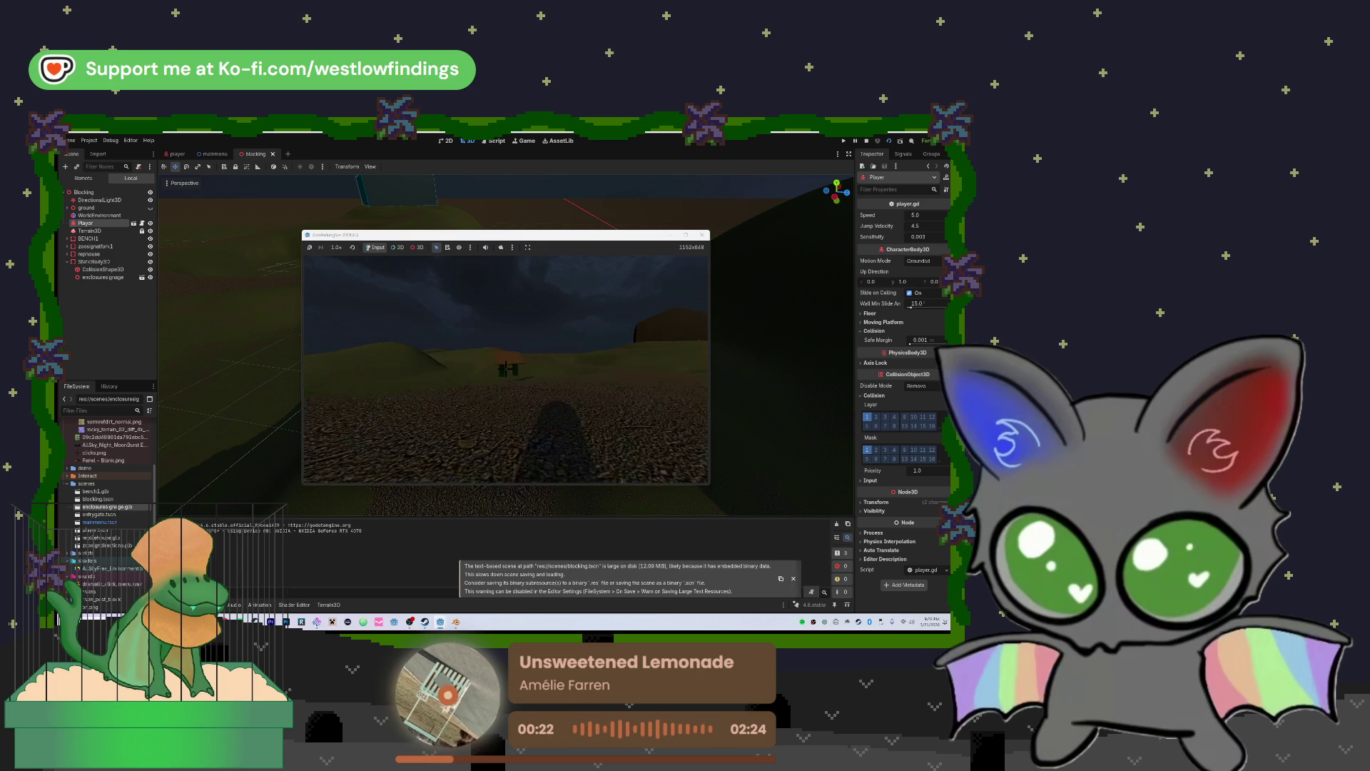
Look at the bench from the first-person view, then stop the running game
key("w")
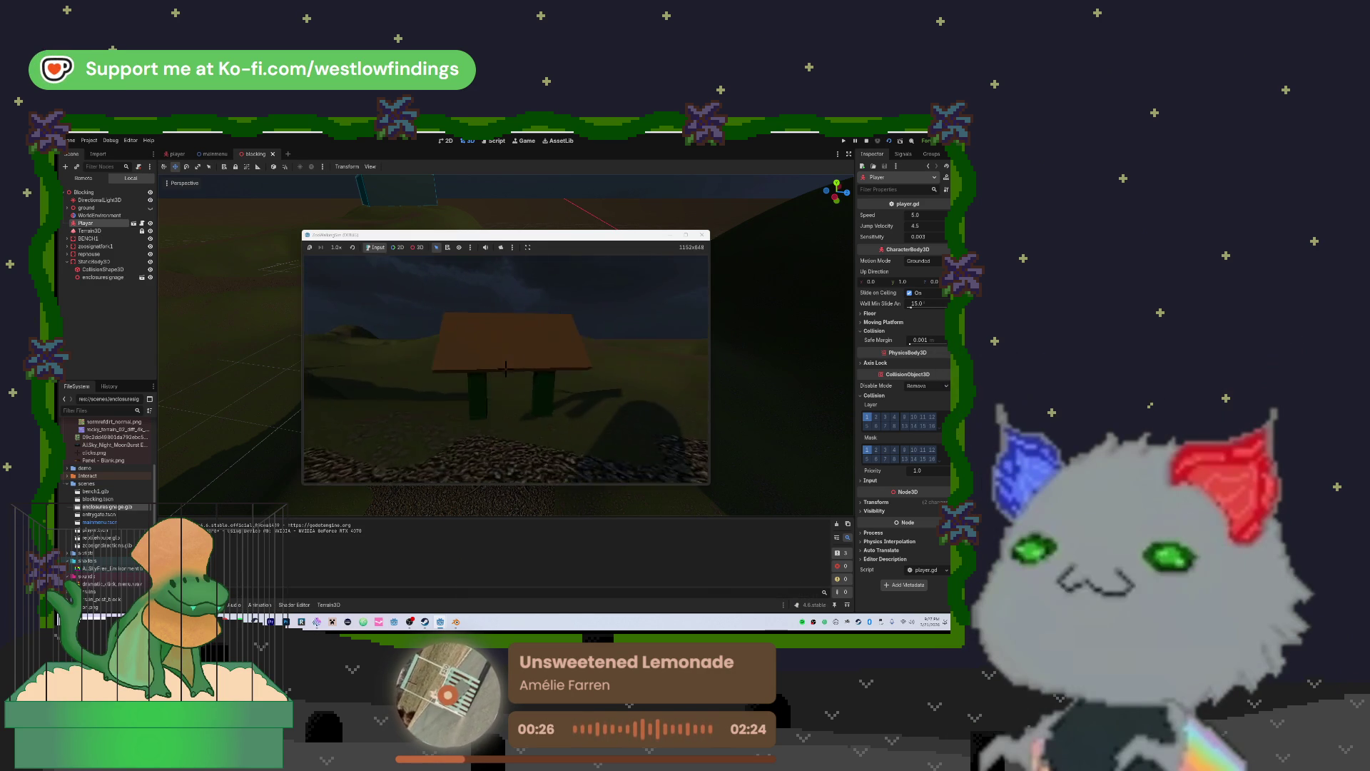
key("Escape")
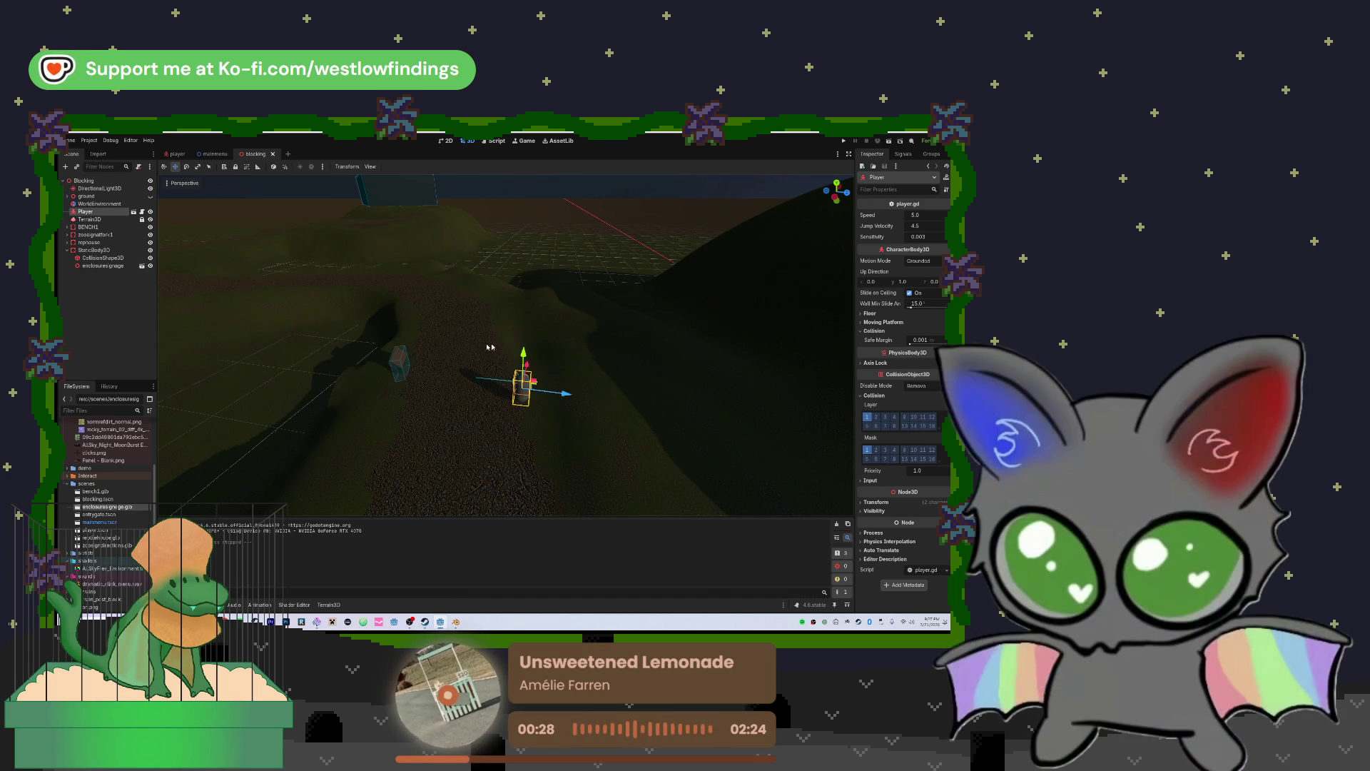
Select the enclosuresignage node and nudge it slightly in the viewport
scroll(521, 357, "up", 5)
scroll(529, 334, "down", 5)
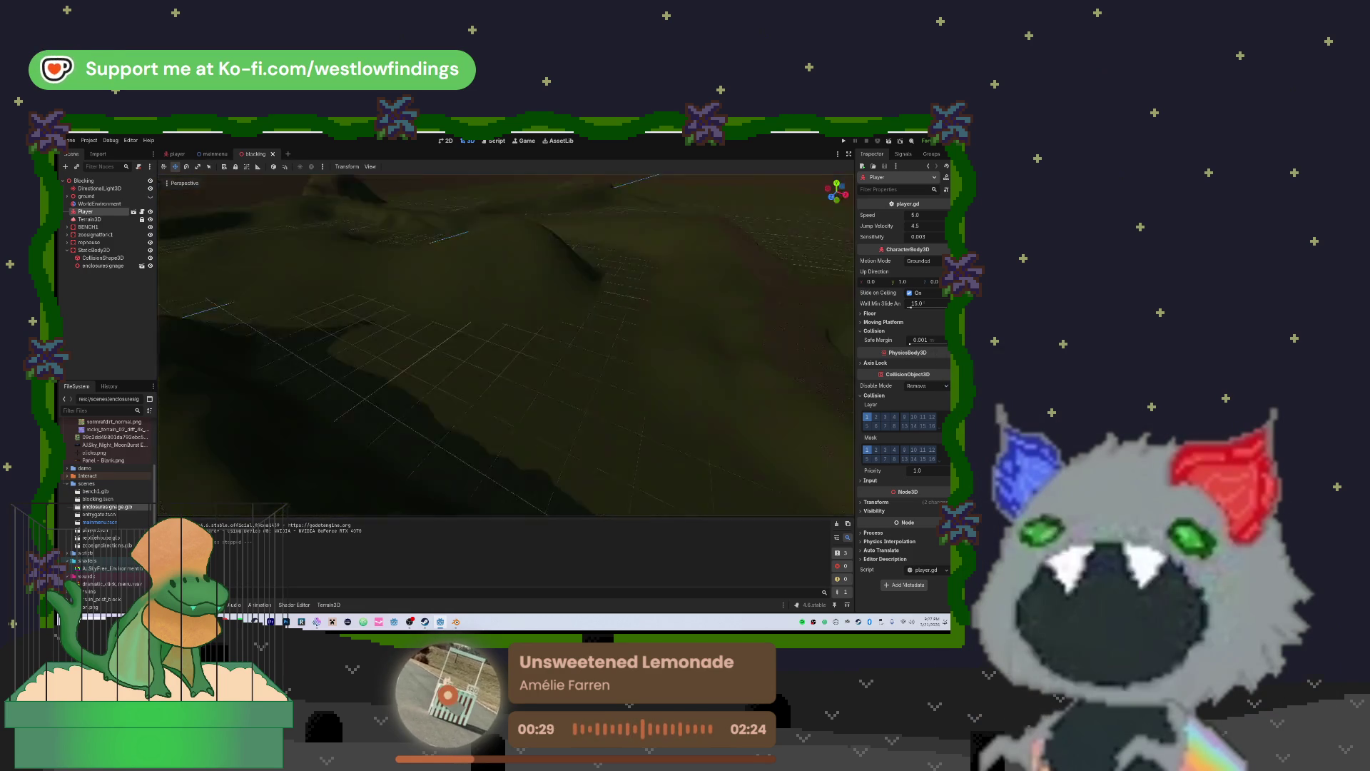
left_click_drag(500, 343, 499, 235)
scroll(499, 343, "down", 5)
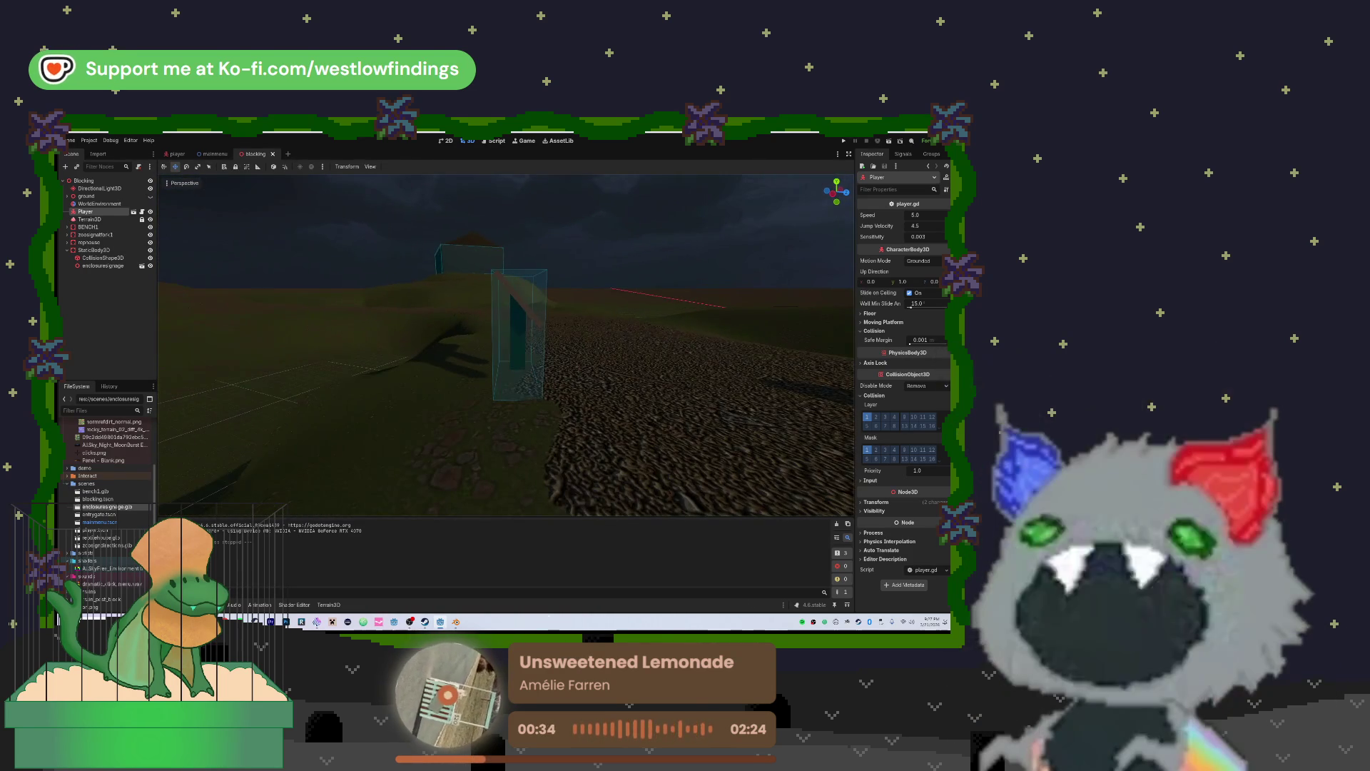
left_click(525, 322)
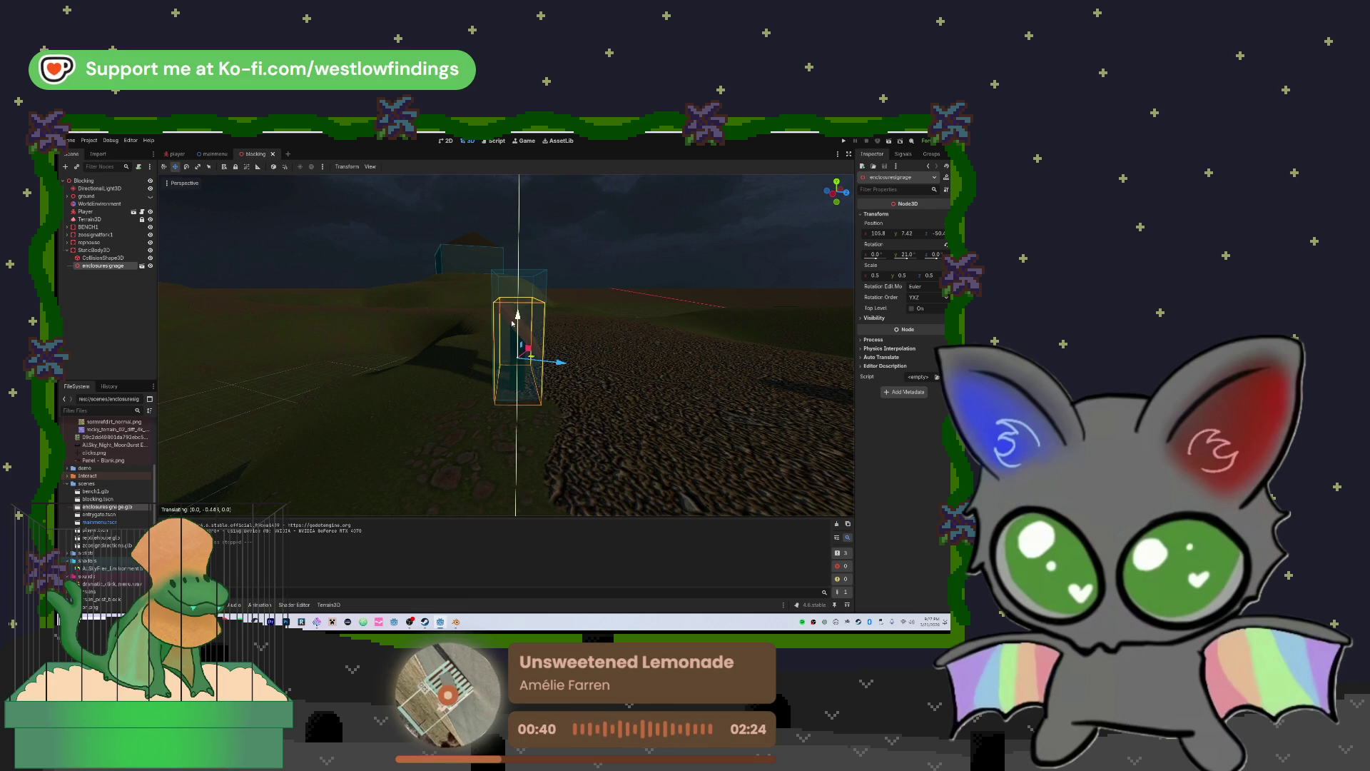
left_click_drag(511, 320, 511, 323)
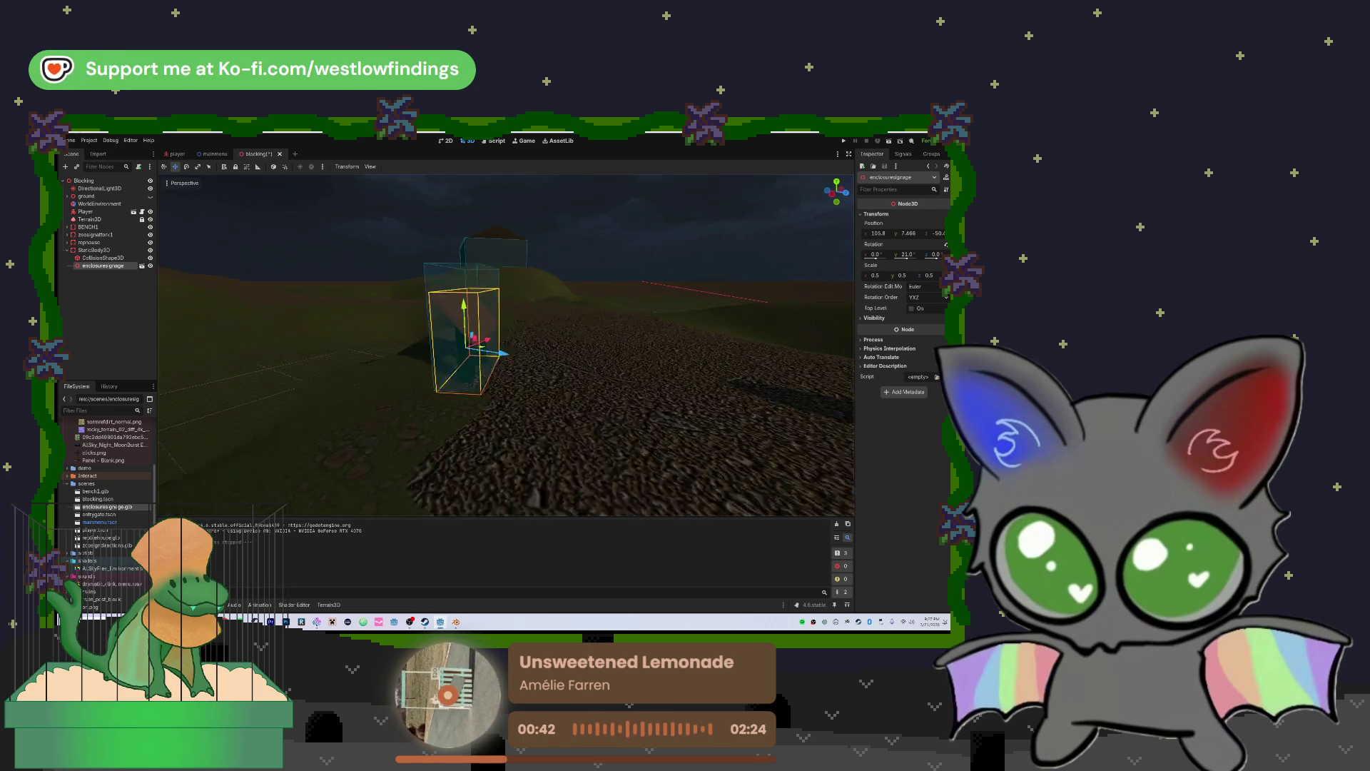
Shorten the sign's CollisionShape3D box from the top, then save and run the game
scroll(566, 285, "down", 5)
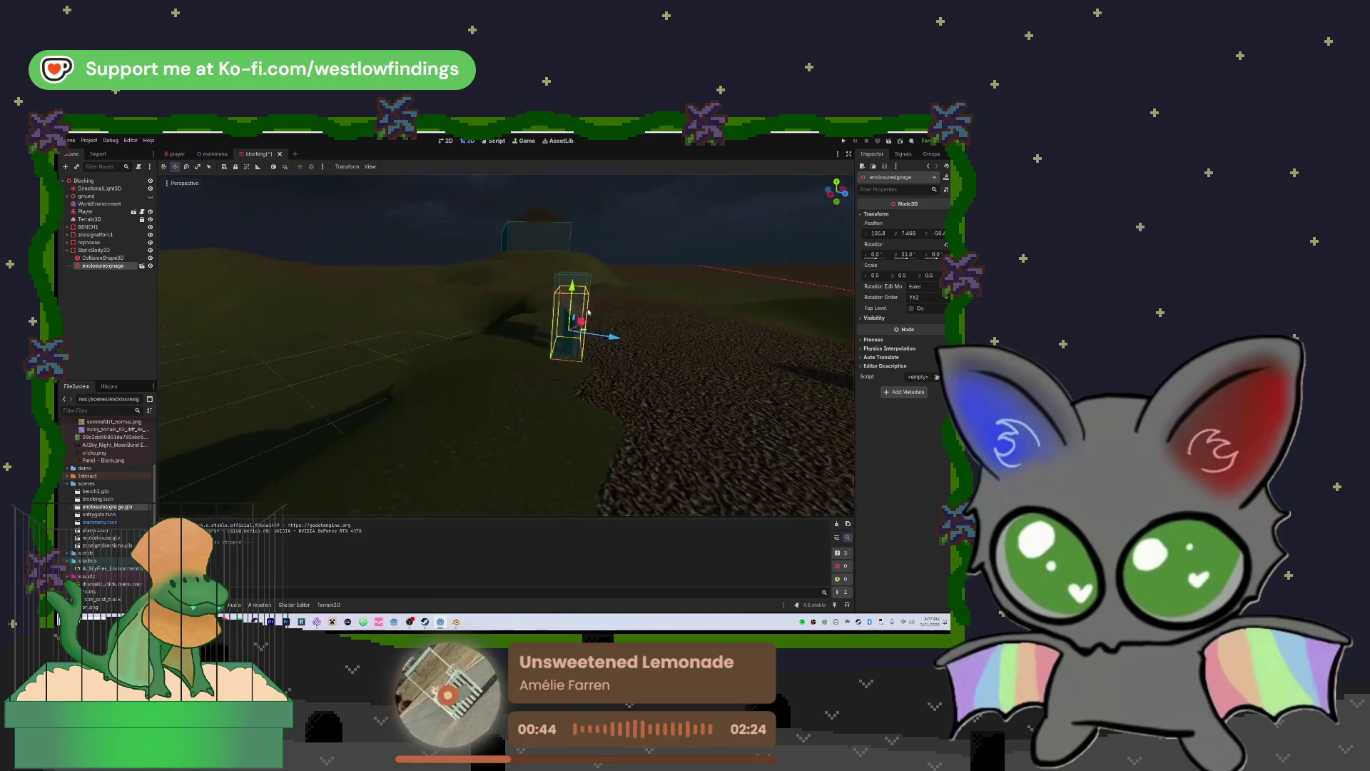
left_click(141, 257)
mouse_move(557, 274)
left_mouse_down()
mouse_move(558, 286)
mouse_move(690, 263)
mouse_move(849, 194)
left_mouse_up()
left_click(889, 141)
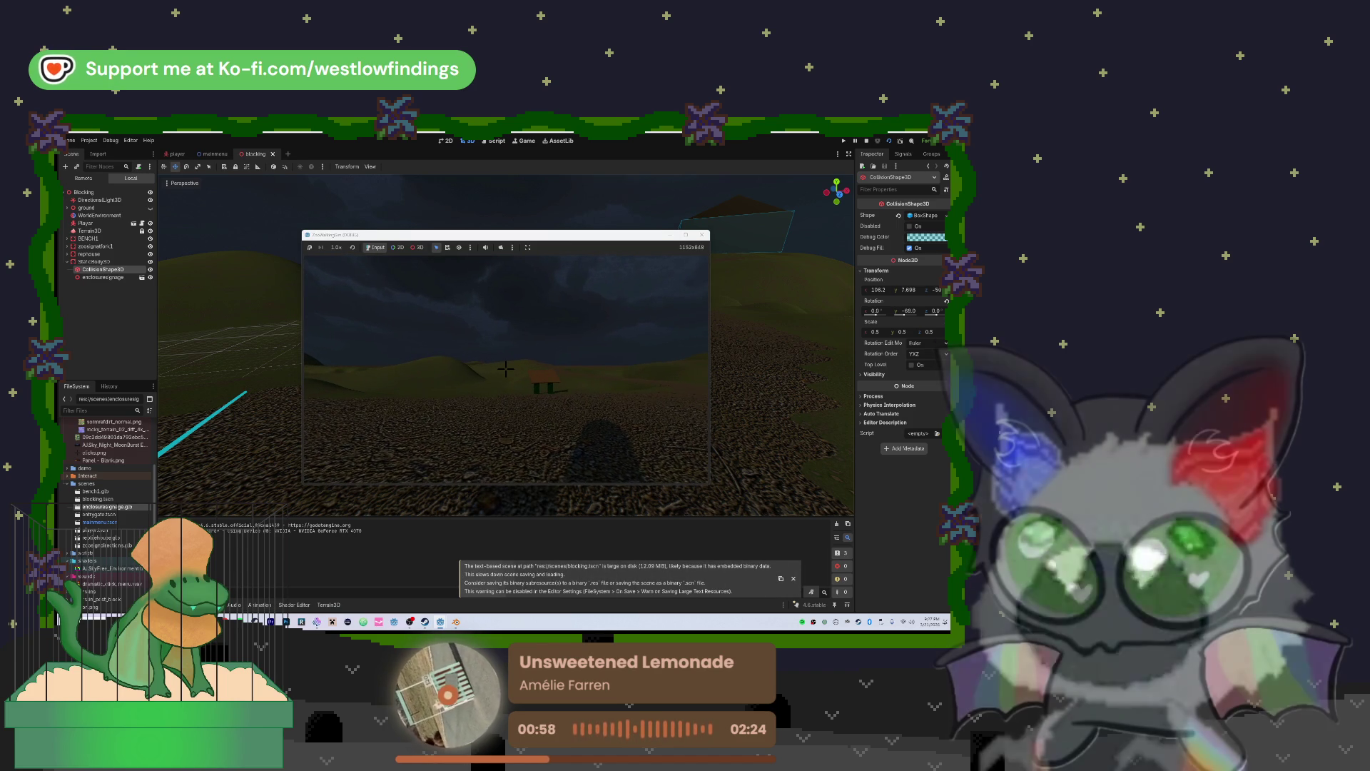
Walk repeatedly toward and back from the bench to test its collision, then stop with F8
key("w")
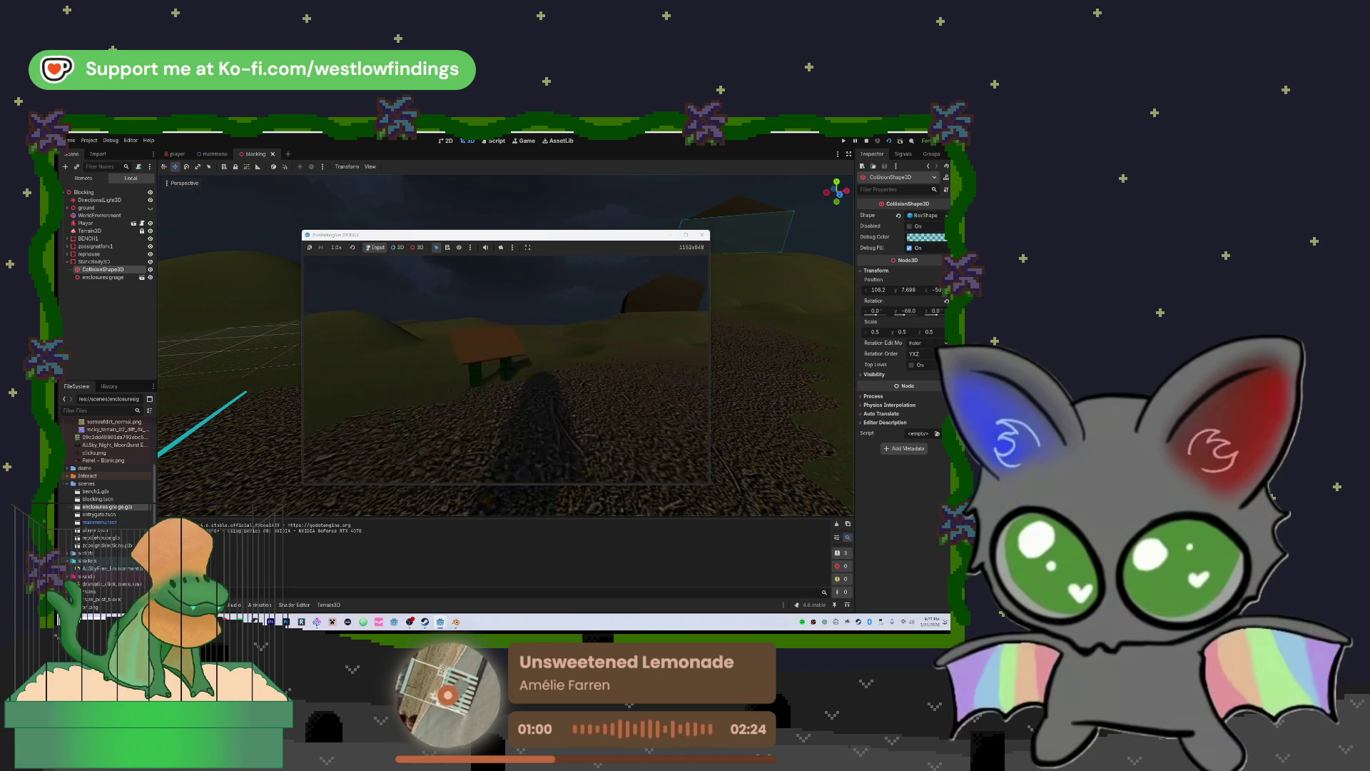
key("w")
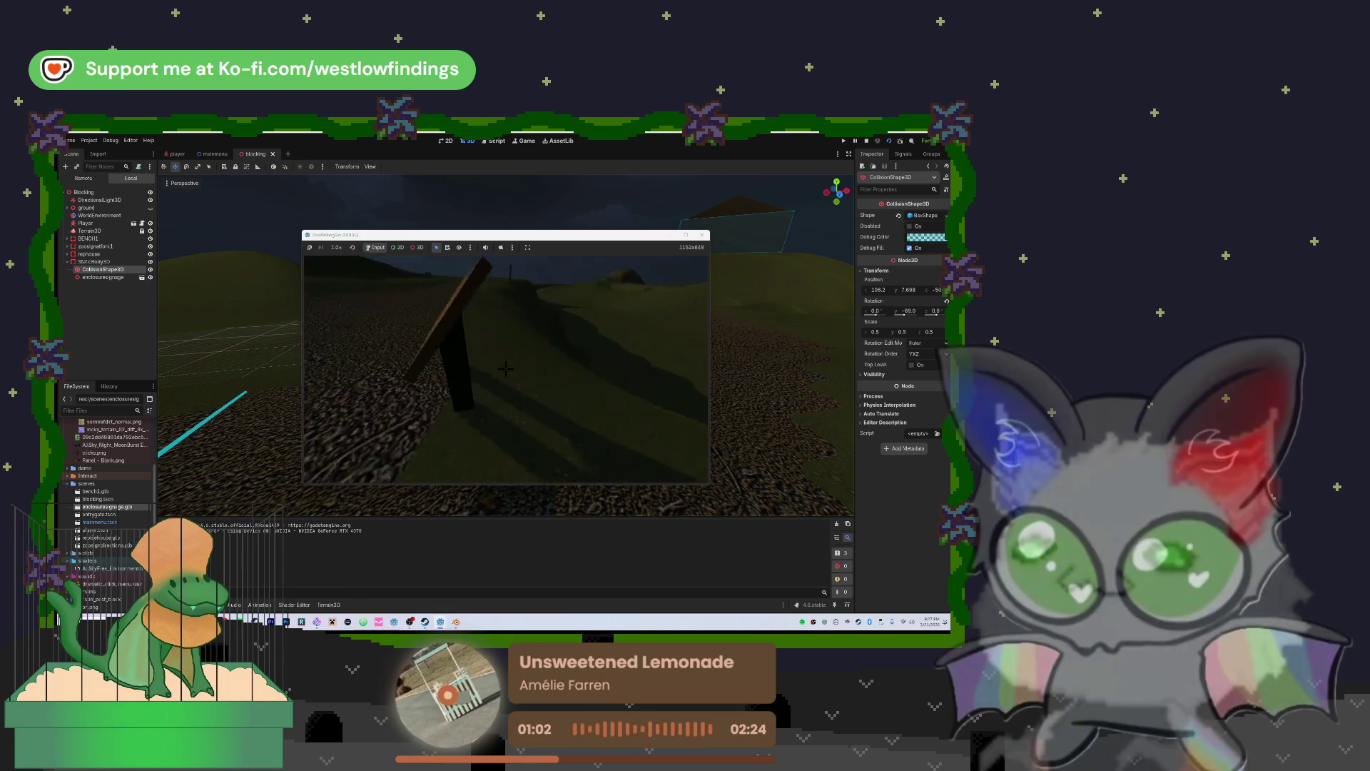
key("s")
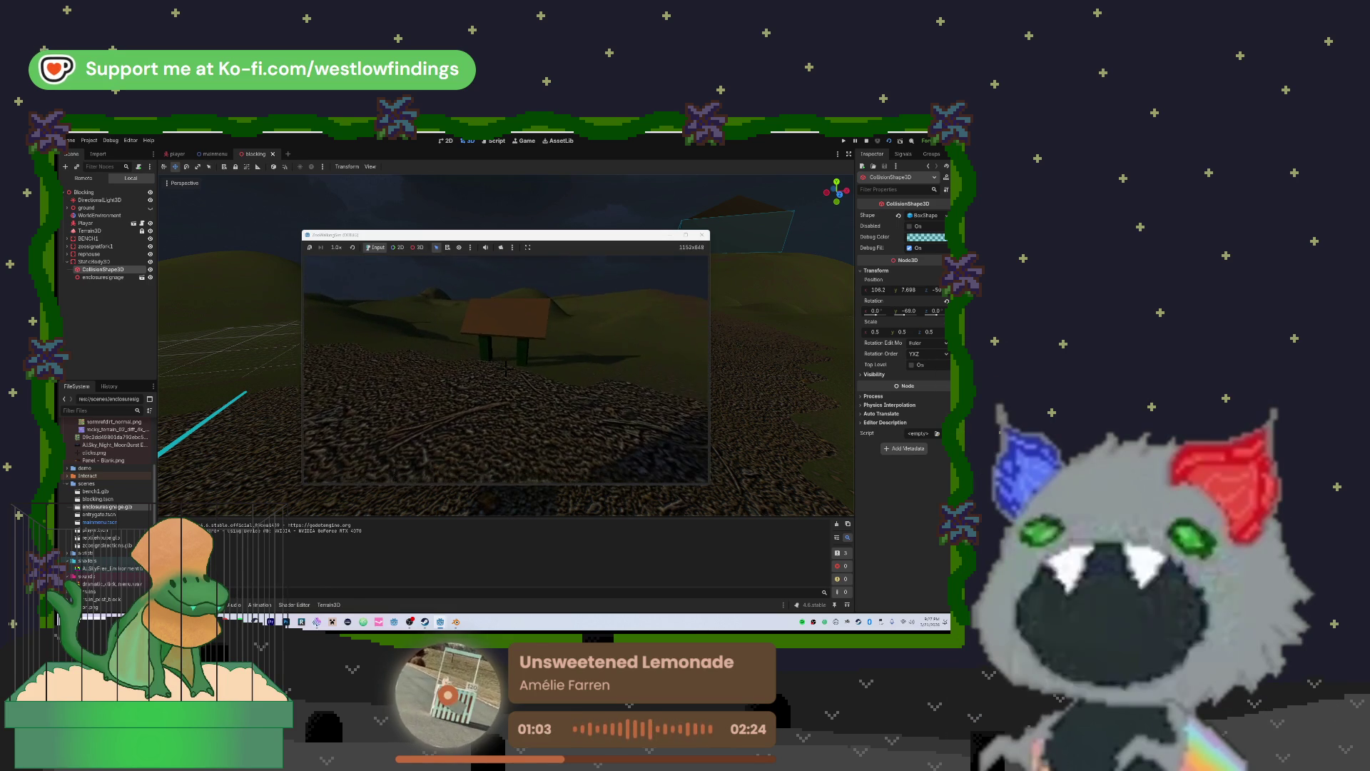
key("w")
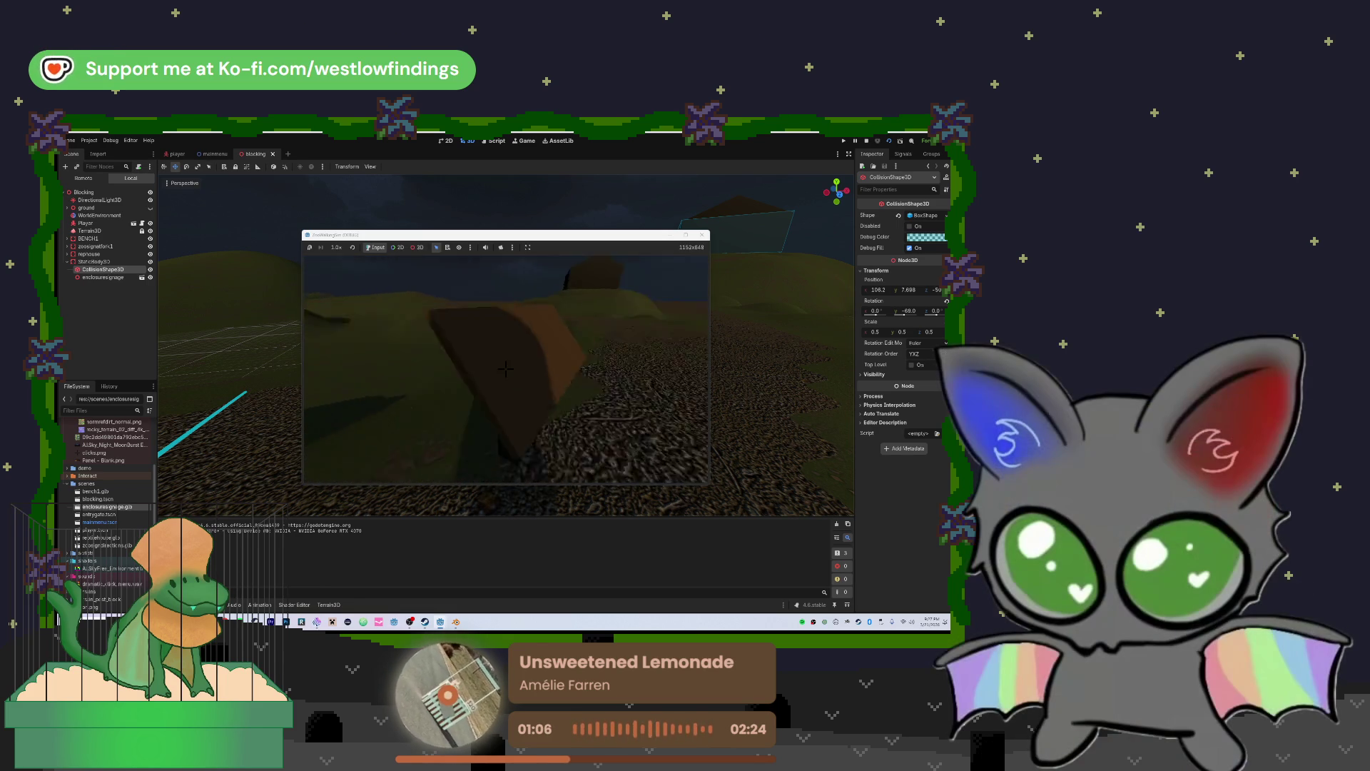
key("s")
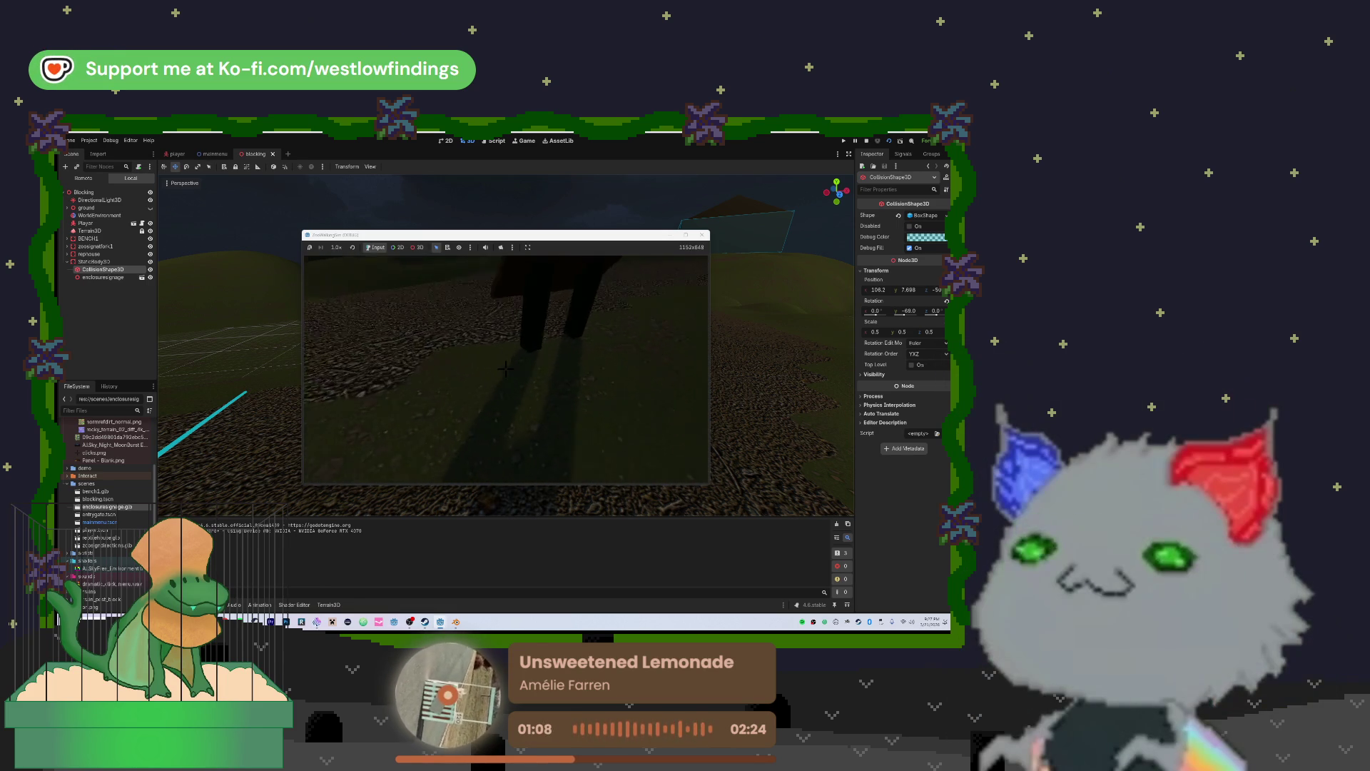
key("w")
key("s")
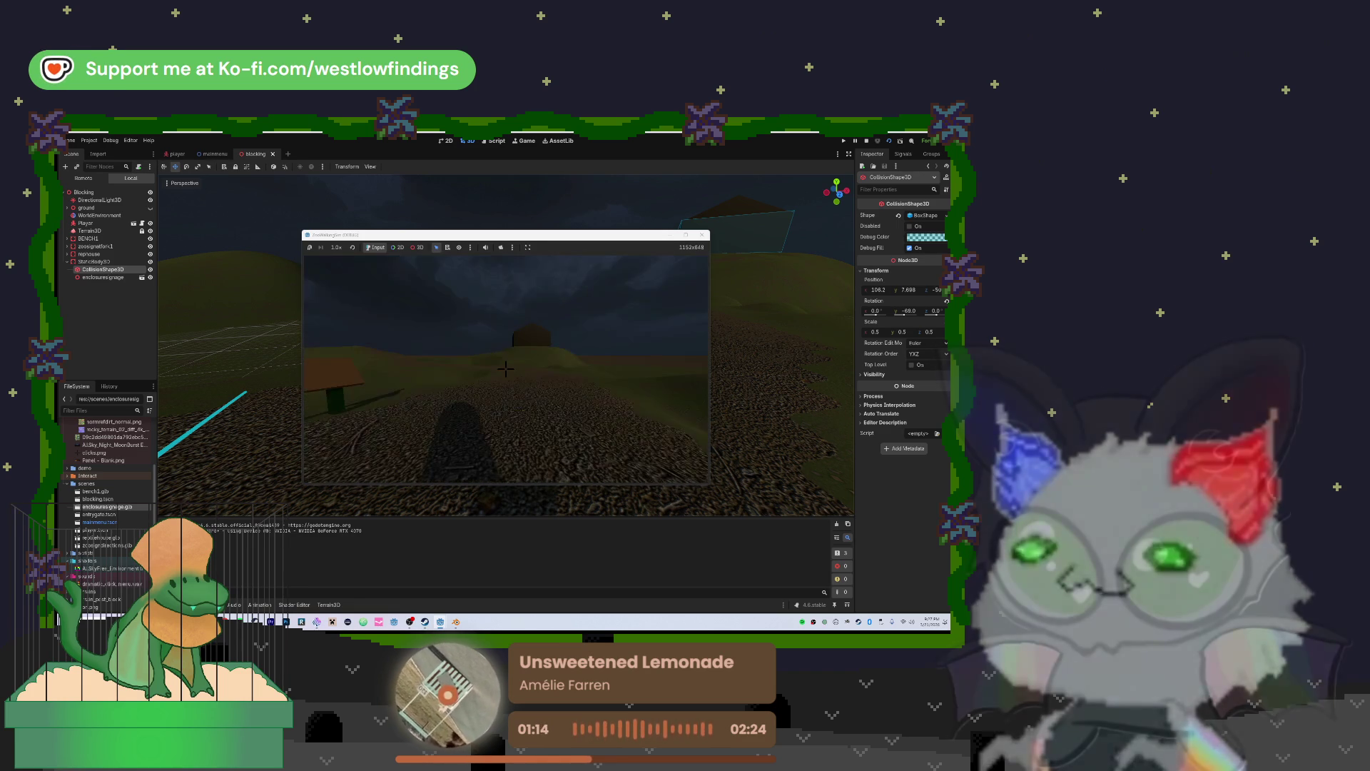
key("F8")
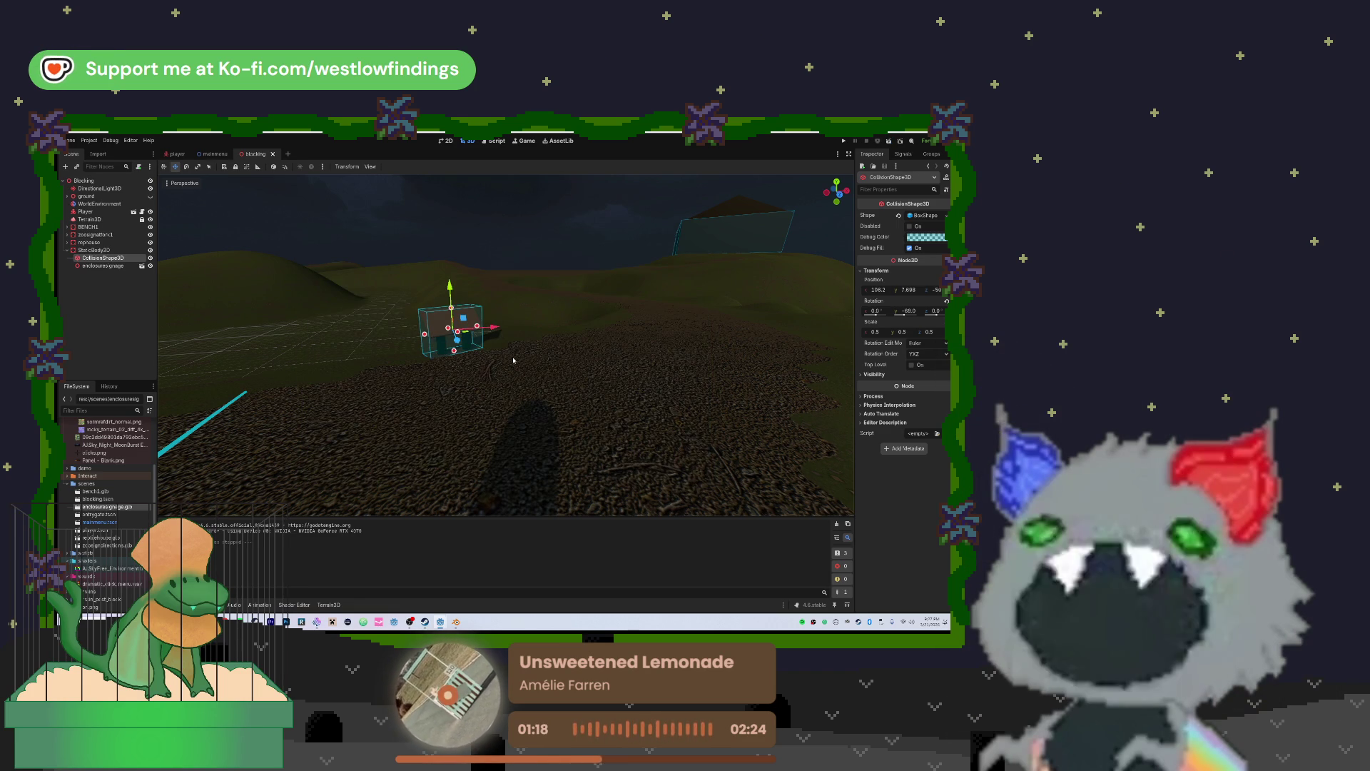
Lower the enclosure sign slightly along Y so it sits on the ground
mouse_move(514, 360)
left_mouse_down()
mouse_move(457, 335)
mouse_move(443, 271)
mouse_move(500, 342)
mouse_move(560, 358)
mouse_move(563, 421)
mouse_move(678, 396)
mouse_move(554, 345)
mouse_move(539, 310)
left_mouse_up()
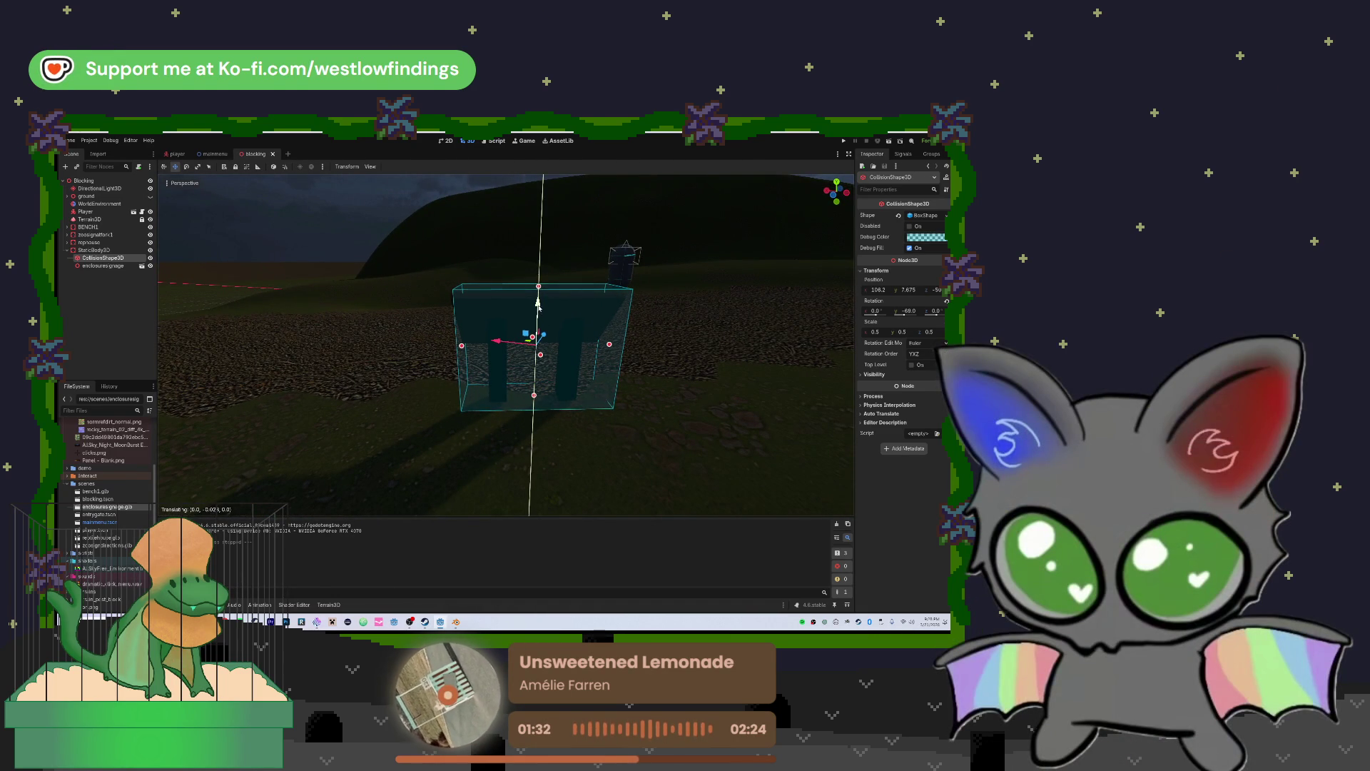
left_click(554, 312)
left_click_drag(571, 317, 568, 320)
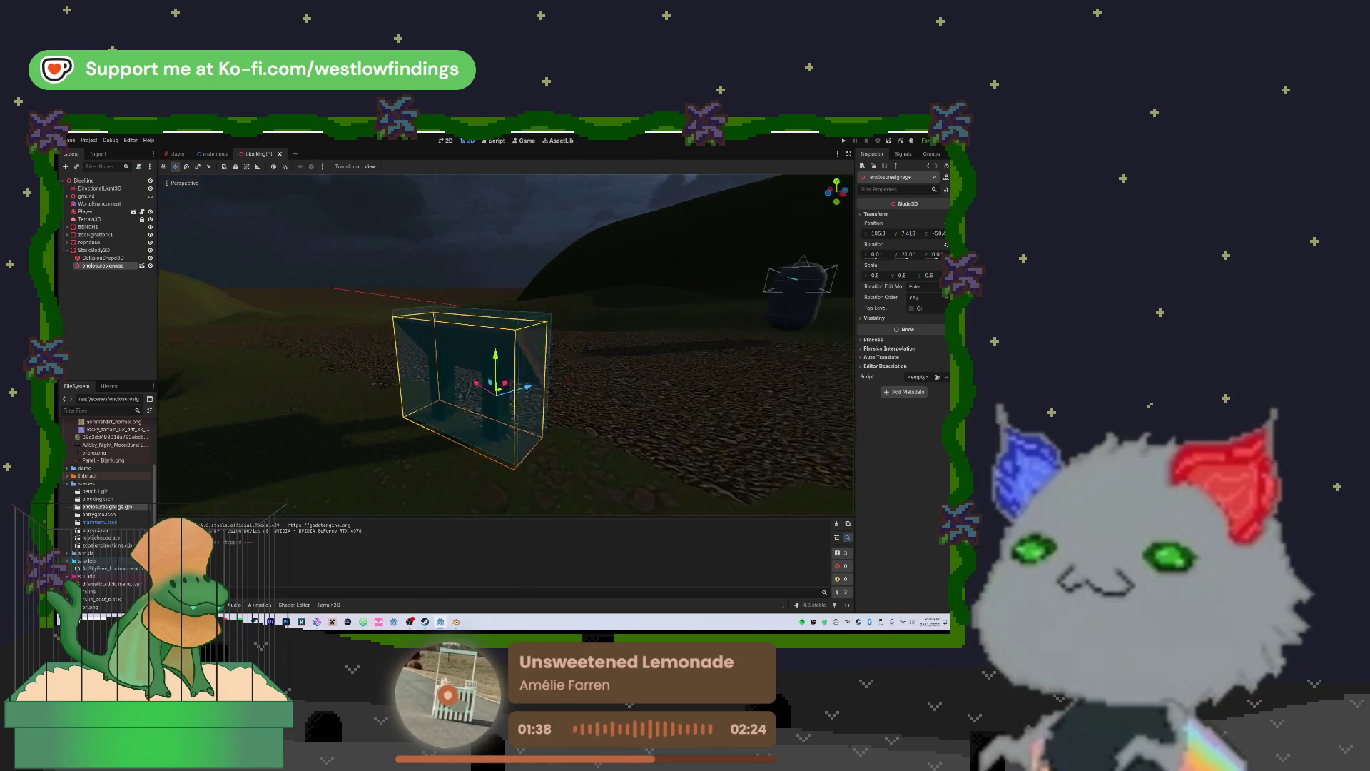
Fly the view back to the player capsule, then save the scene and run the game
left_click(654, 317)
key("w")
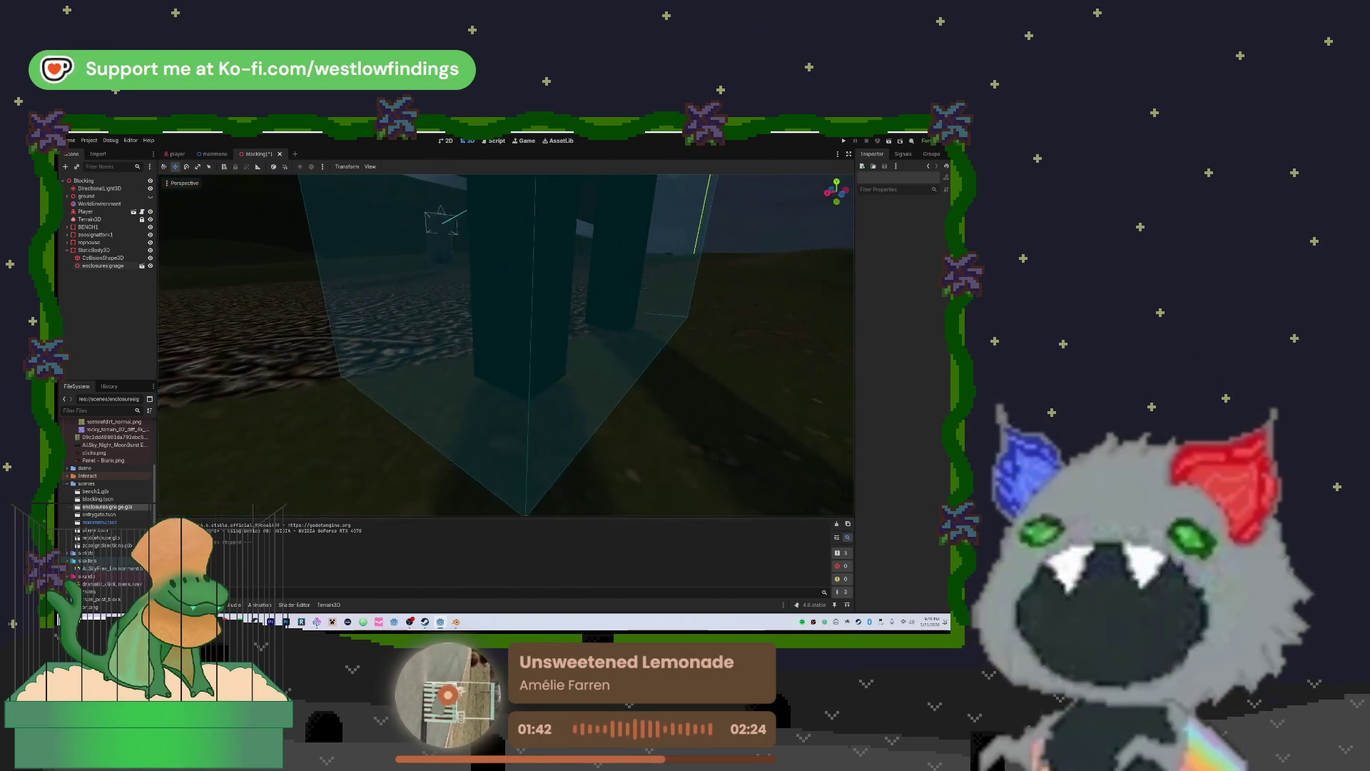
key("s")
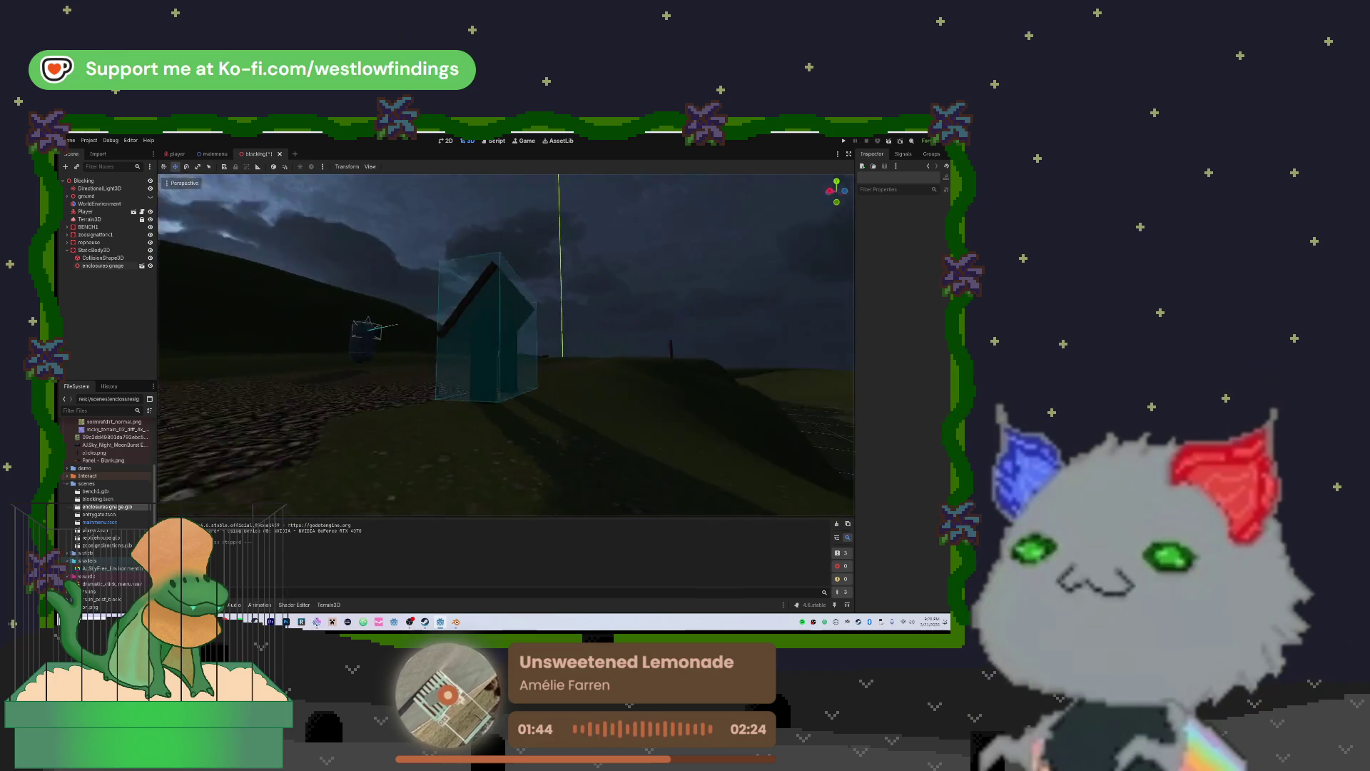
key("s")
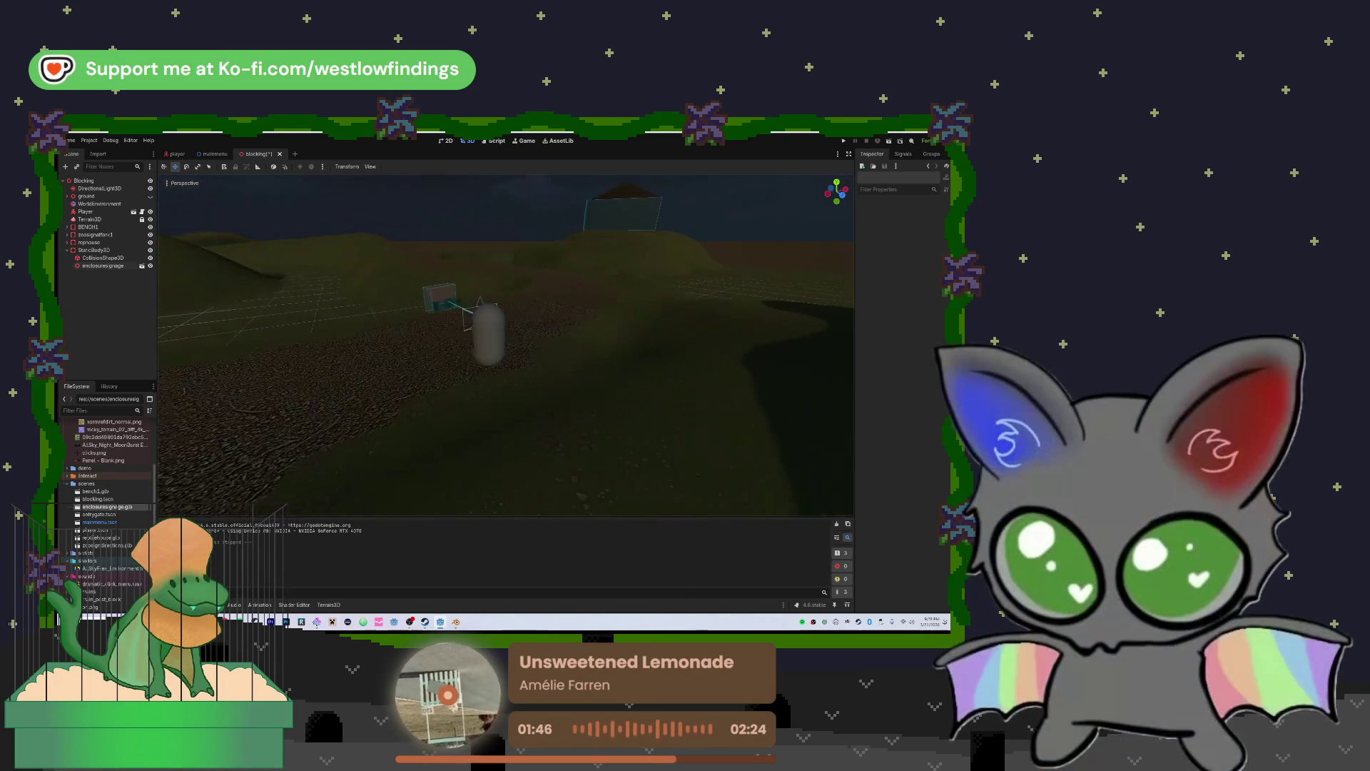
key("ctrl+s")
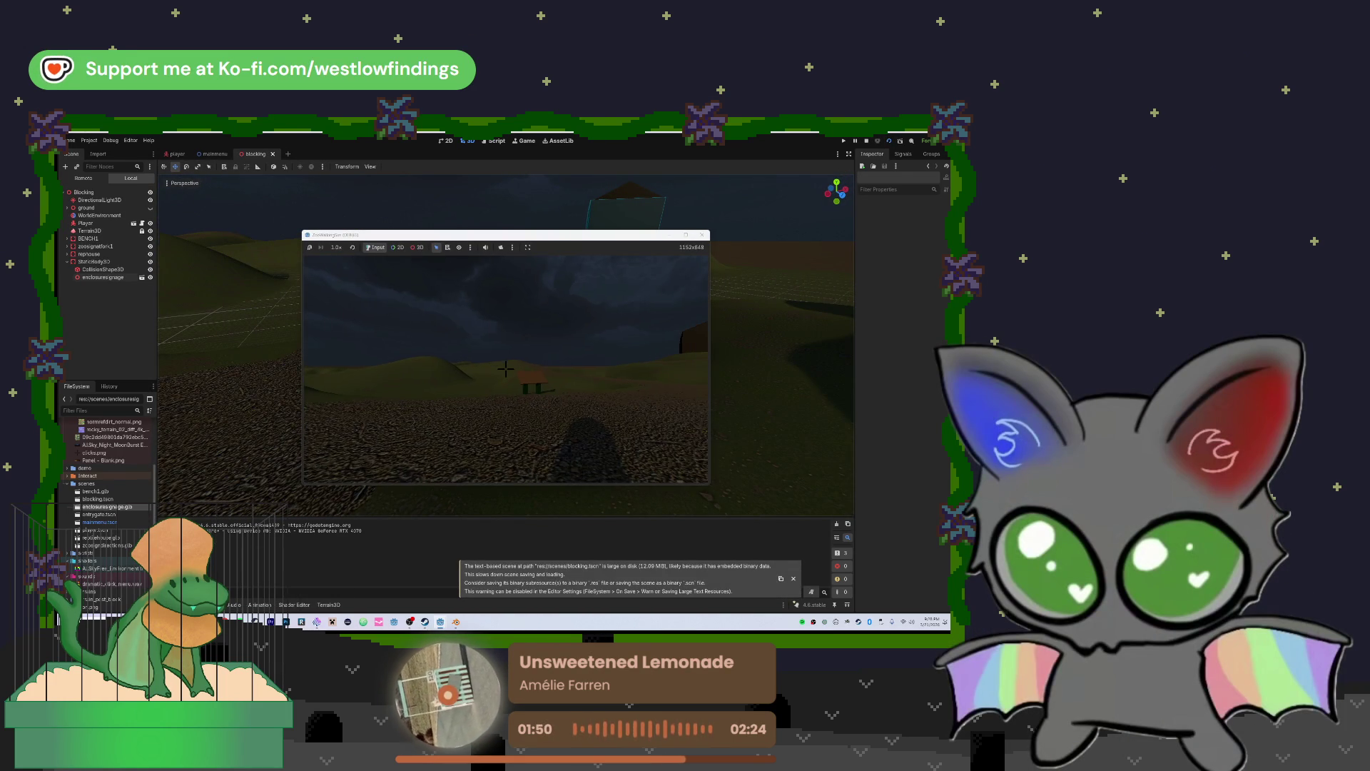
Walk up to the sign and bench, circle the sign, then stop the game with F8
key("w")
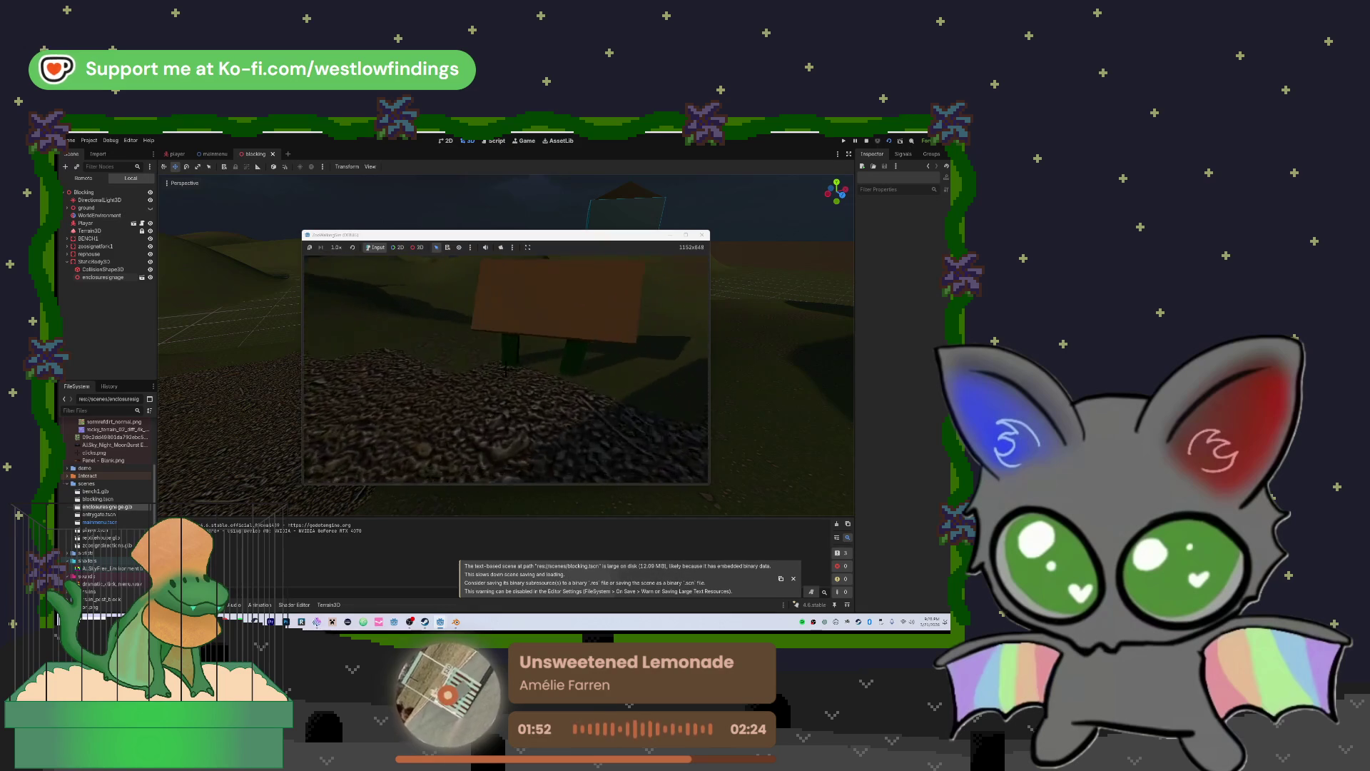
key("w")
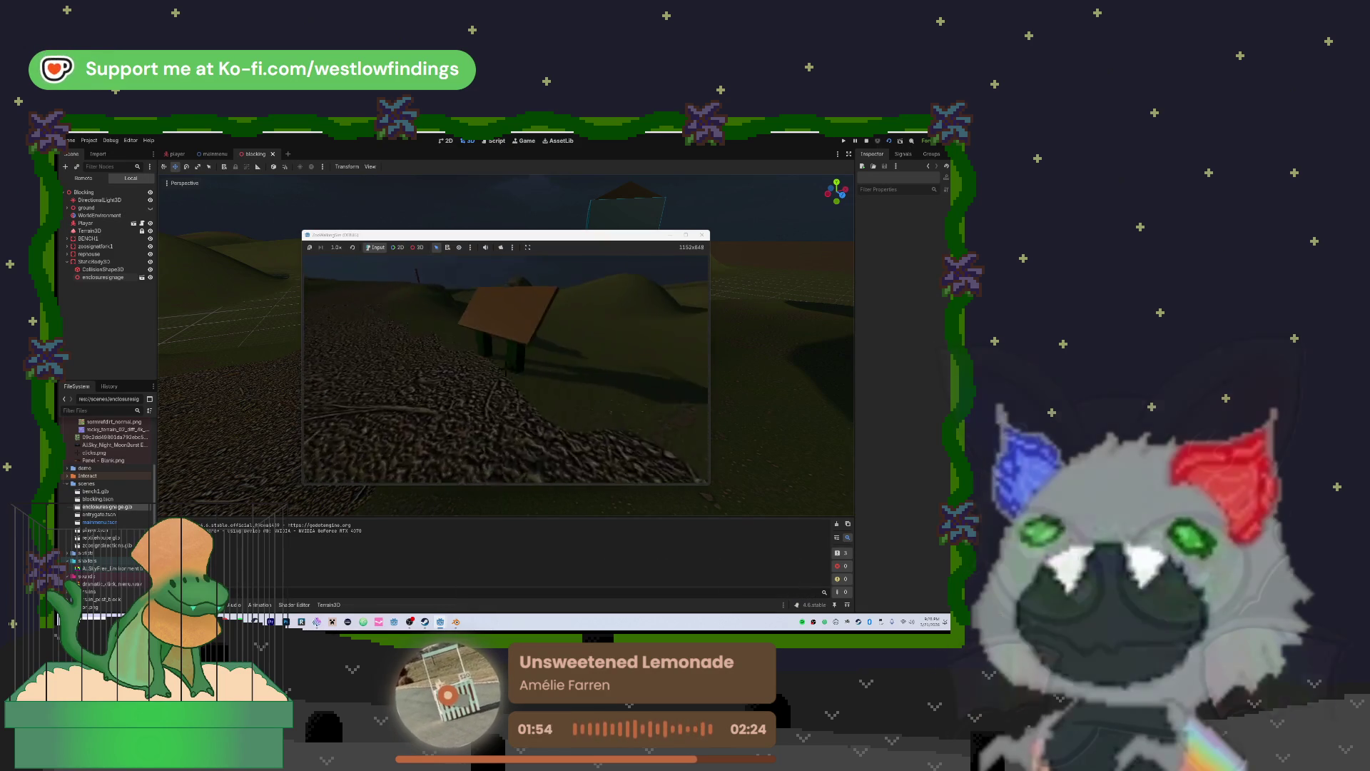
key("F8")
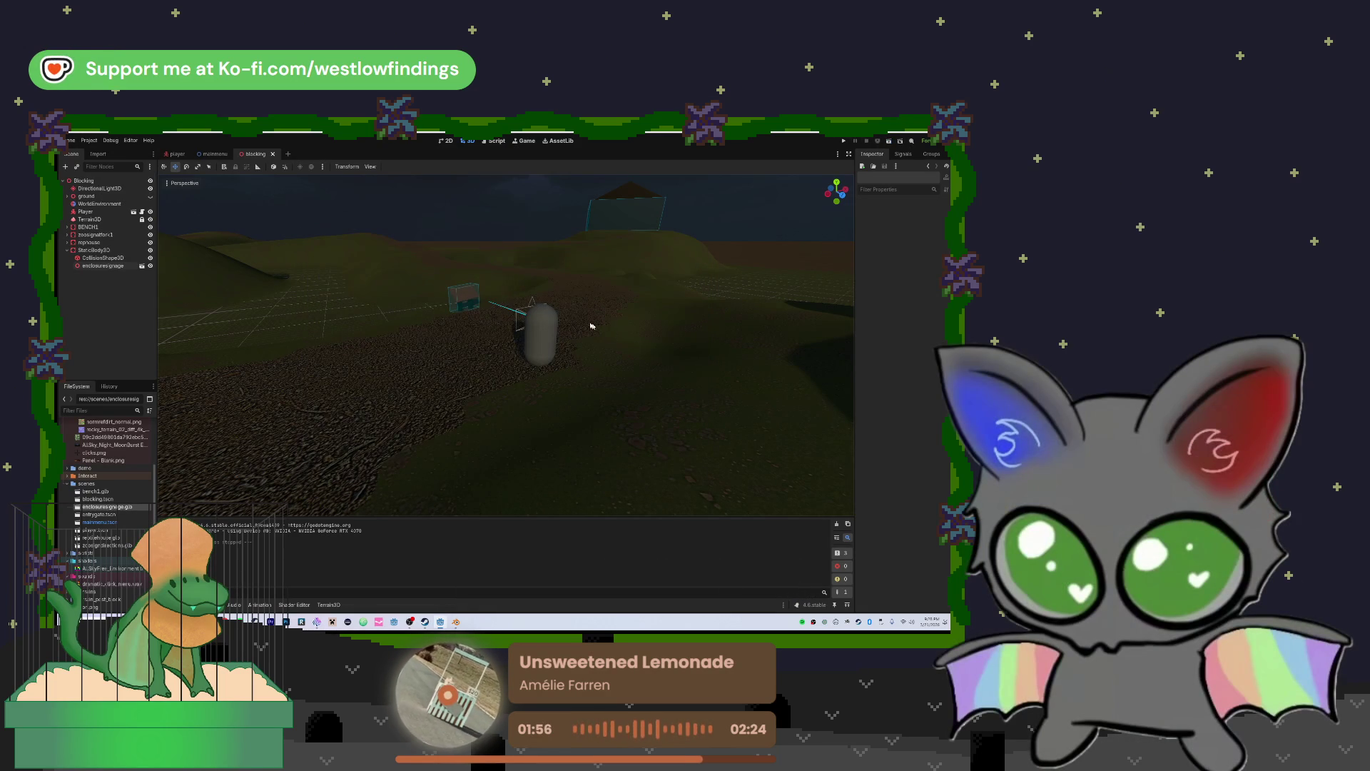
Look around the capsule, sign and hills, then show the Debugger panel's texture-size warnings
left_click_drag(507, 342, 463, 346)
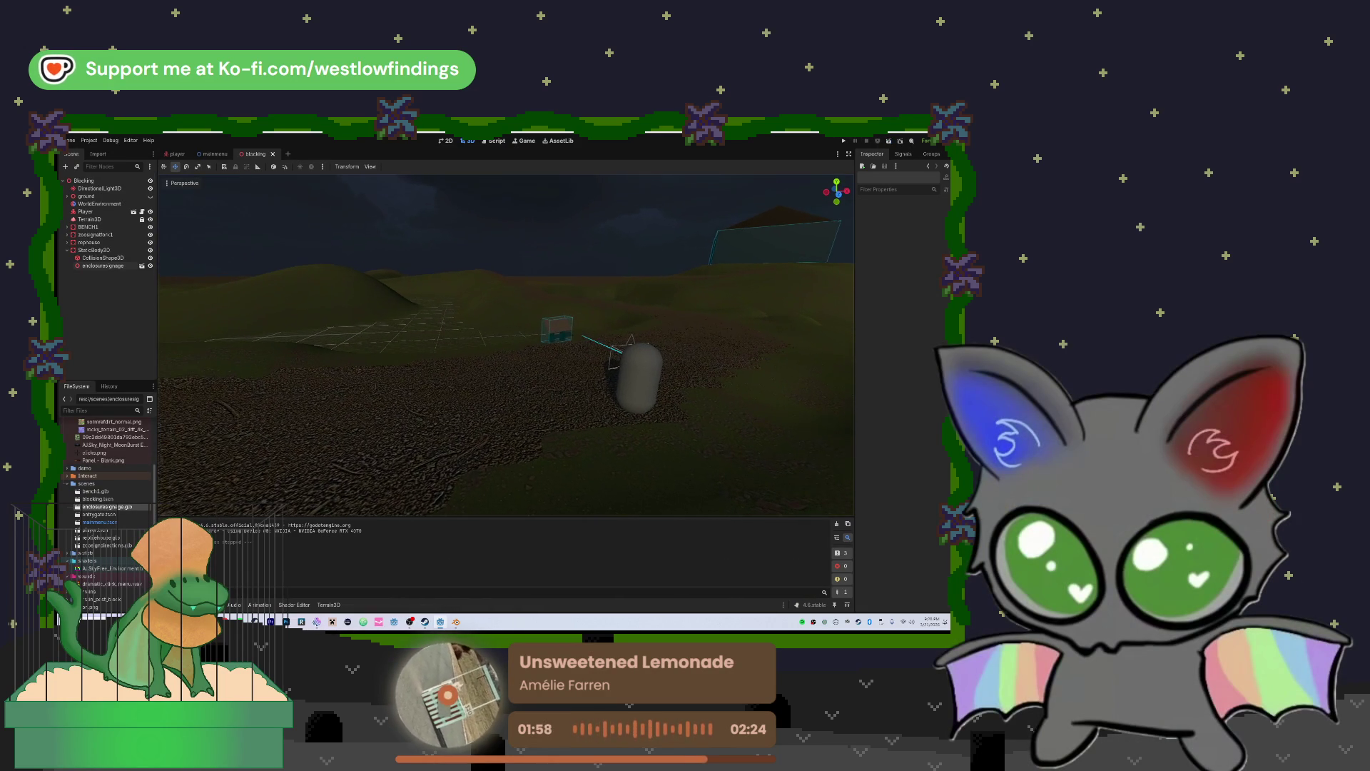
key("w")
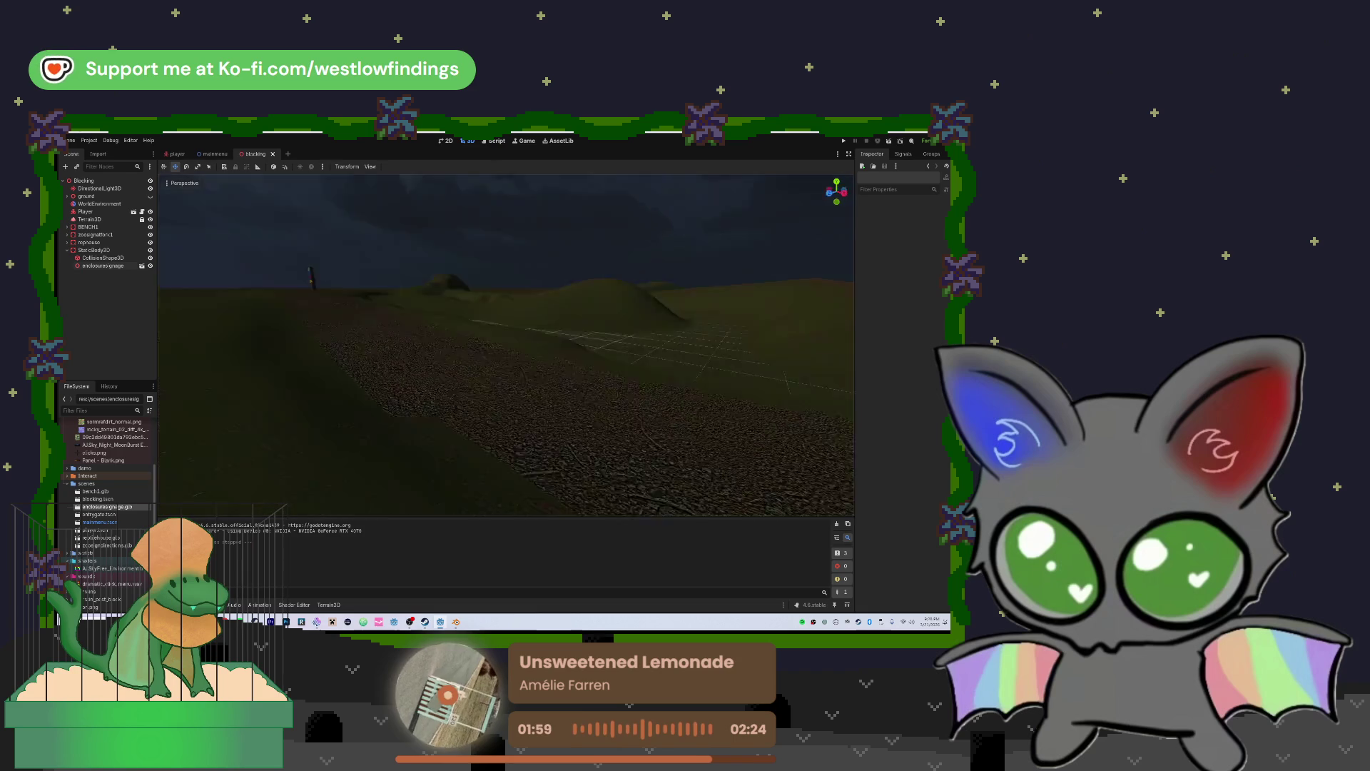
left_click_drag(556, 314, 599, 314)
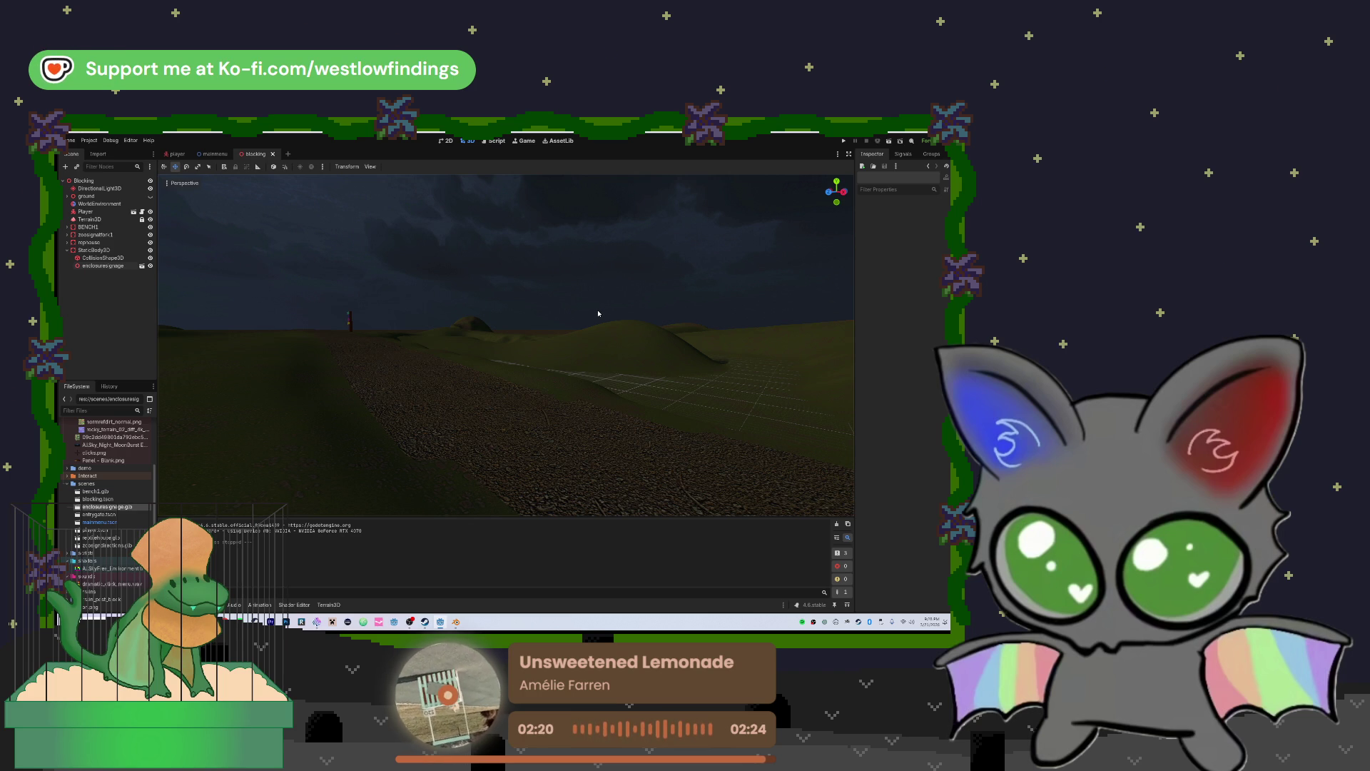
left_click(203, 604)
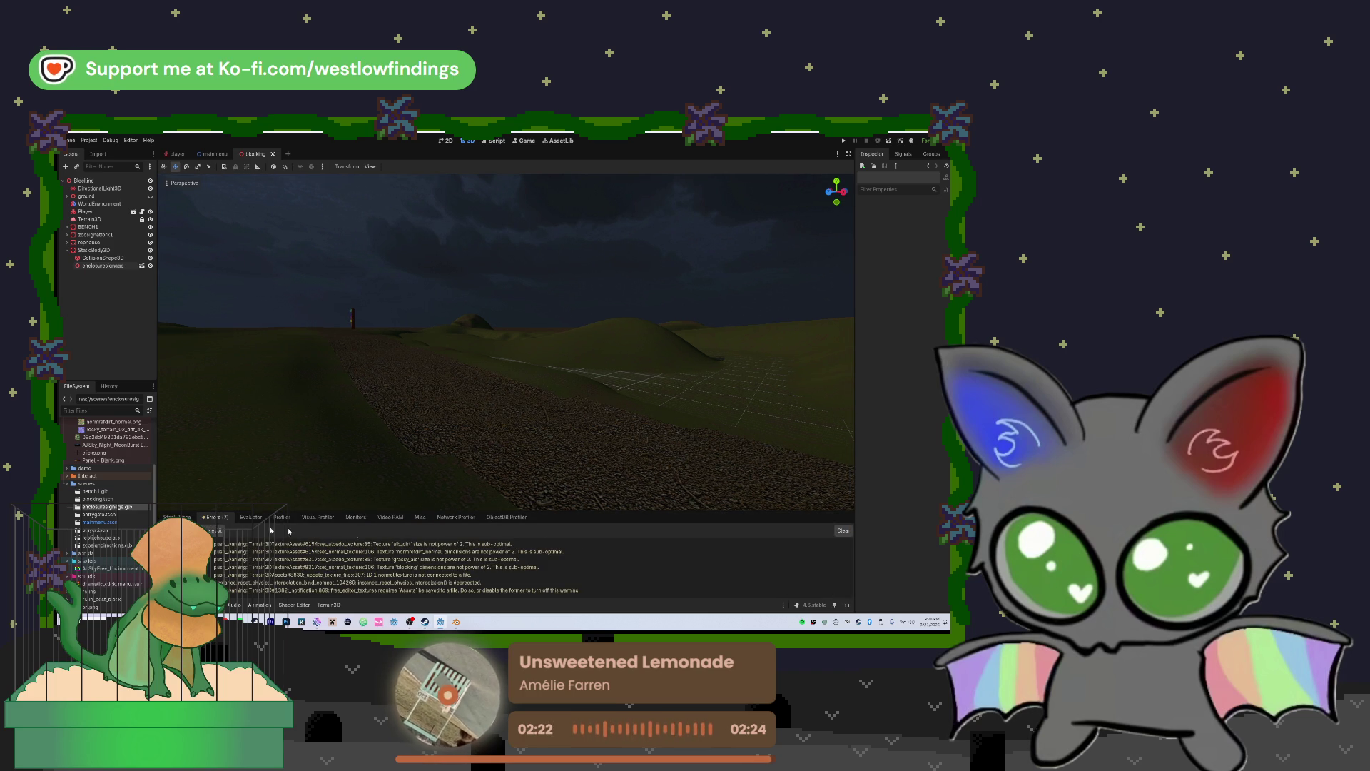